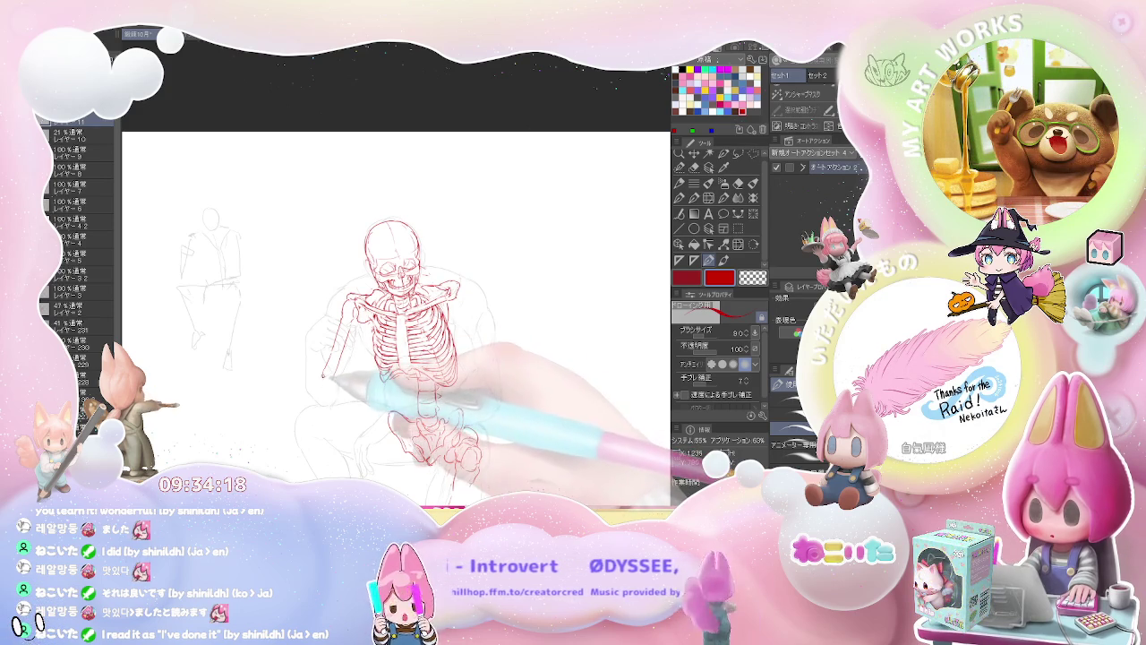
# Zoom in on the sketch's right side and redraw the skeleton's forearm stroke in red.
pyautogui.hotkey('ctrl', '-')
pyautogui.hotkey('ctrl', '+')
pyautogui.press('e')
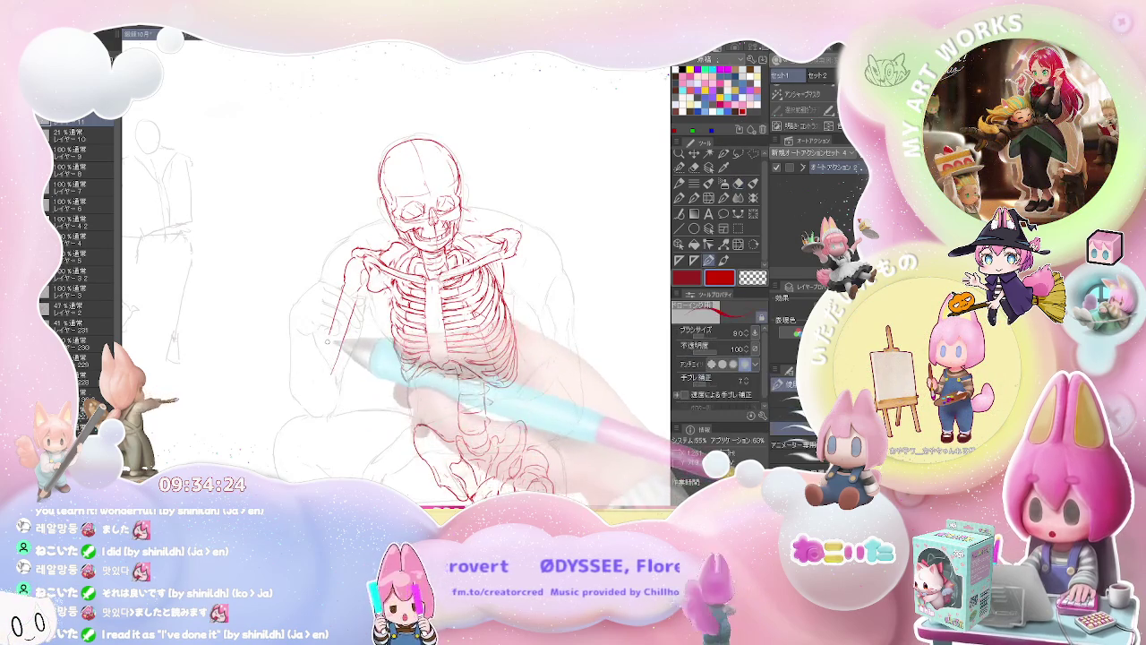
pyautogui.press('p')
pyautogui.press('e')
pyautogui.press('p')
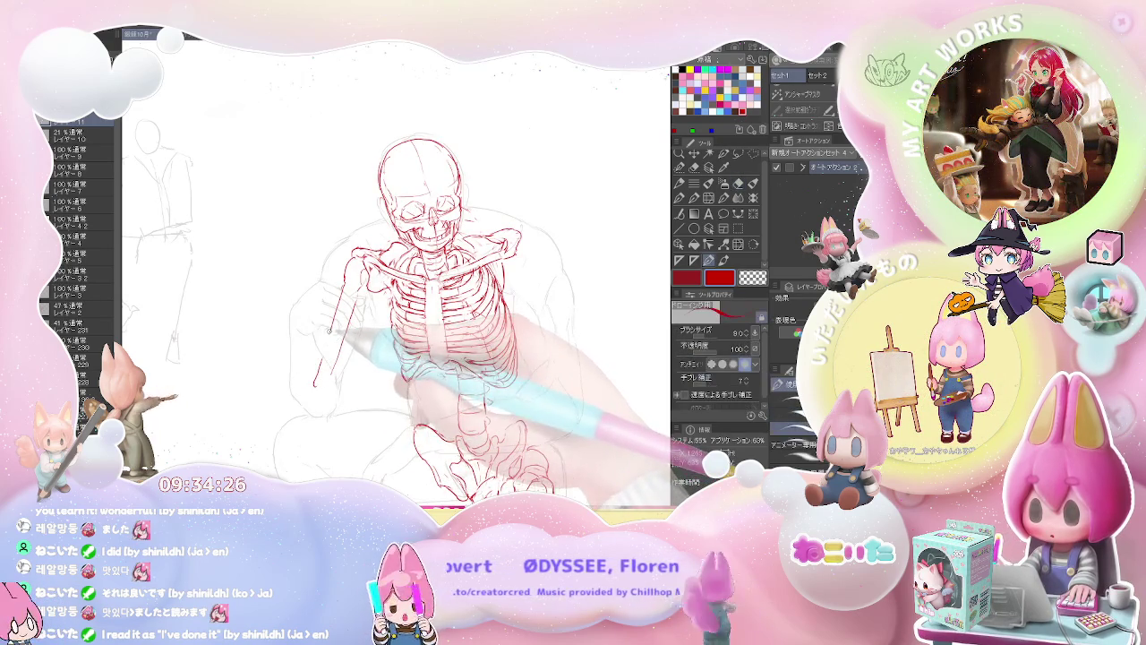
pyautogui.press('e')
pyautogui.press('p')
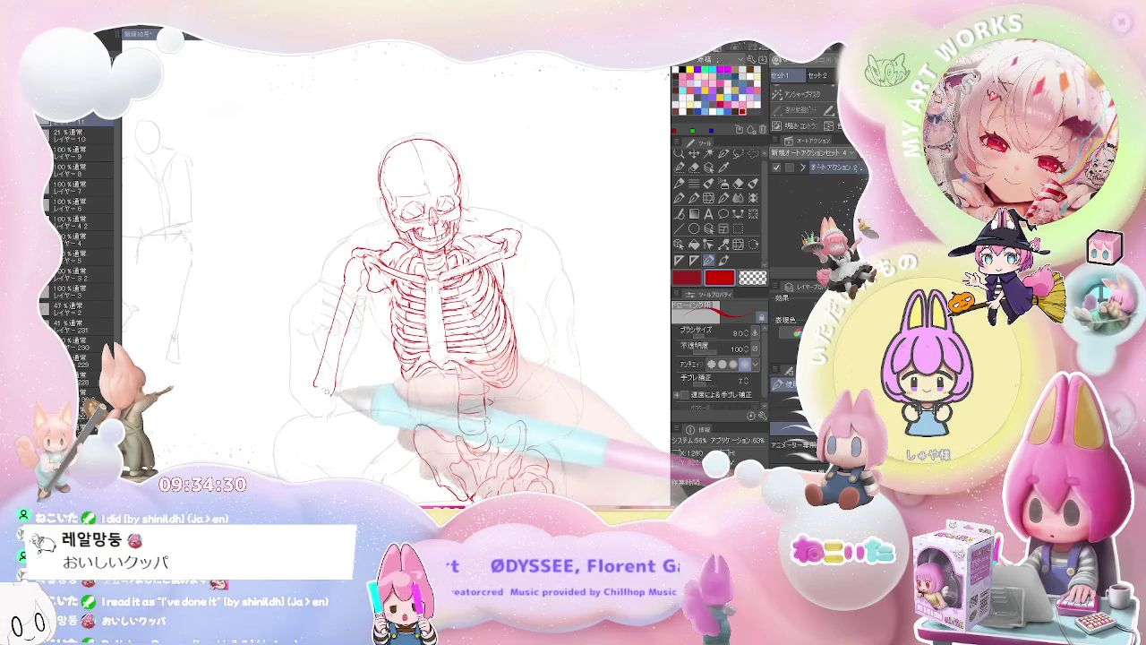
pyautogui.moveTo(338, 383); pyautogui.dragTo(199, 364)
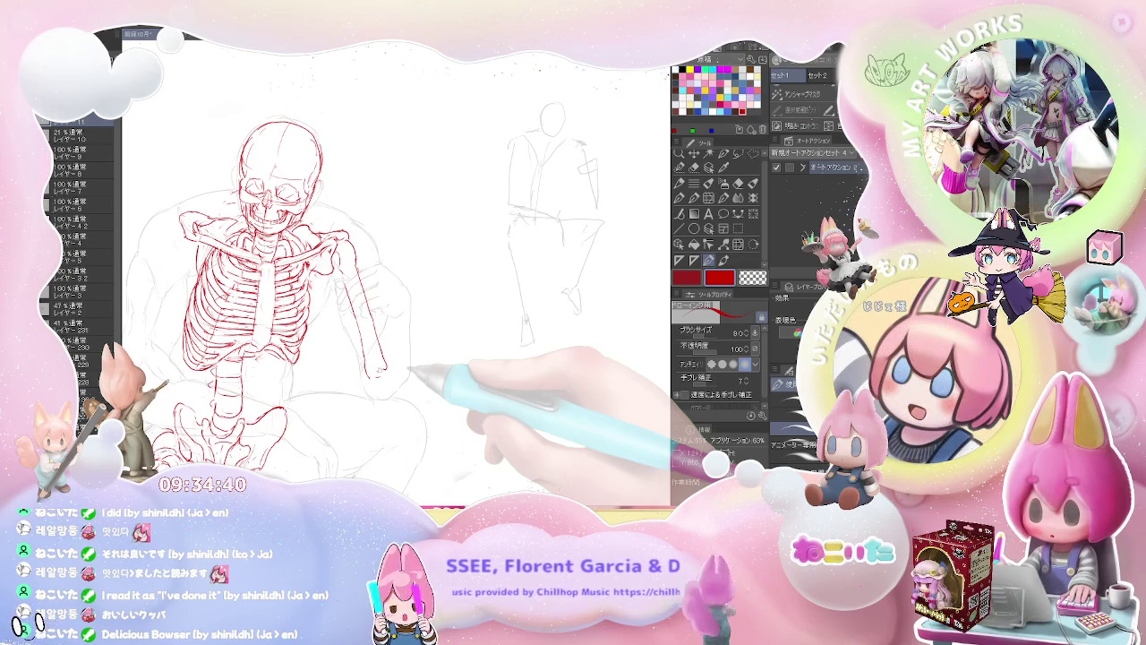
pyautogui.moveTo(369, 356); pyautogui.dragTo(385, 372)
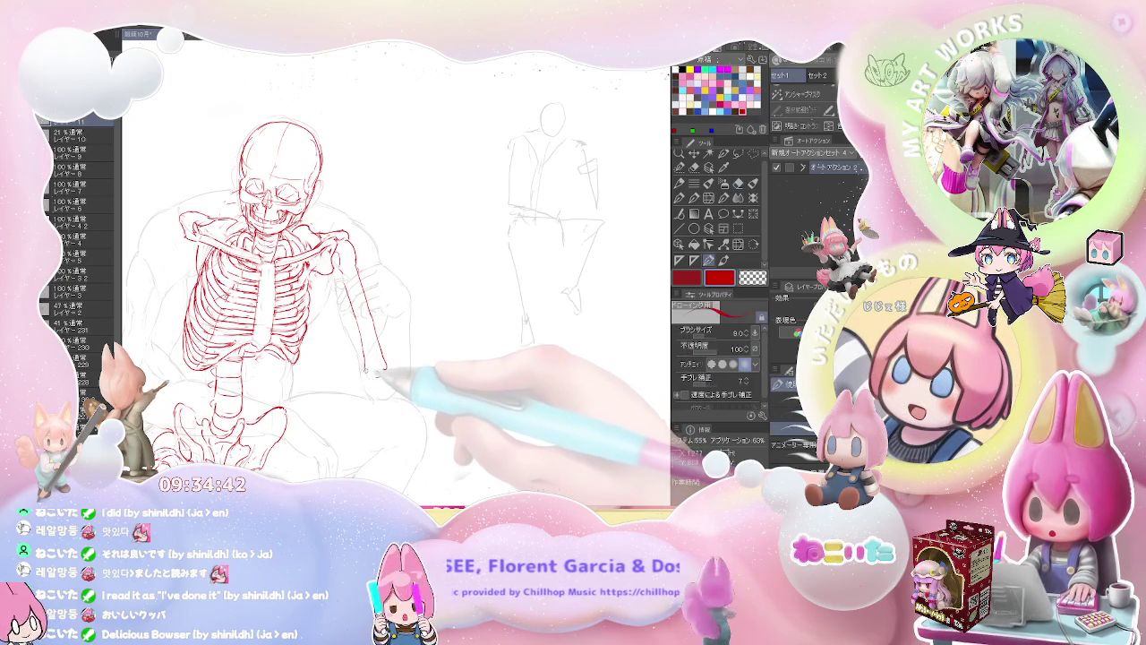
# Redraw the red line along the skeleton's left collarbone.
pyautogui.scroll(-2, 399, 394)
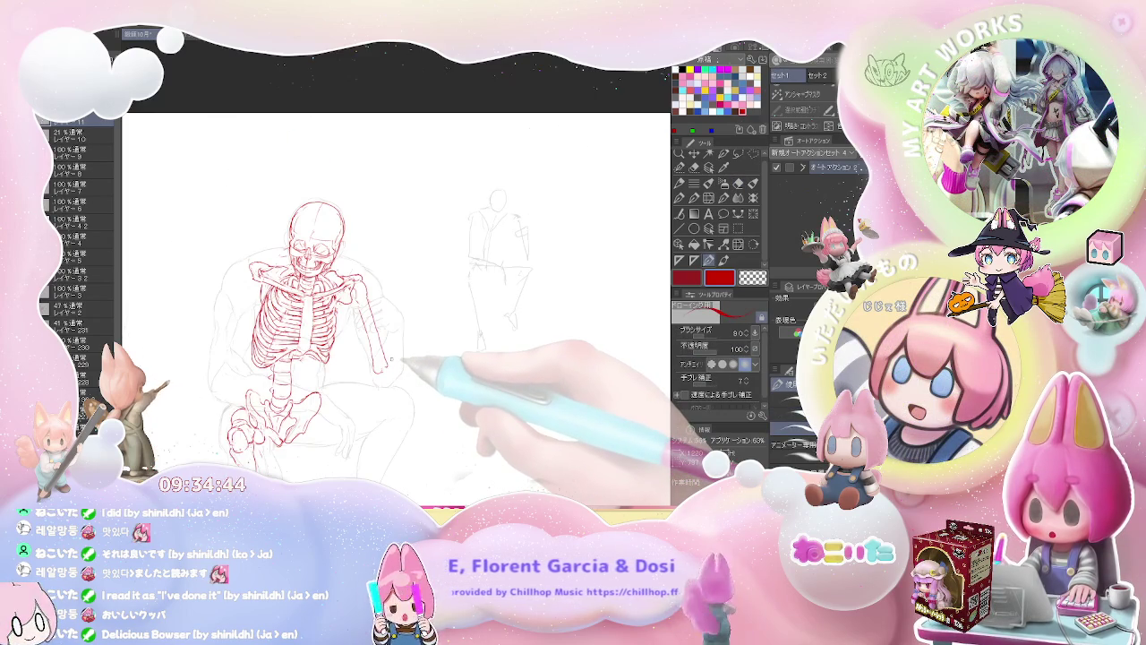
pyautogui.scroll(2, 251, 260)
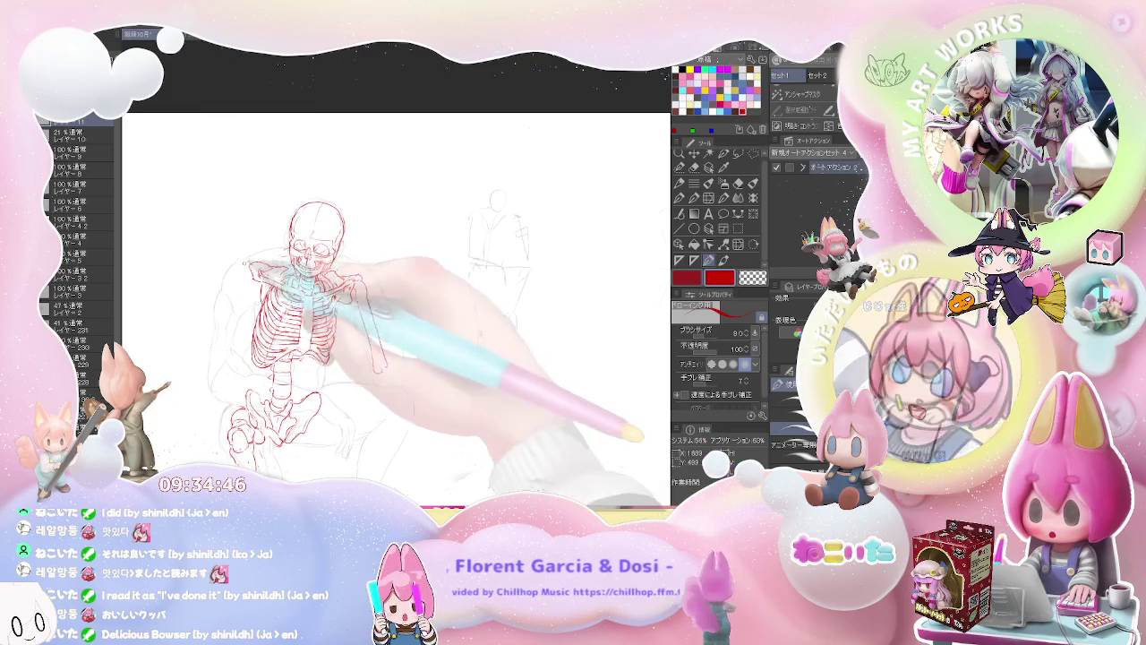
pyautogui.scroll(2, 250, 260)
pyautogui.moveTo(237, 275)
pyautogui.mouseDown()
pyautogui.moveTo(313, 281)
pyautogui.moveTo(333, 269)
pyautogui.mouseUp()
pyautogui.press('e')
pyautogui.press('p')
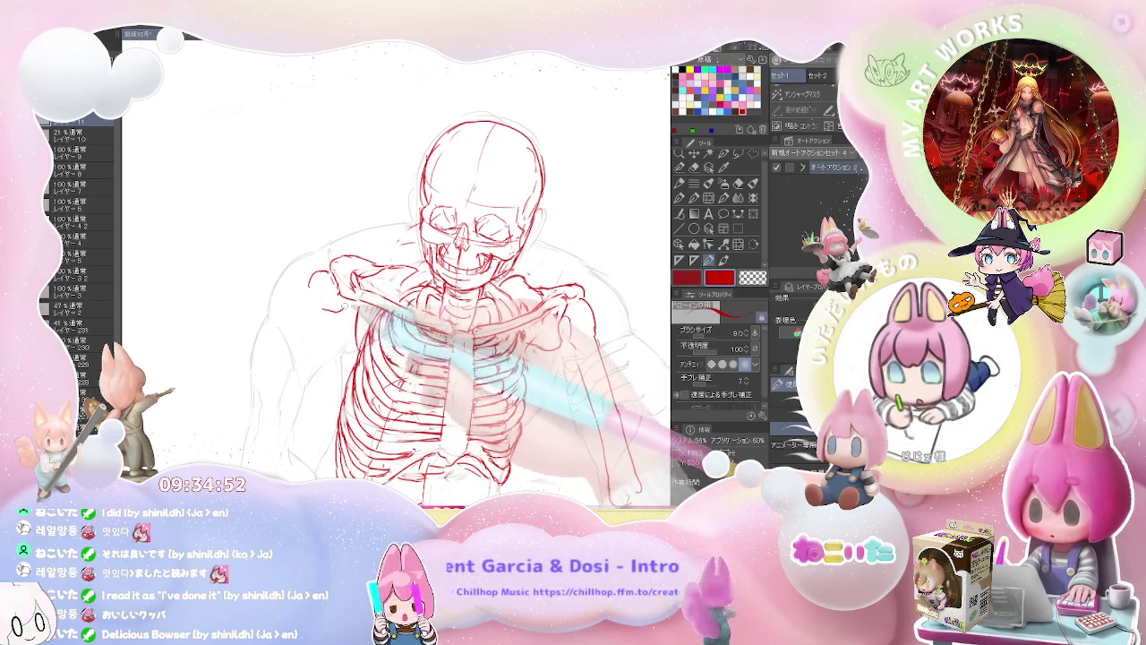
pyautogui.moveTo(394, 305); pyautogui.dragTo(318, 318)
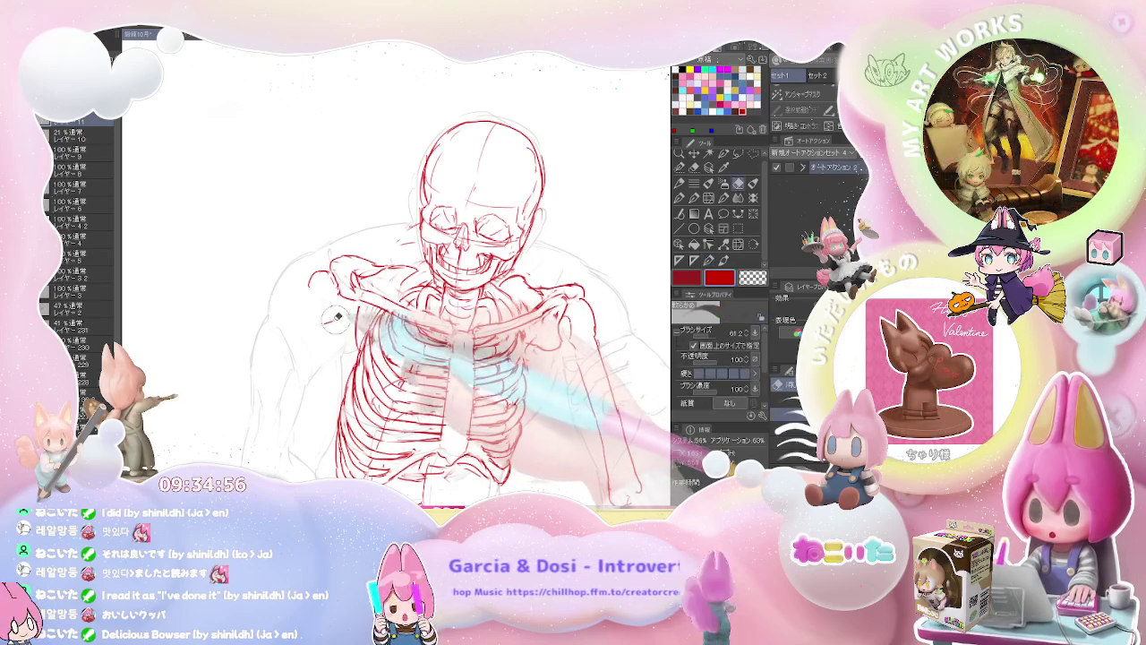
# Erase and redraw the shoulder lines, then zoom out to view the whole skeleton.
pyautogui.press('e')
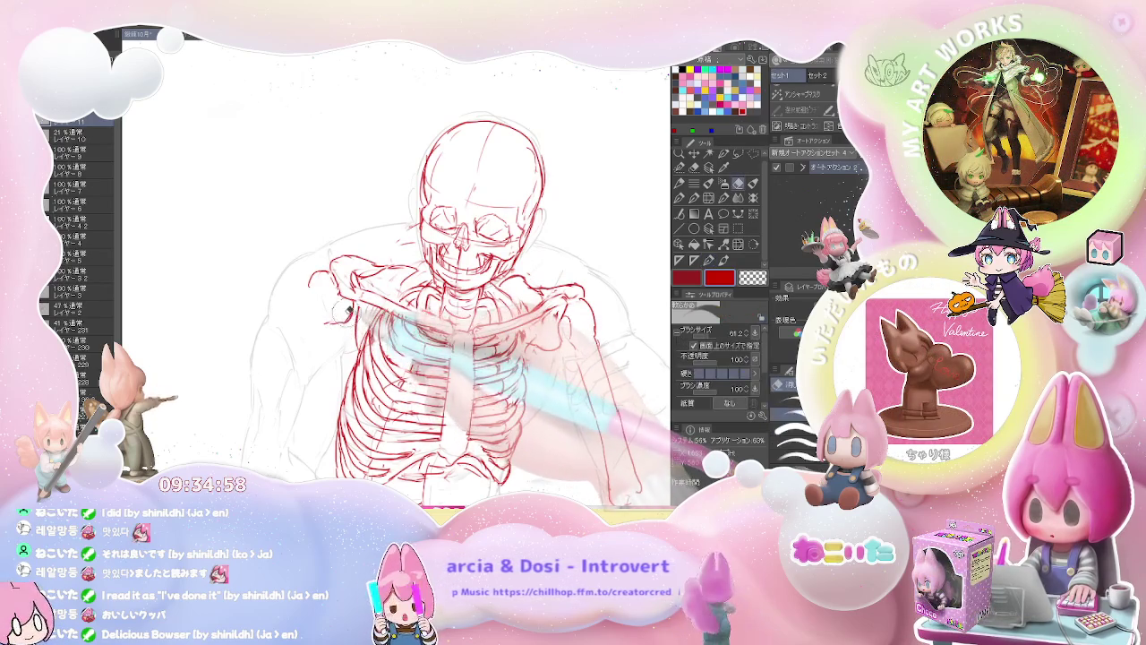
pyautogui.press('p')
pyautogui.press('e')
pyautogui.press('p')
pyautogui.press('e')
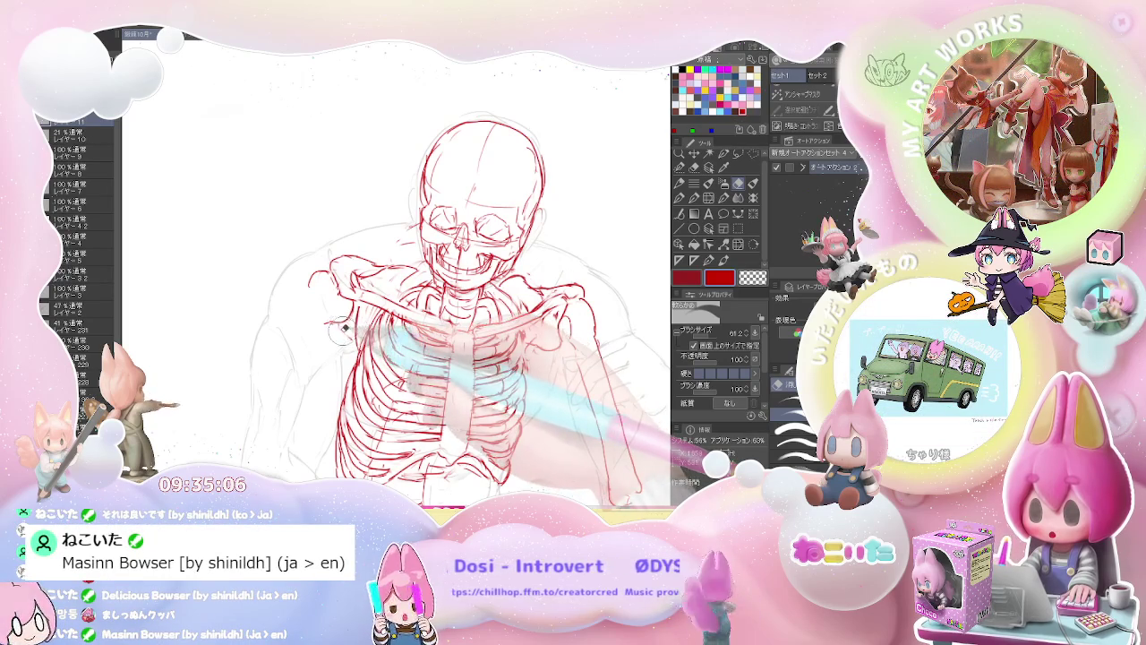
pyautogui.press('p')
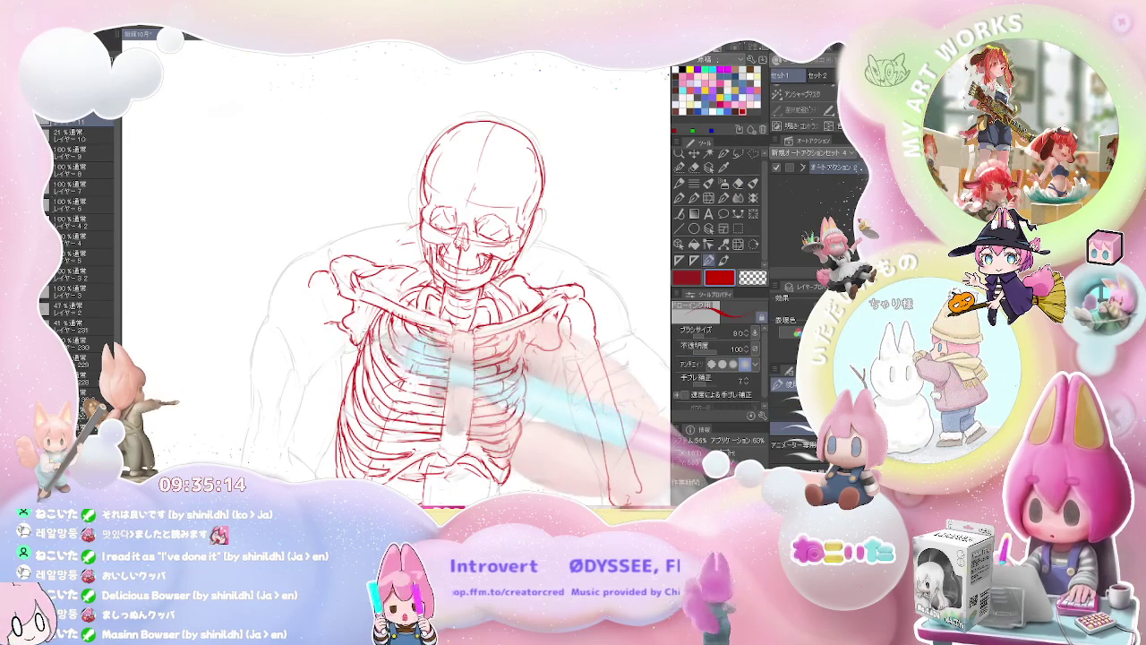
pyautogui.hotkey('ctrl', '-')
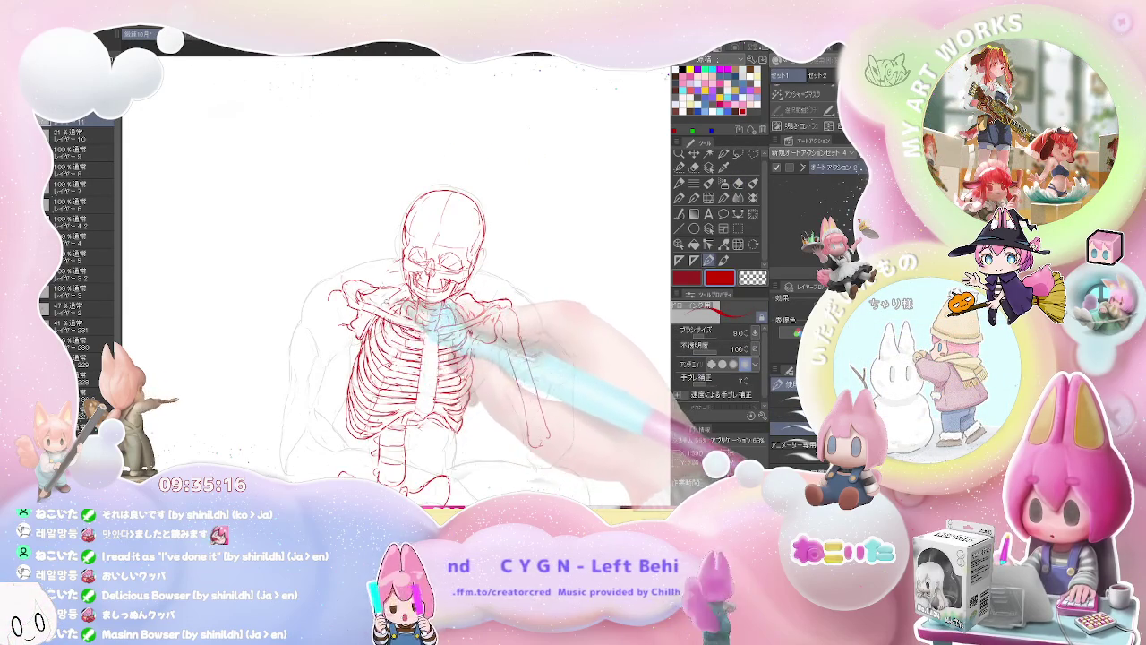
pyautogui.moveTo(428, 313); pyautogui.dragTo(438, 313)
pyautogui.hotkey('ctrl', '-')
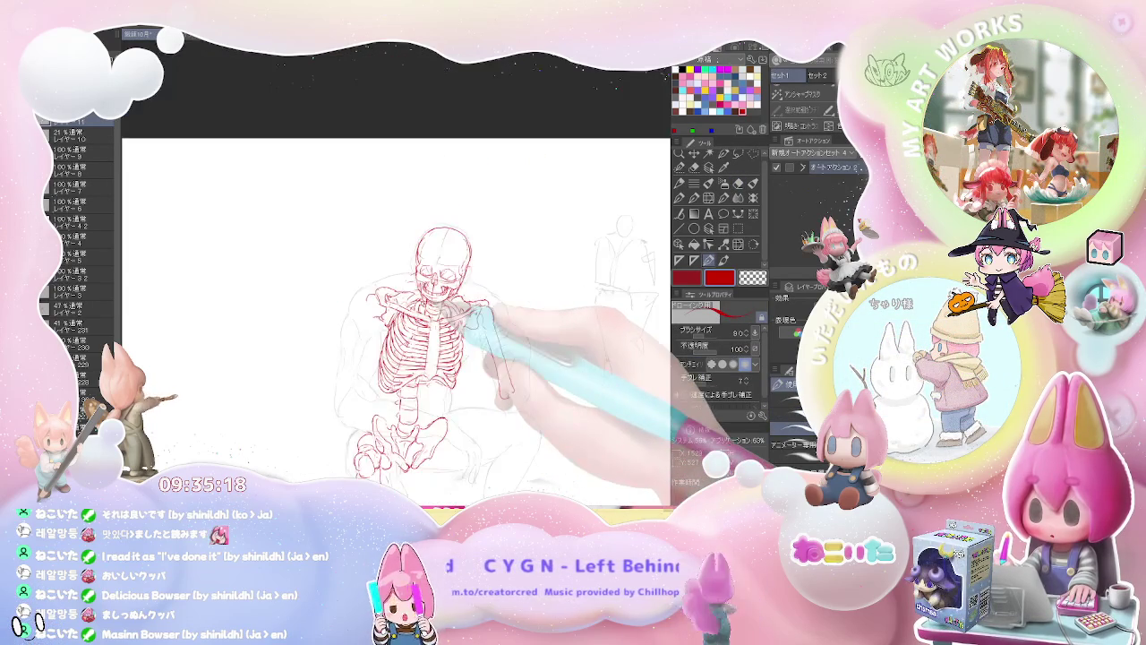
# Zoom in and tilt the view, then touch up the ribcage lines.
pyautogui.hotkey('ctrl', '+')
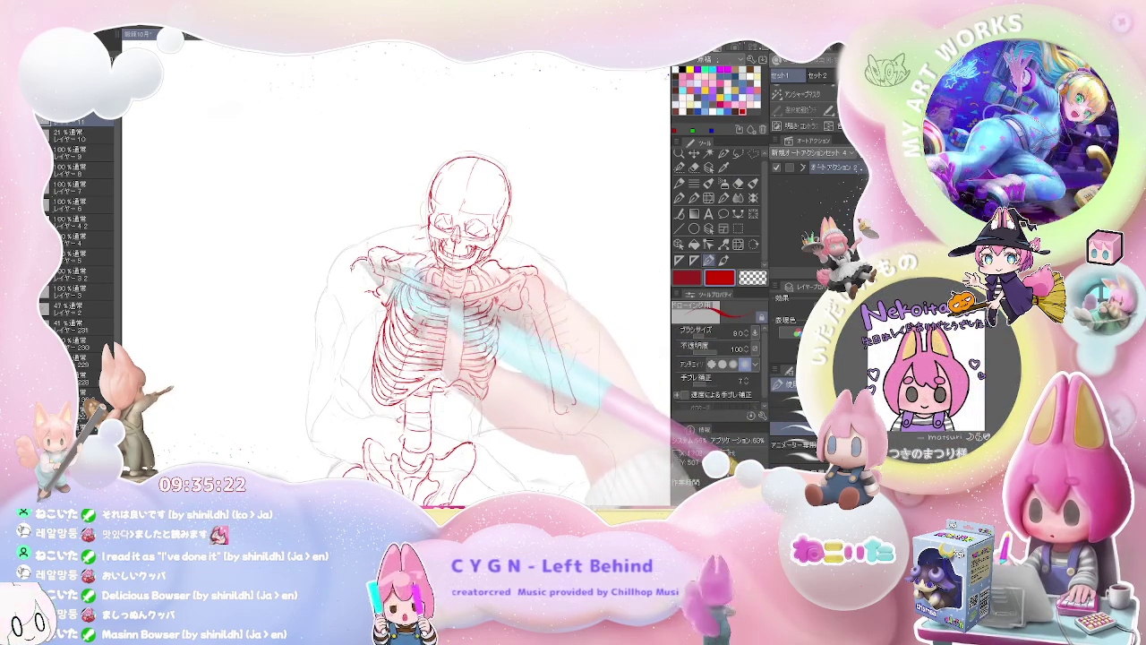
pyautogui.moveTo(357, 302); pyautogui.dragTo(356, 296)
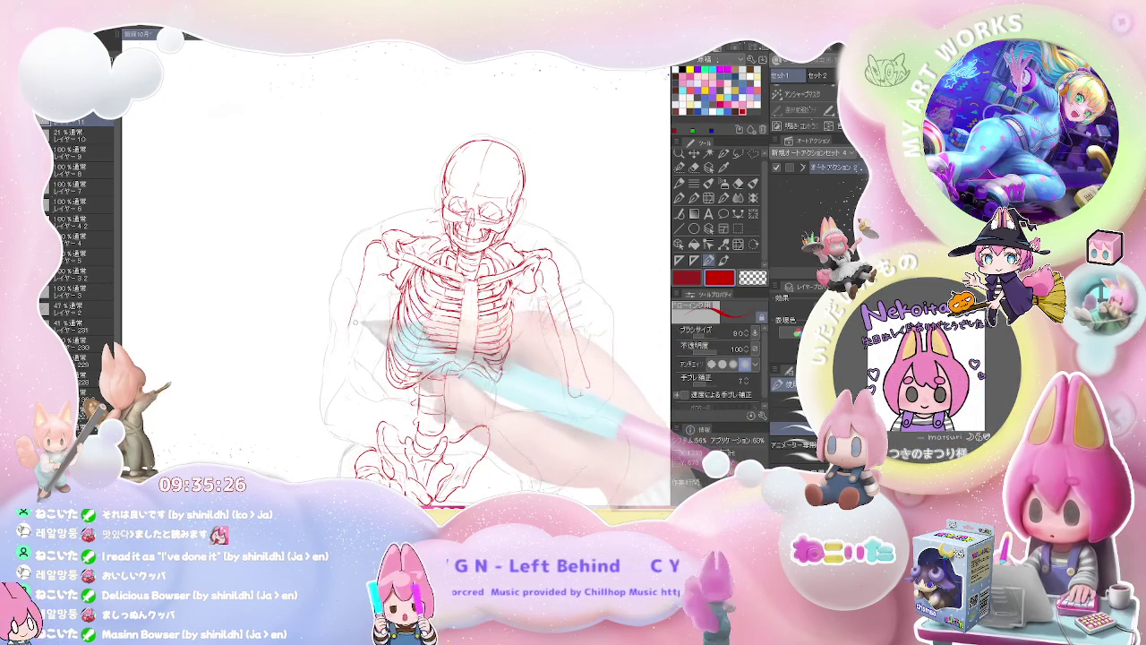
pyautogui.moveTo(355, 320)
pyautogui.mouseDown()
pyautogui.moveTo(358, 350)
pyautogui.moveTo(379, 281)
pyautogui.mouseUp()
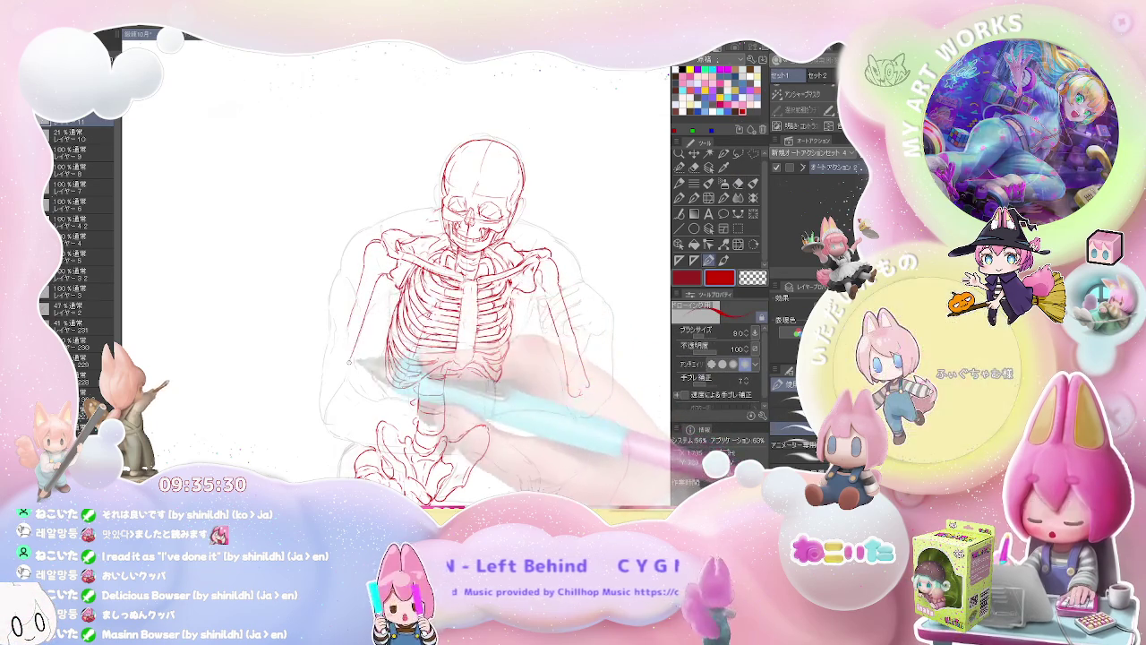
pyautogui.scroll(-2, 362, 358)
pyautogui.scroll(1, 362, 358)
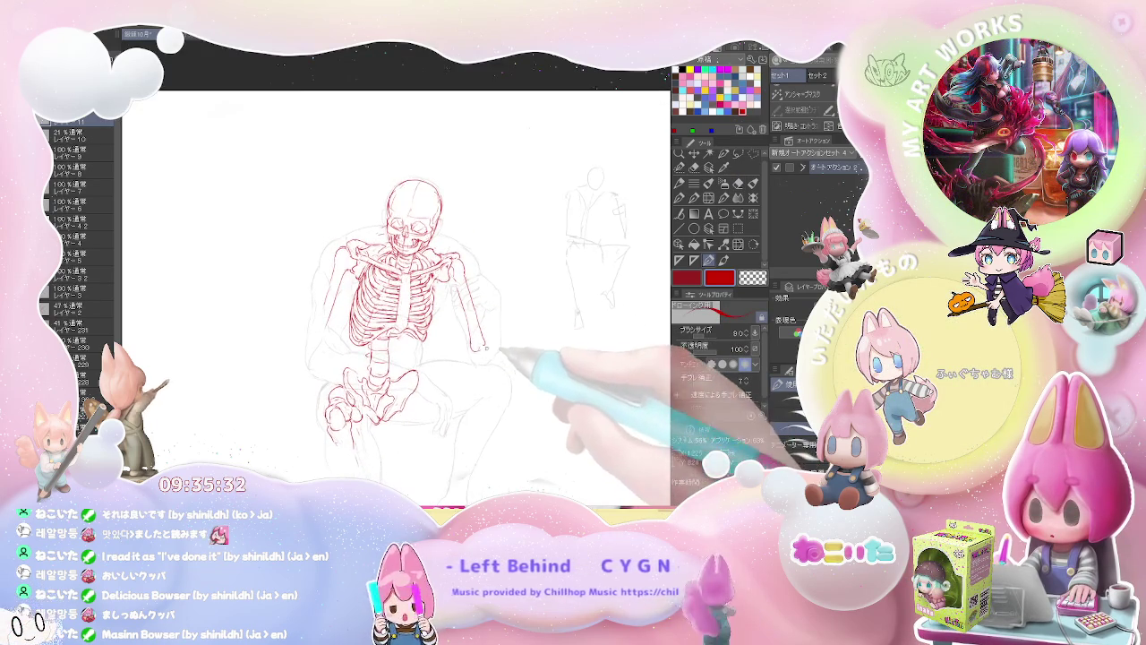
pyautogui.scroll(1, 362, 358)
pyautogui.press('e')
pyautogui.press('p')
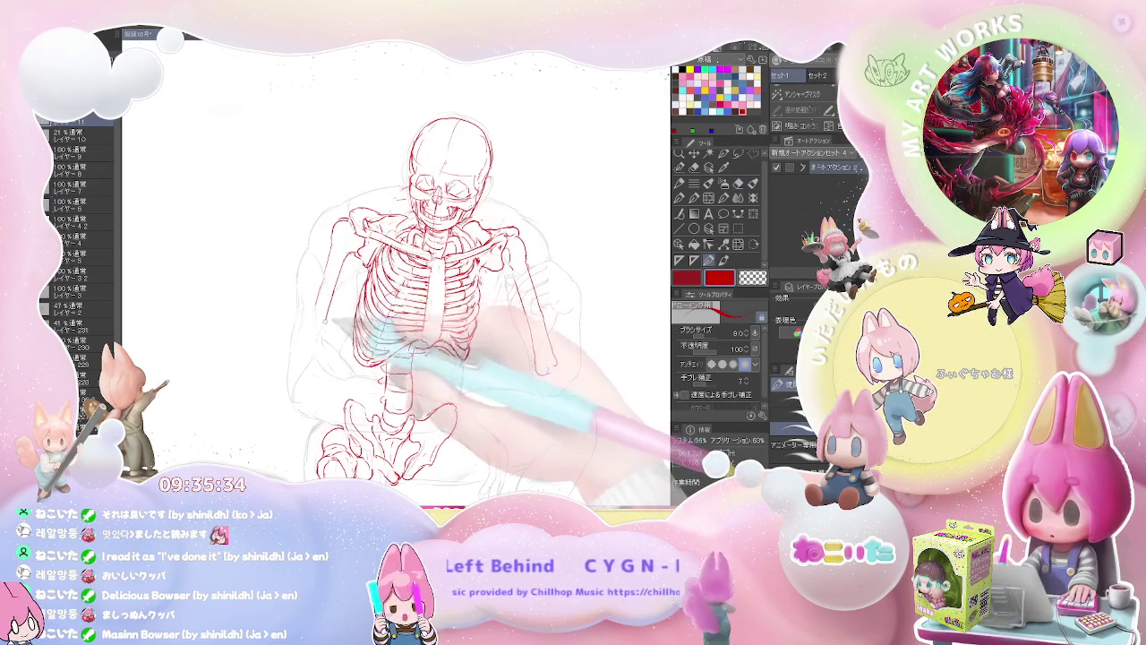
# Erase and redraw stray lines on the skeleton's arms and hips.
pyautogui.scroll(-1, 344, 354)
pyautogui.press('e')
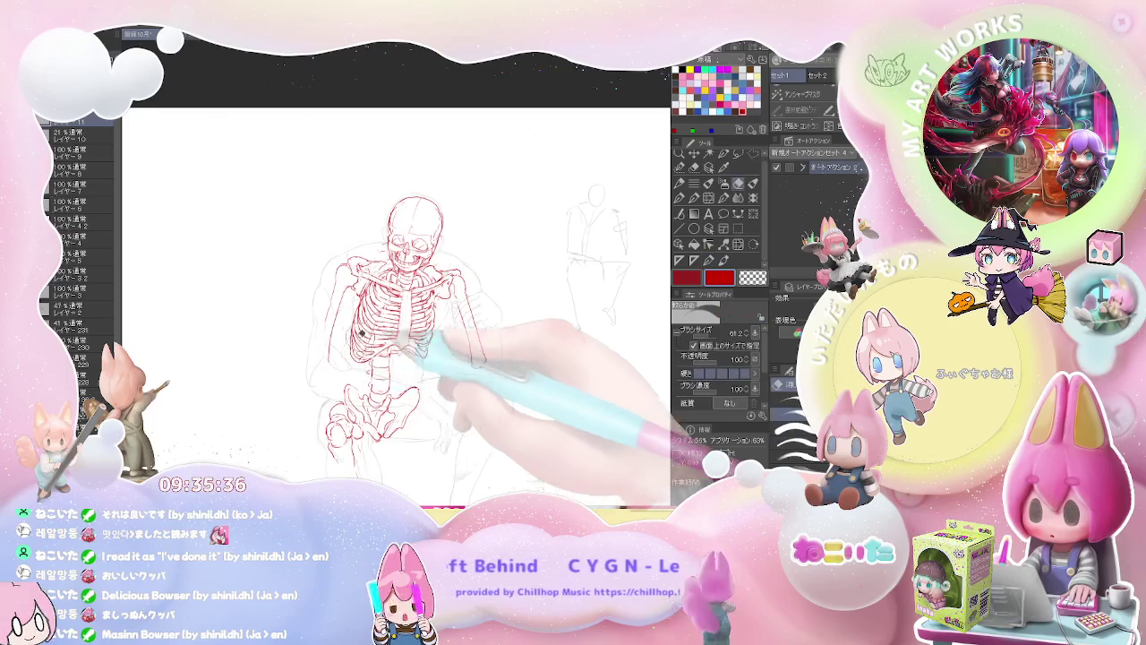
pyautogui.scroll(1, 345, 354)
pyautogui.press('p')
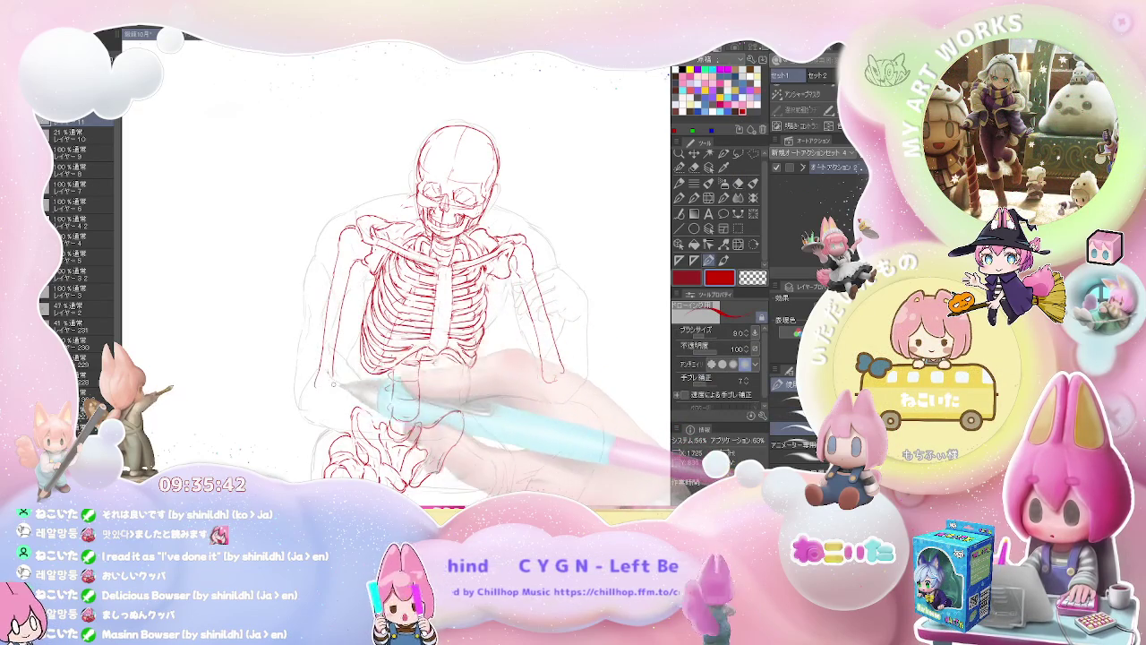
pyautogui.scroll(-1, 334, 385)
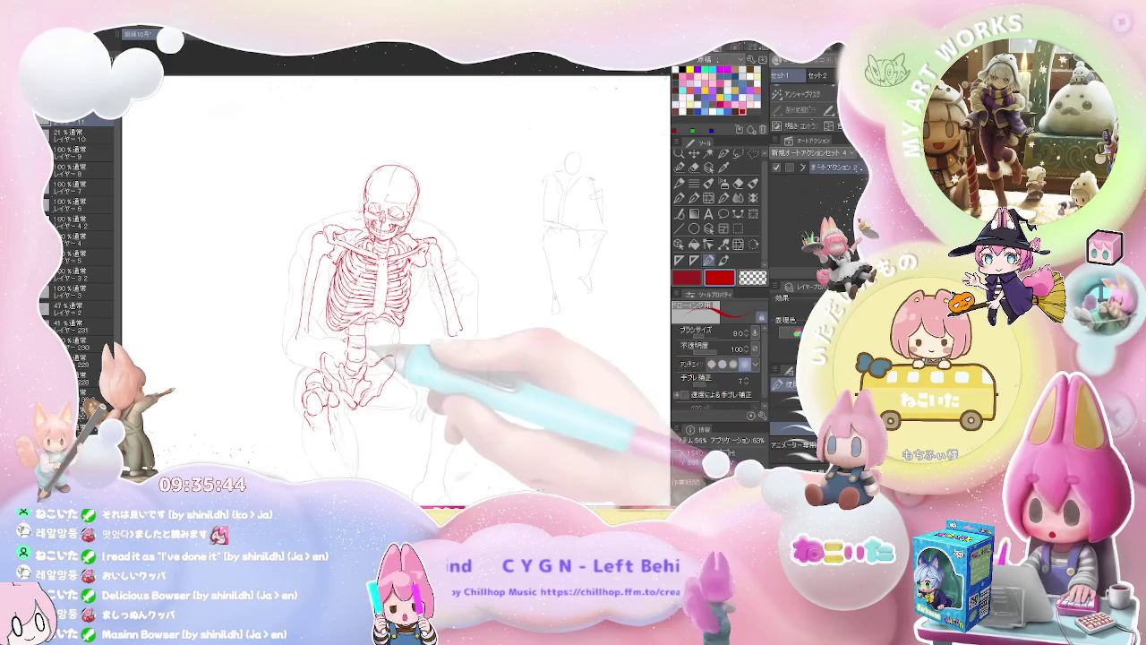
pyautogui.scroll(1, 394, 351)
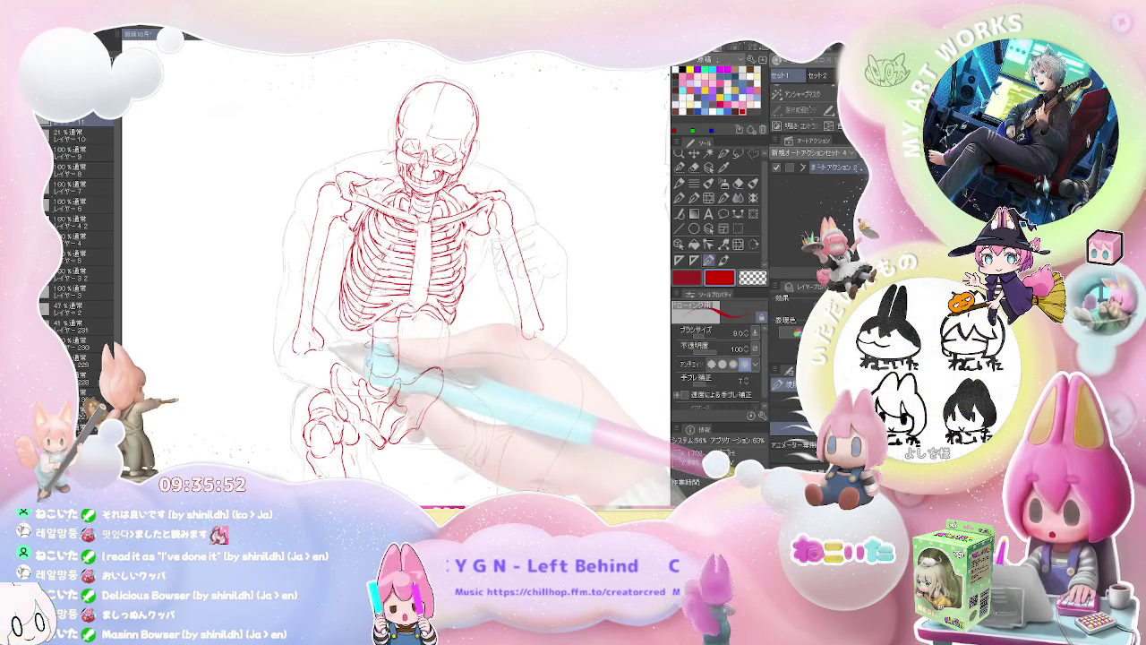
# Bring the figure sketch into view and erase stray lines around the pelvis and legs.
pyautogui.hotkey('ctrl', '-')
pyautogui.moveTo(550, 320); pyautogui.dragTo(456, 351)
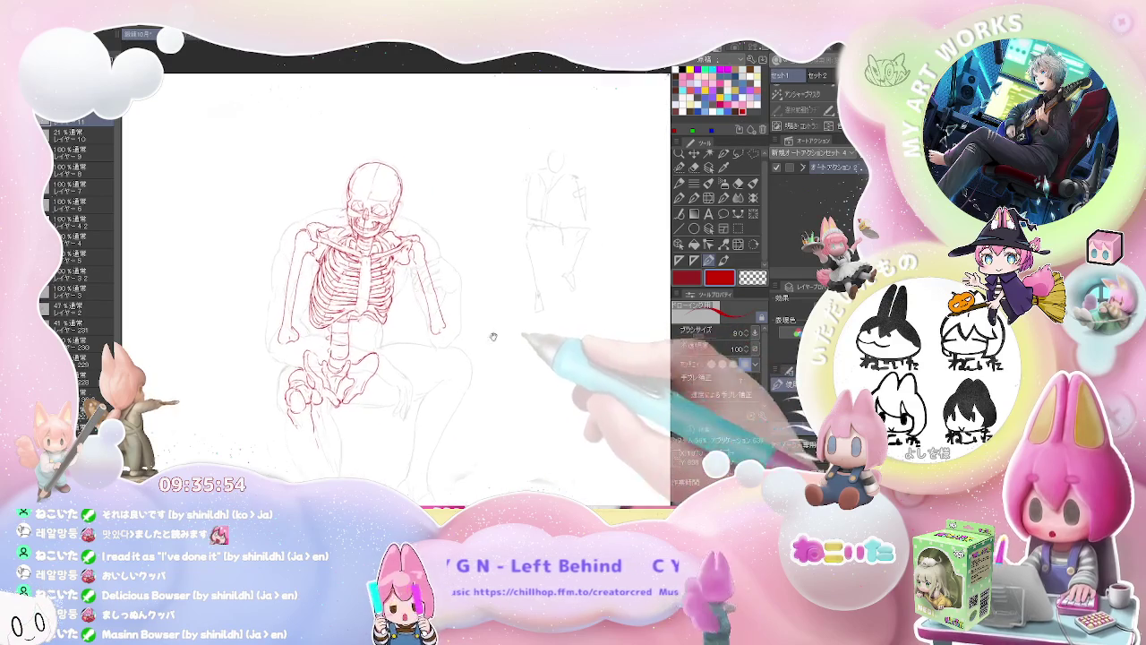
pyautogui.scroll(3, 417, 348)
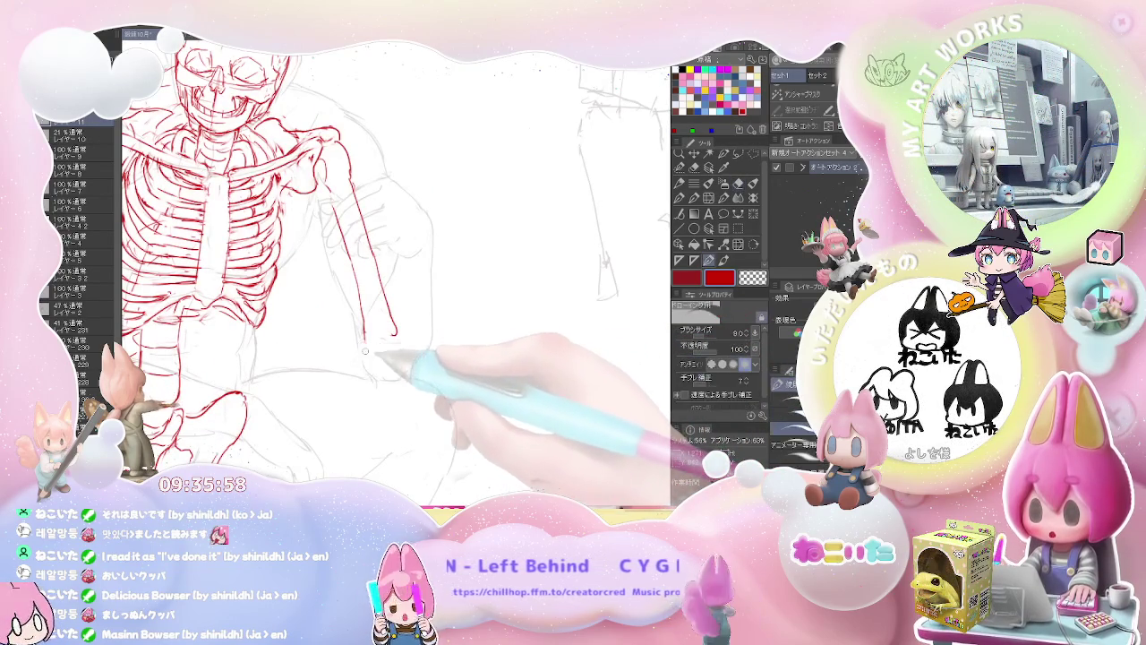
pyautogui.scroll(-3, 394, 366)
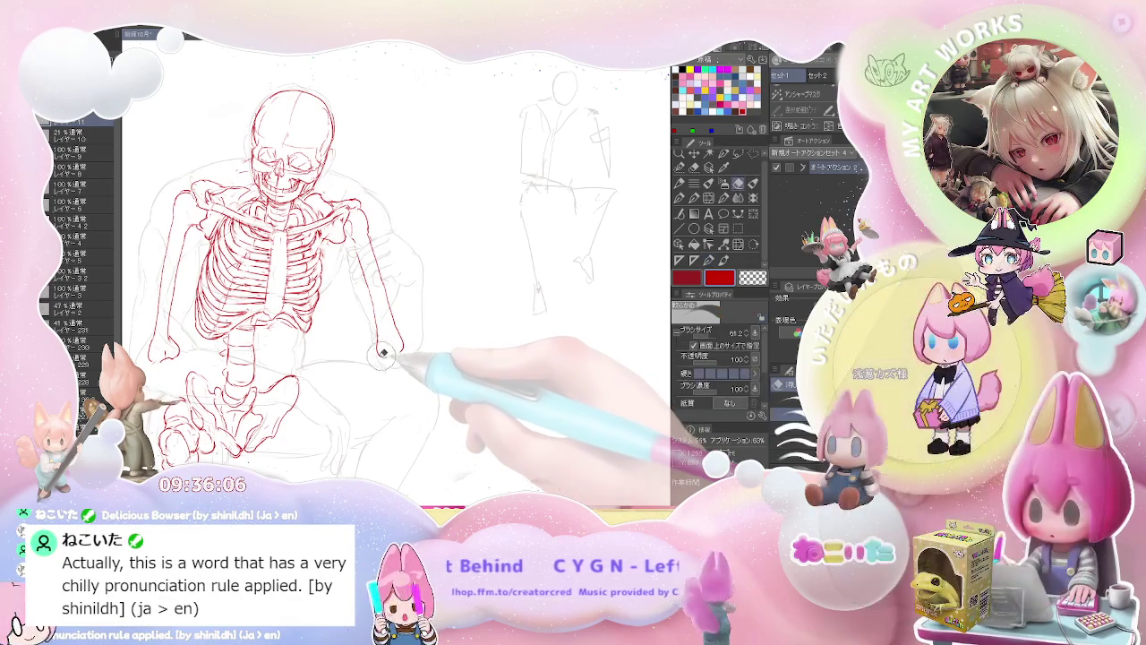
pyautogui.press('e')
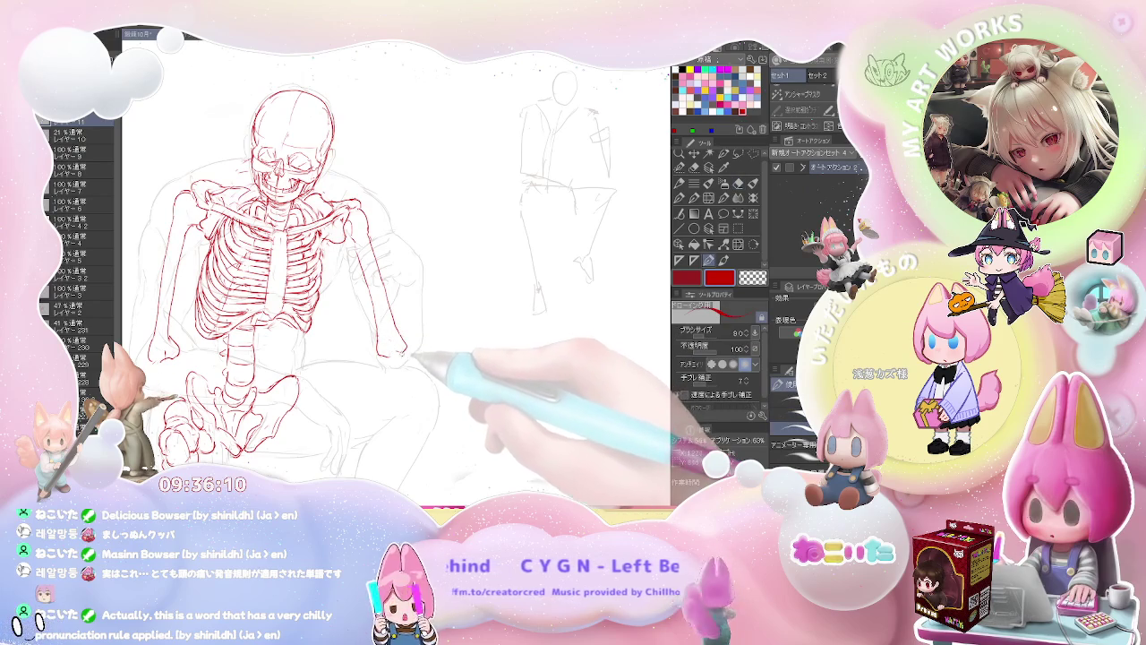
pyautogui.hotkey('ctrl', '-')
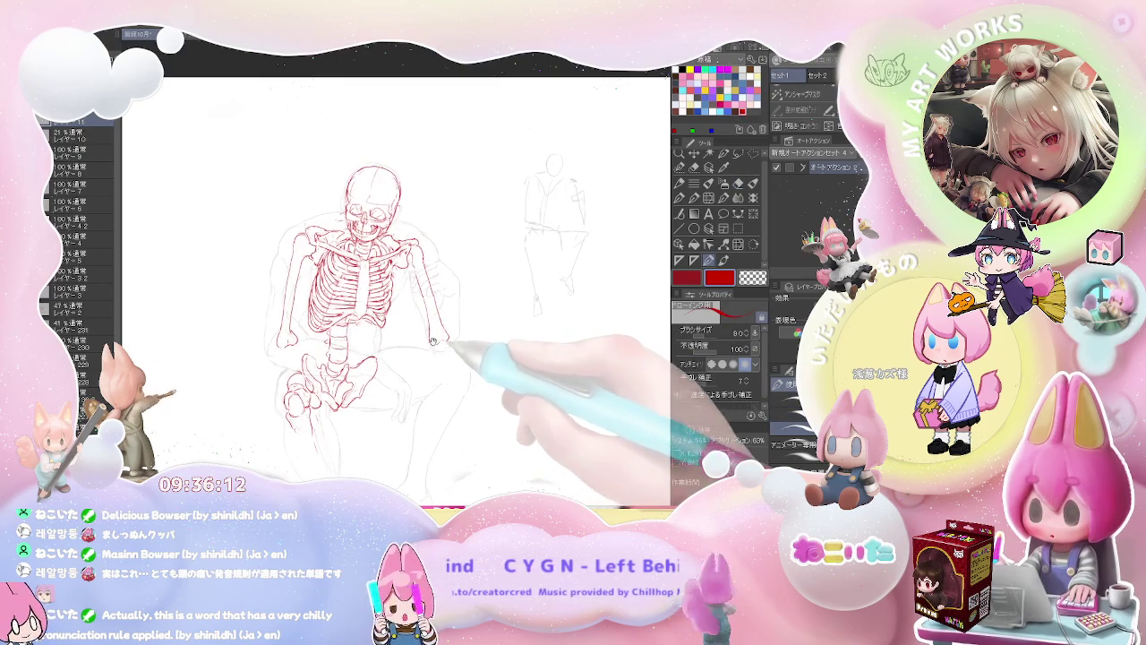
# Erase and redraw stray red lines on the skeleton's torso.
pyautogui.hotkey('ctrl', '+')
pyautogui.press('e')
pyautogui.press('p')
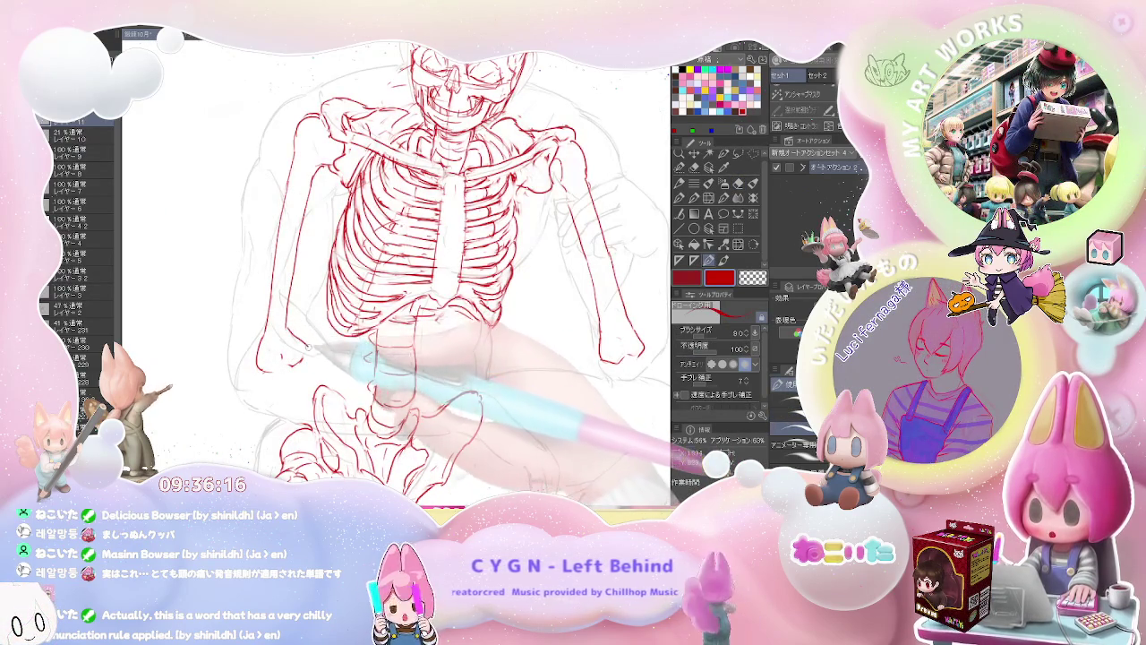
pyautogui.press('e')
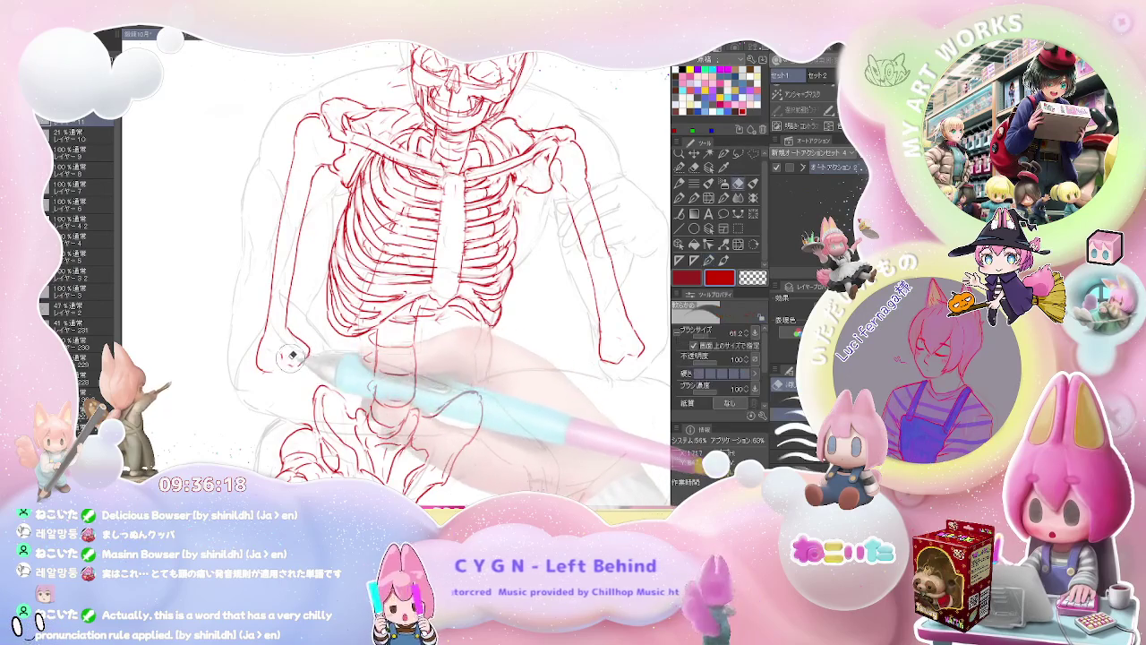
pyautogui.press('p')
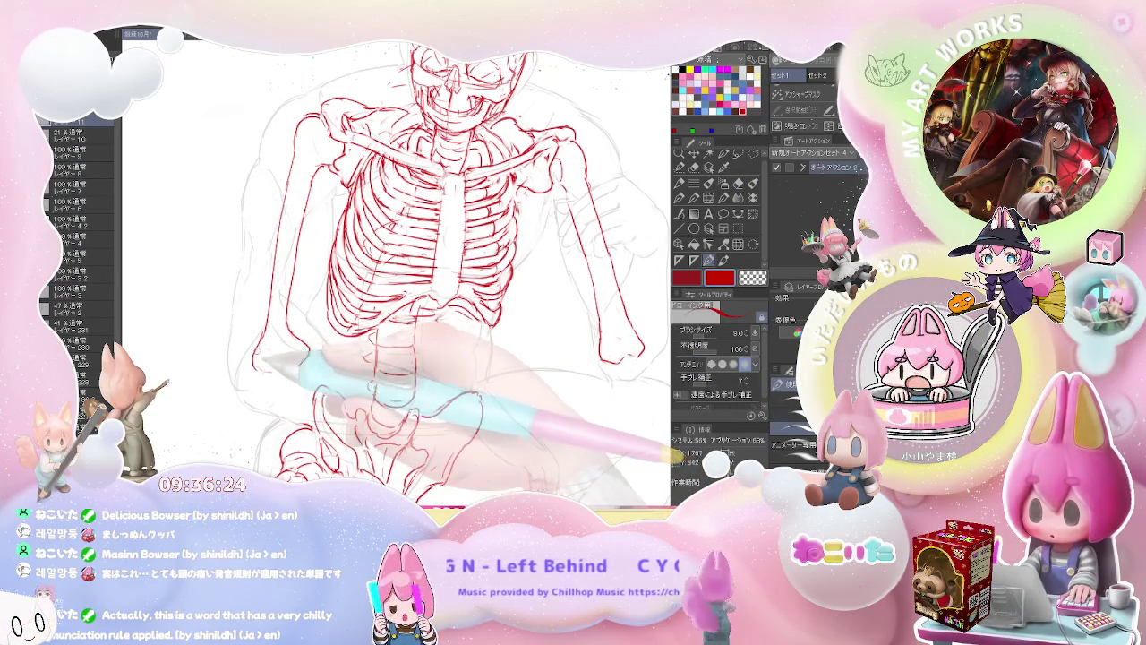
pyautogui.hotkey('ctrl', '-')
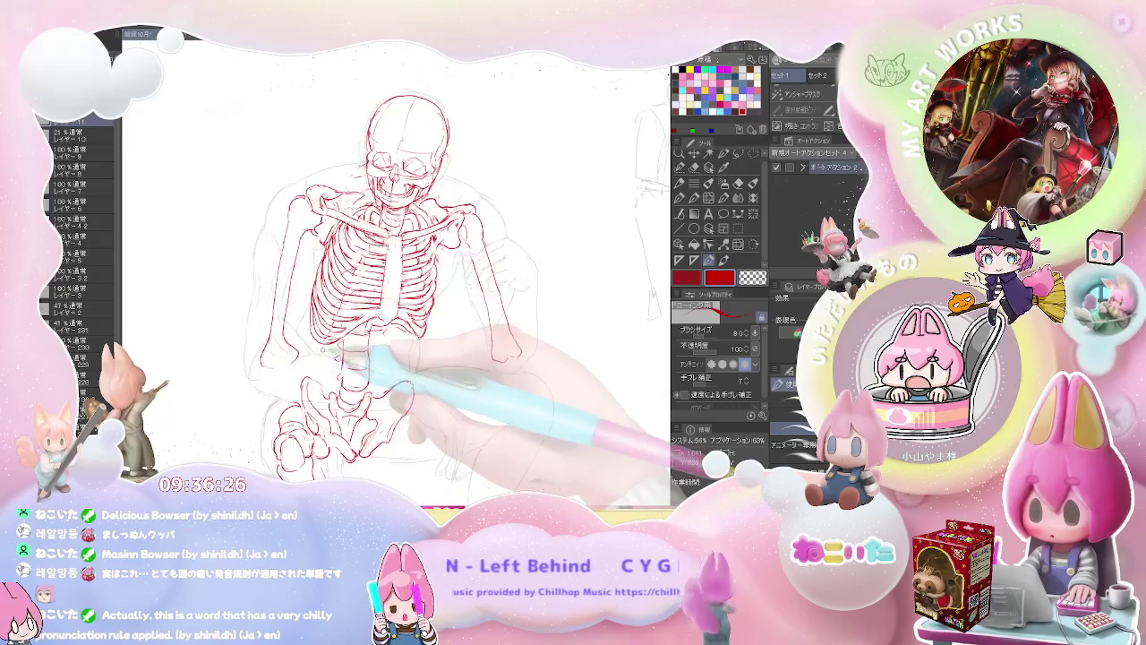
pyautogui.hotkey('ctrl', '-')
# Tidy the ribcage lines, alternating eraser and pen at different zoom levels.
pyautogui.hotkey('ctrl', '+')
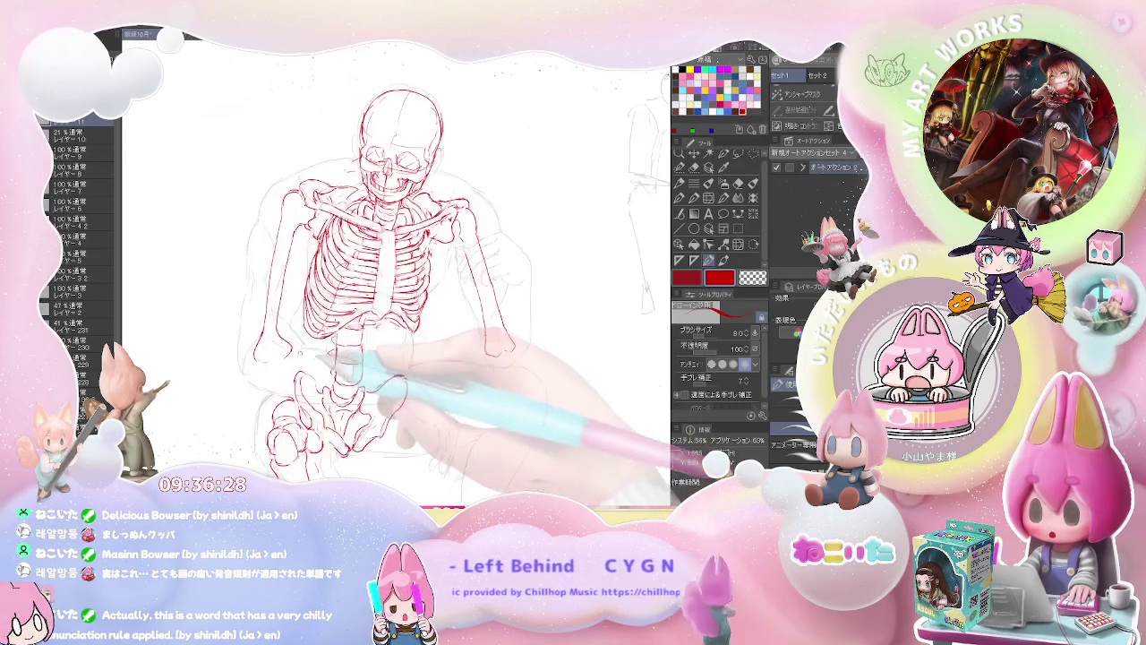
pyautogui.hotkey('ctrl', '+')
pyautogui.press('e')
pyautogui.press('p')
pyautogui.hotkey('ctrl', '-')
pyautogui.hotkey('ctrl', '-')
pyautogui.press('e')
pyautogui.hotkey('ctrl', '+')
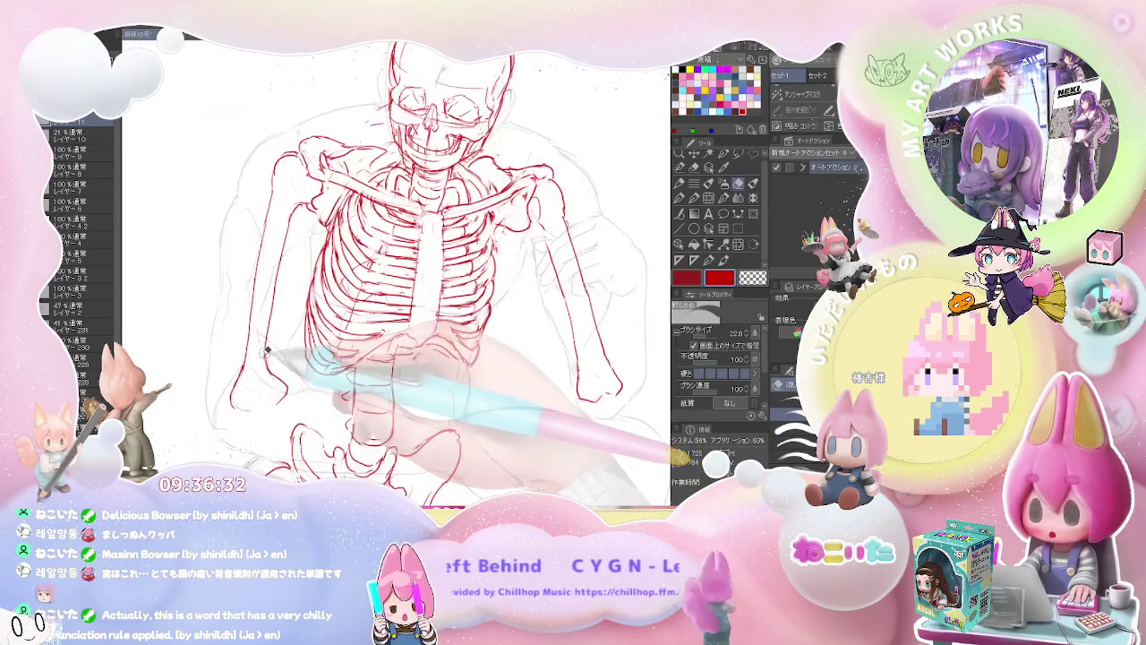
pyautogui.press('p')
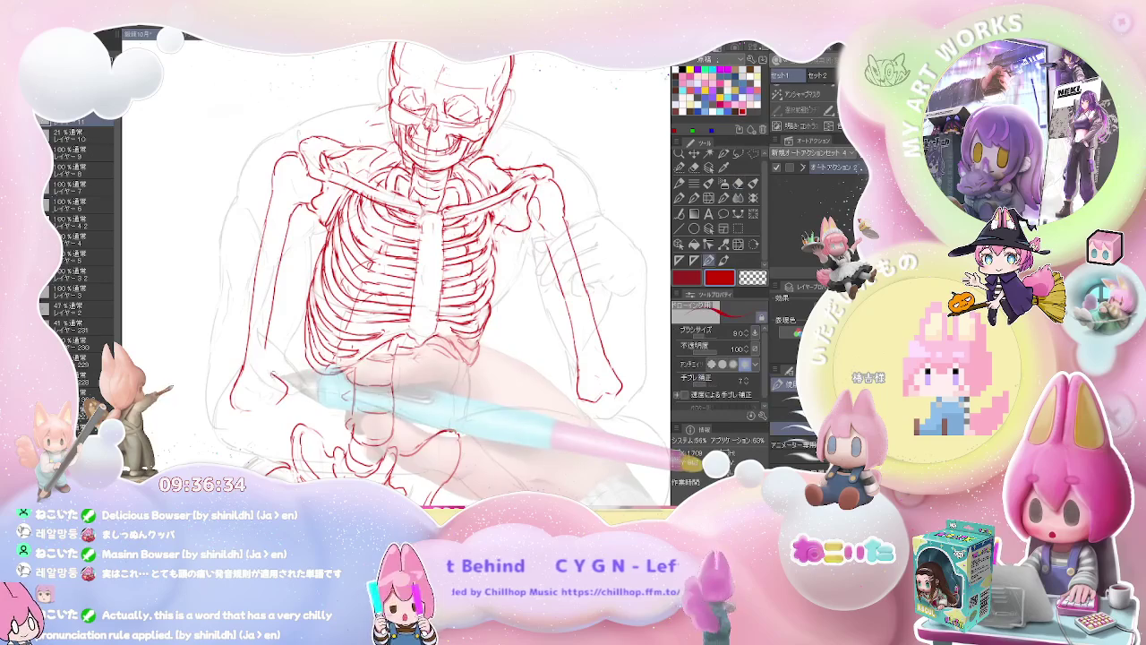
pyautogui.press('e')
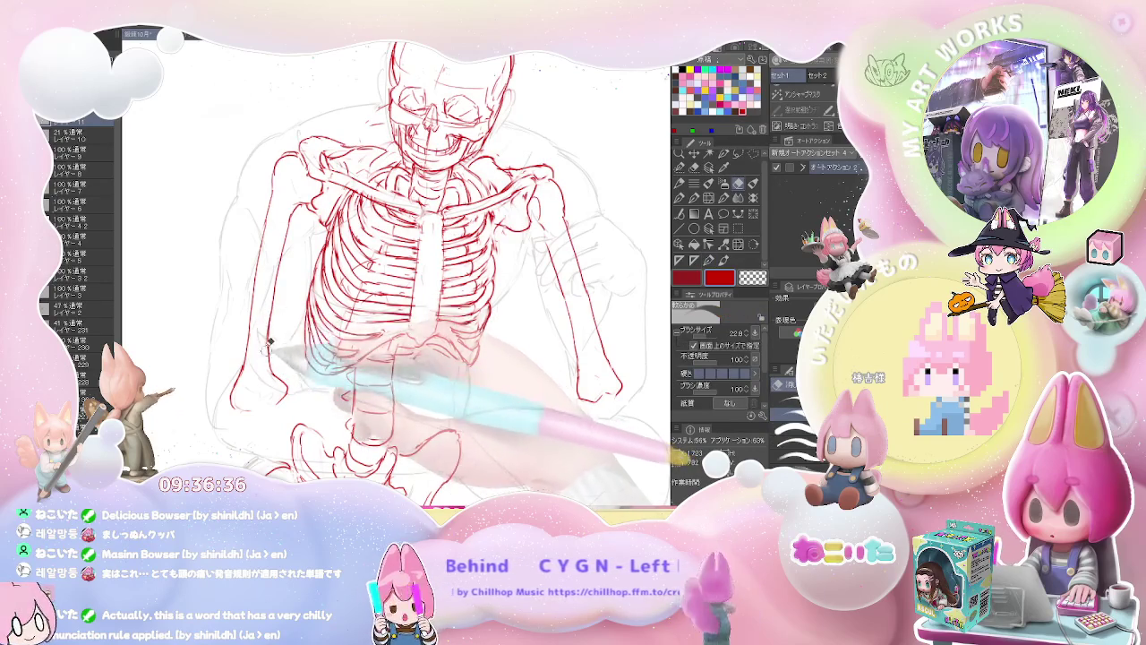
pyautogui.press('p')
pyautogui.hotkey('ctrl', '-')
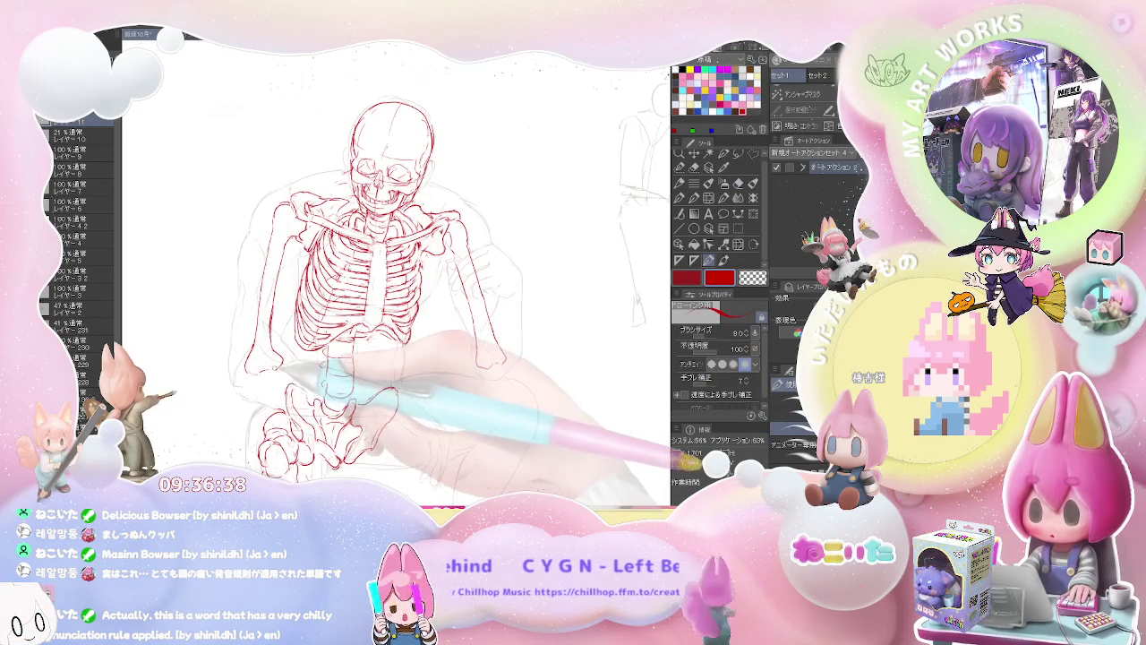
pyautogui.hotkey('ctrl', '-')
# Refine the red spine lines running down toward the pelvis.
pyautogui.hotkey('ctrl', '+')
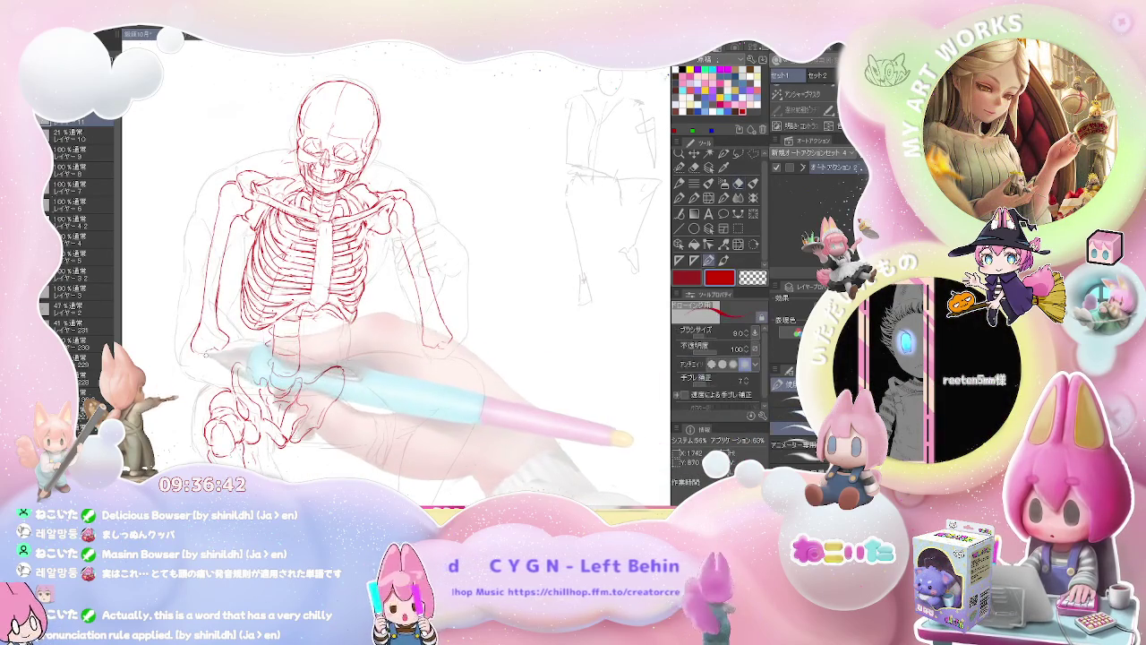
pyautogui.press('e')
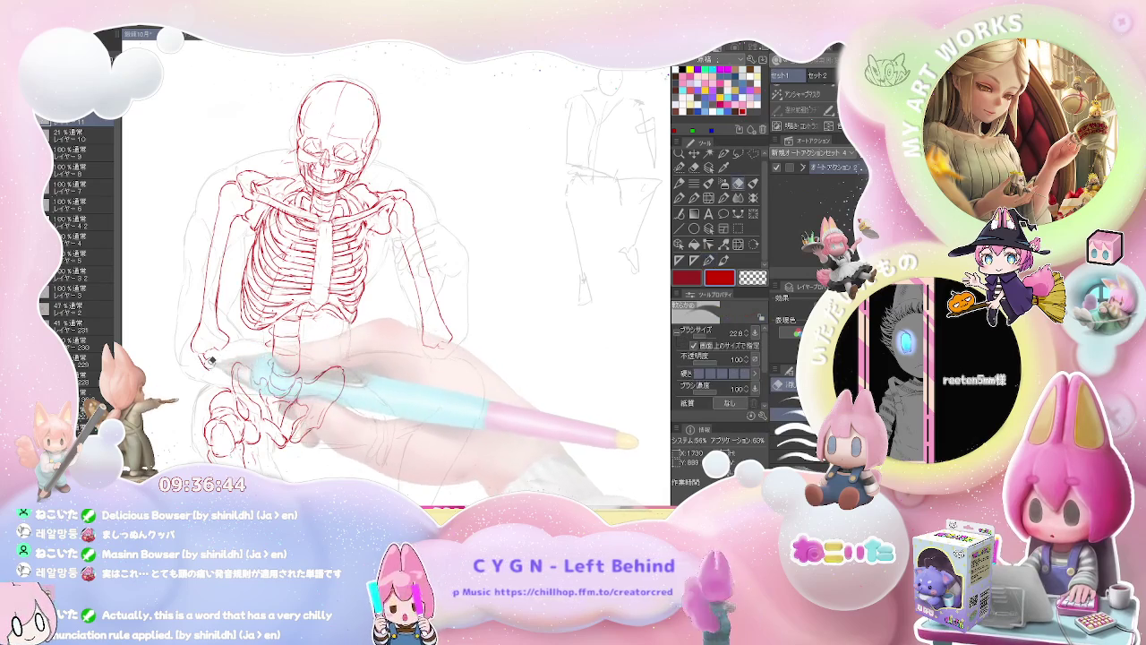
pyautogui.press('p')
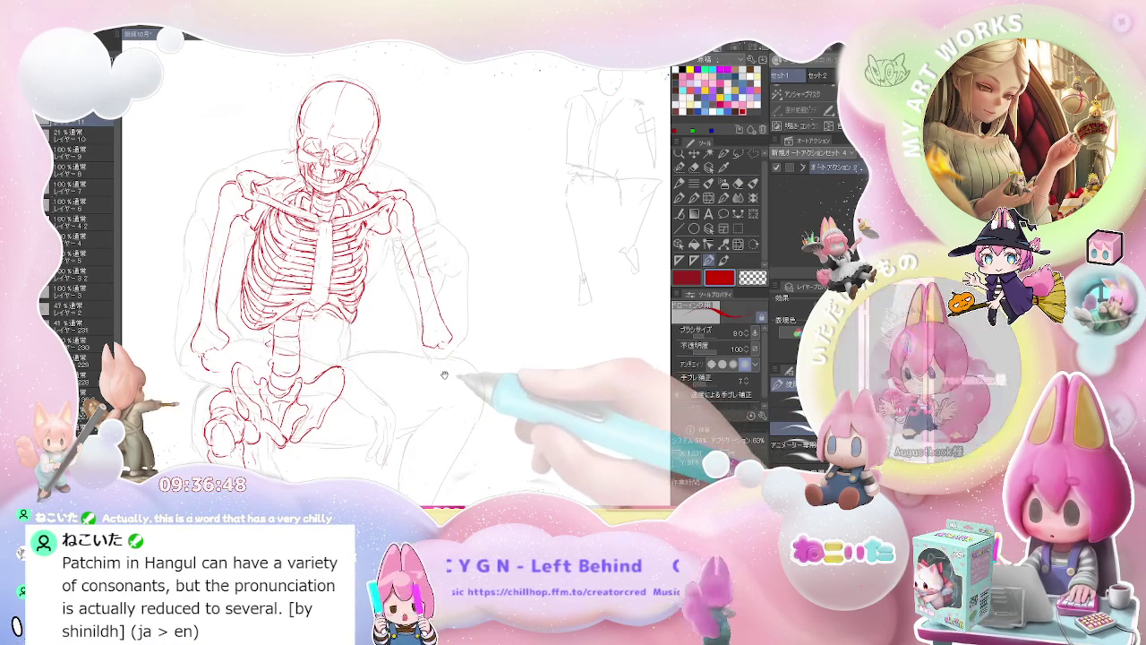
pyautogui.moveTo(485, 386); pyautogui.dragTo(458, 388)
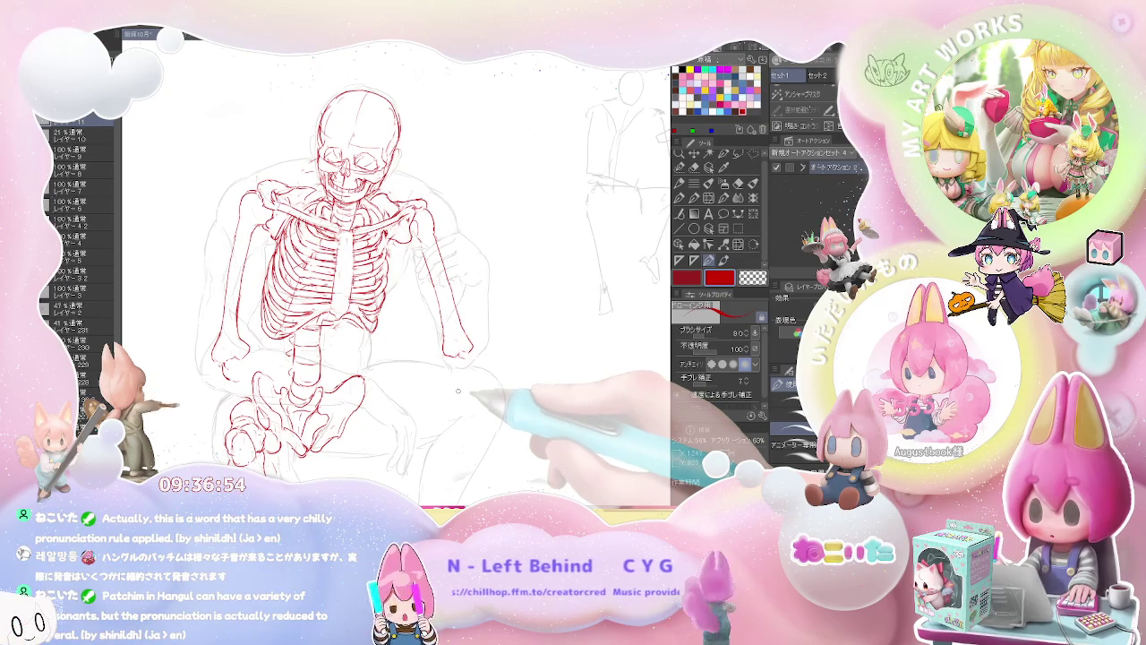
pyautogui.hotkey('ctrl', '+')
pyautogui.press('p')
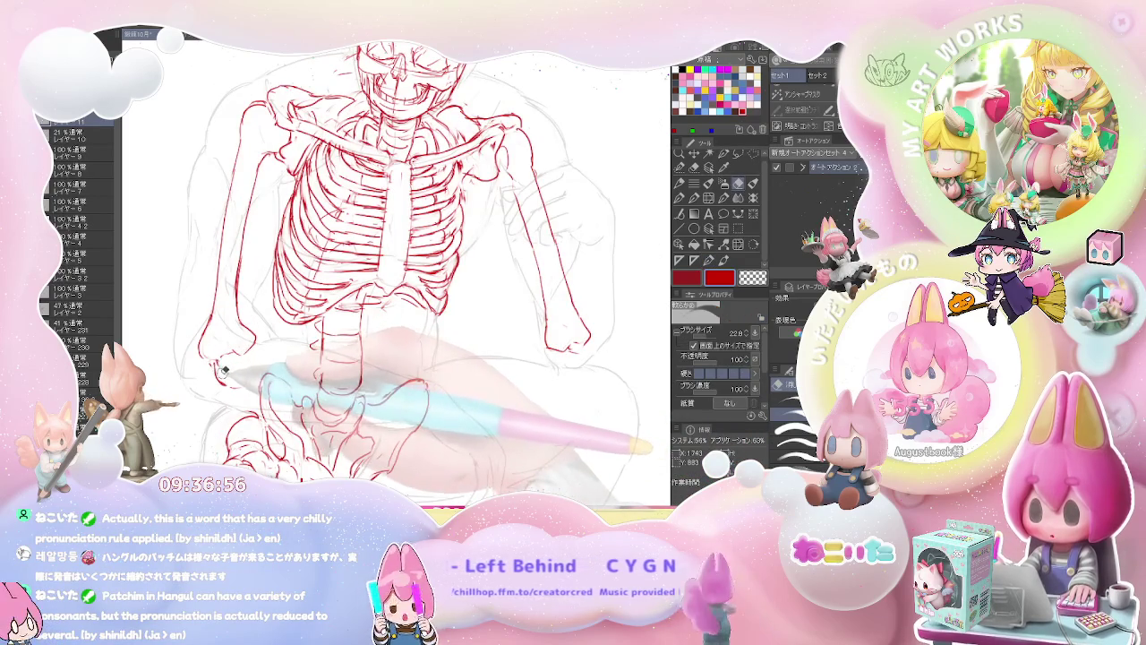
pyautogui.press('p')
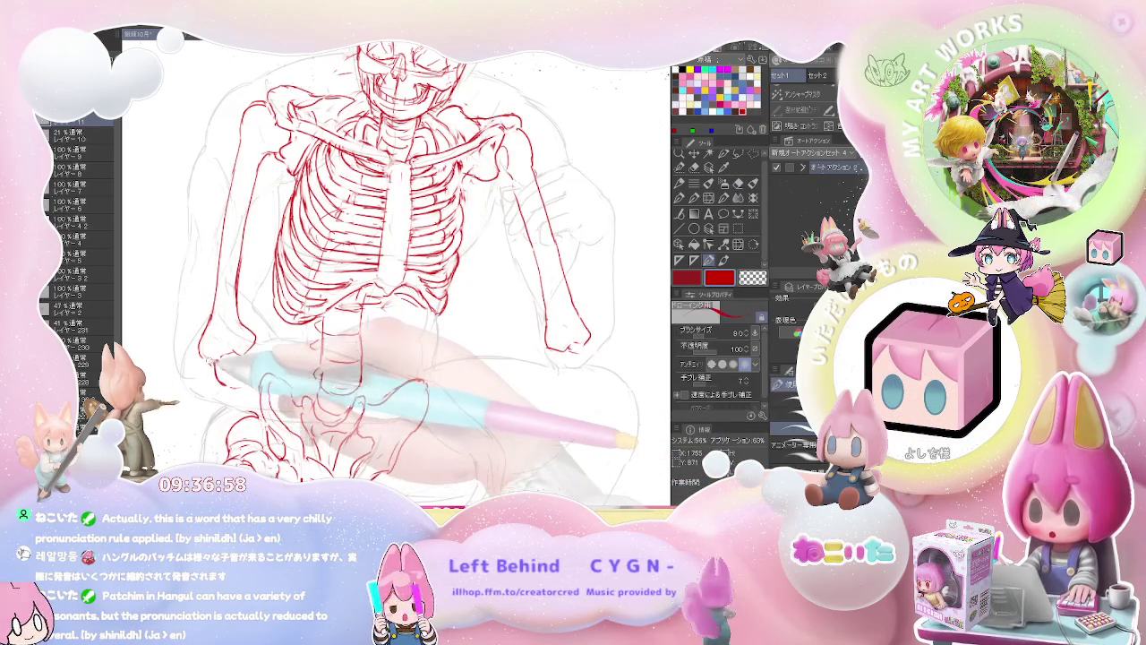
pyautogui.hotkey('ctrl', '-')
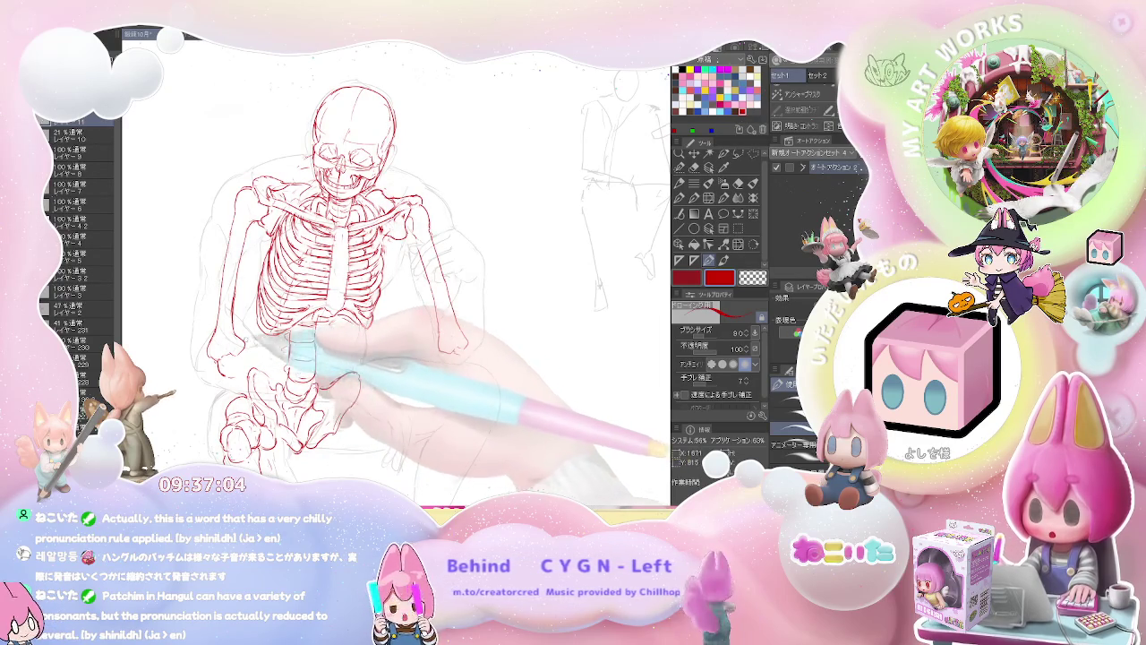
# Define the lumbar vertebrae linking the ribcage to the pelvis.
pyautogui.hotkey('ctrl', '+')
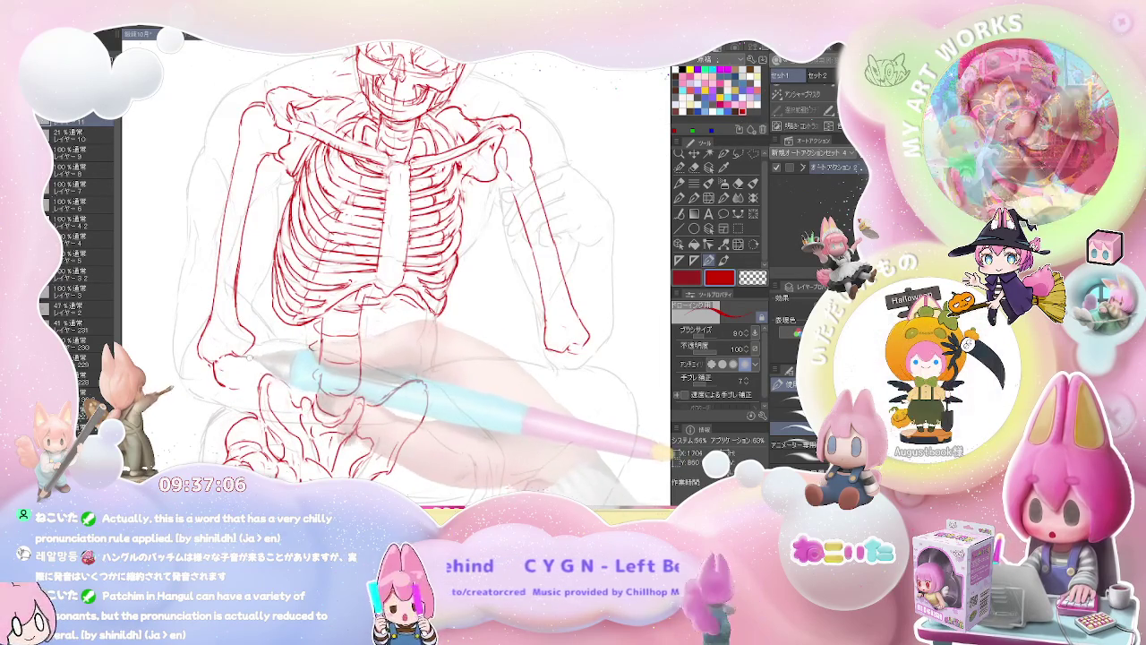
pyautogui.press('e')
pyautogui.press('p')
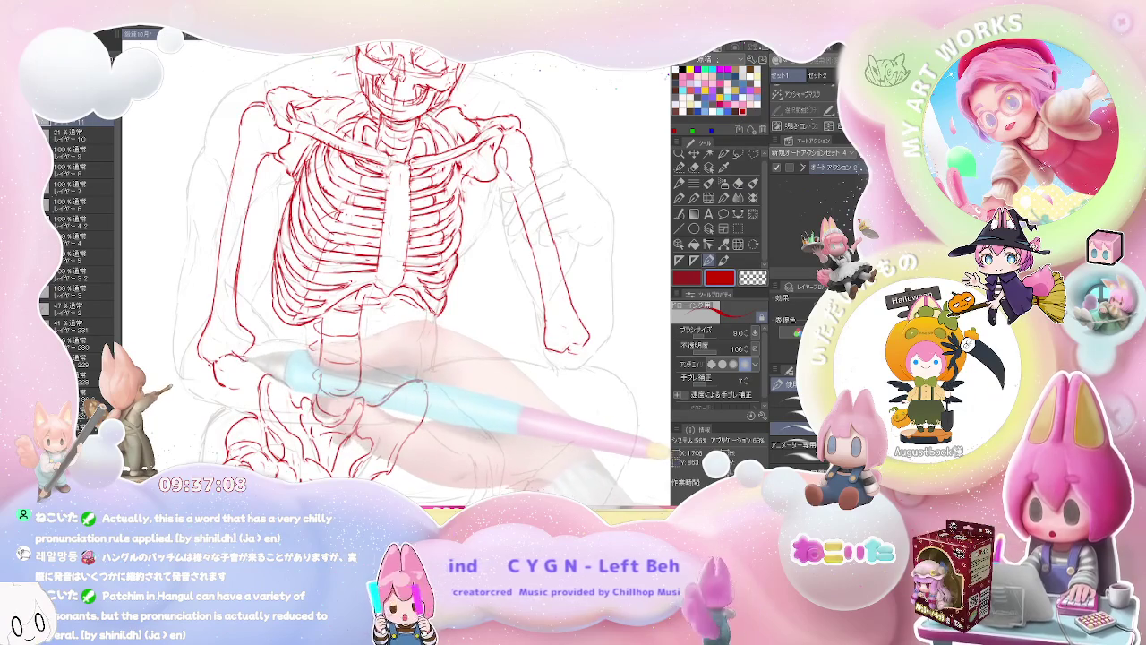
pyautogui.hotkey('ctrl', '-')
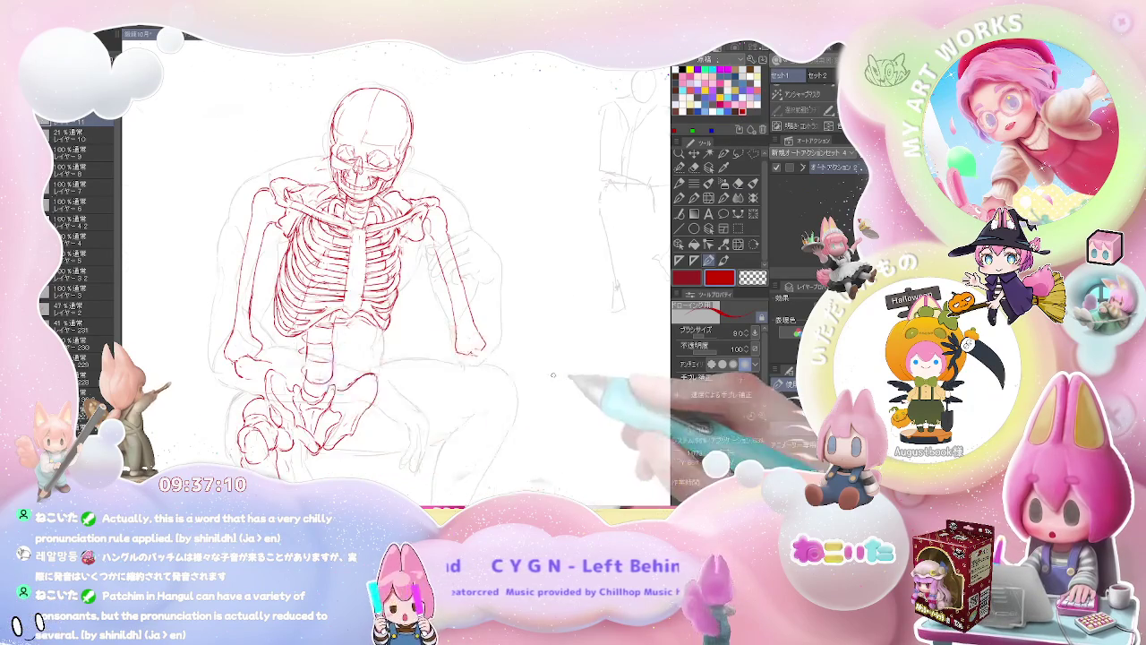
pyautogui.hotkey('ctrl', '+')
# Draw a long red forearm line across the pelvis.
pyautogui.press('e')
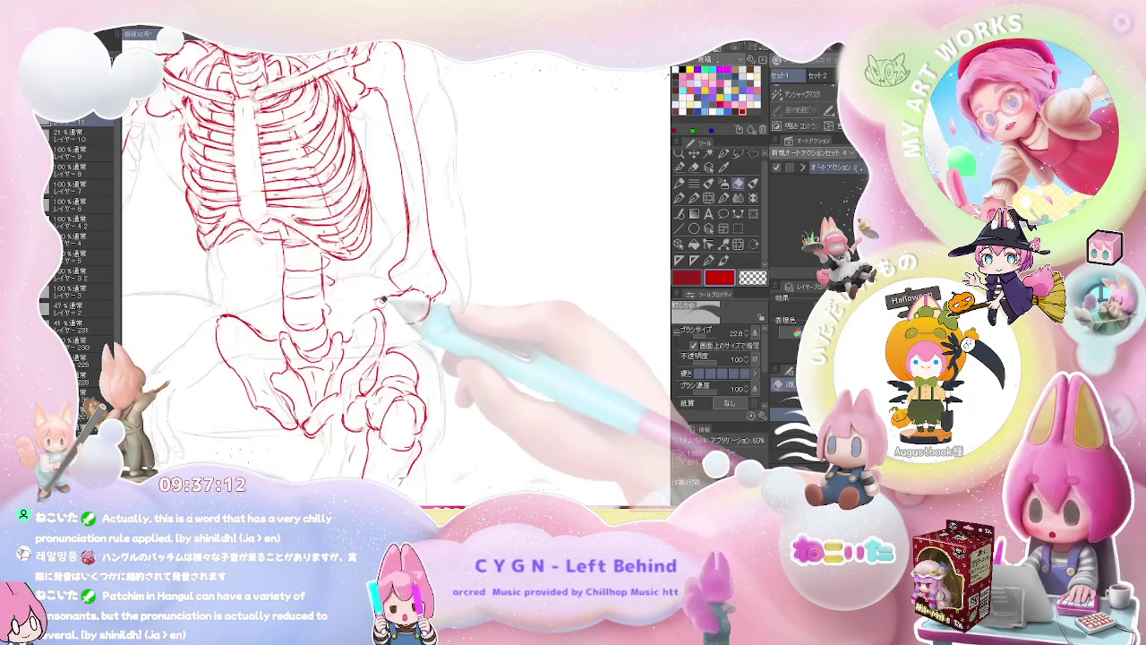
pyautogui.moveTo(383, 300); pyautogui.dragTo(311, 363)
pyautogui.press('p')
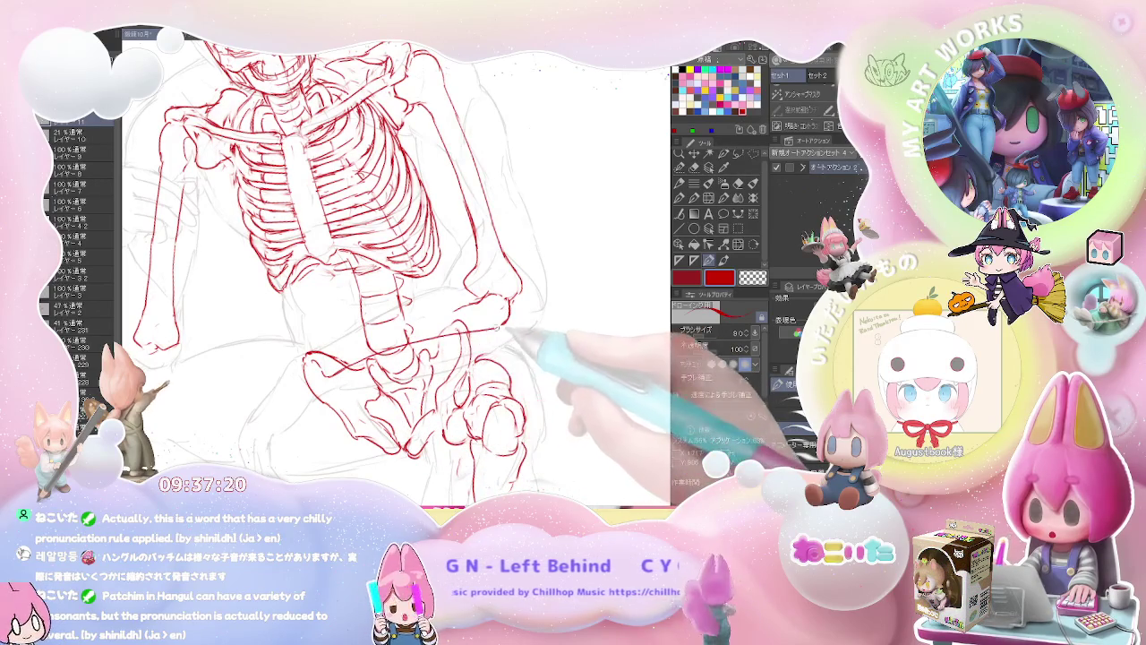
pyautogui.press('e')
pyautogui.press('p')
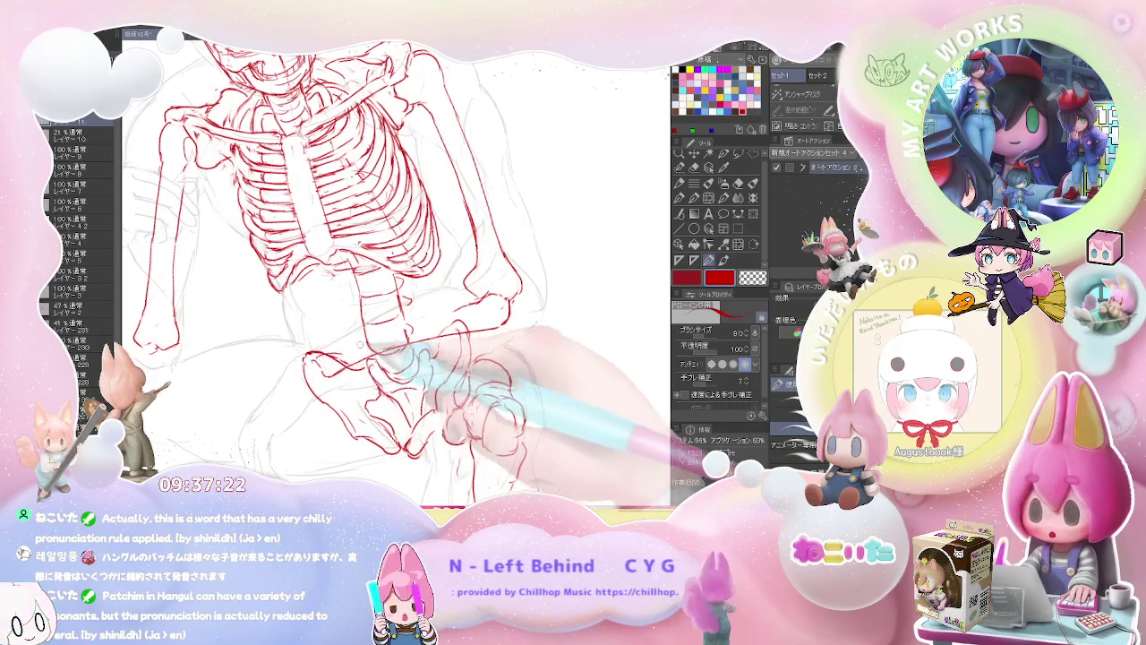
pyautogui.moveTo(351, 351); pyautogui.dragTo(504, 307)
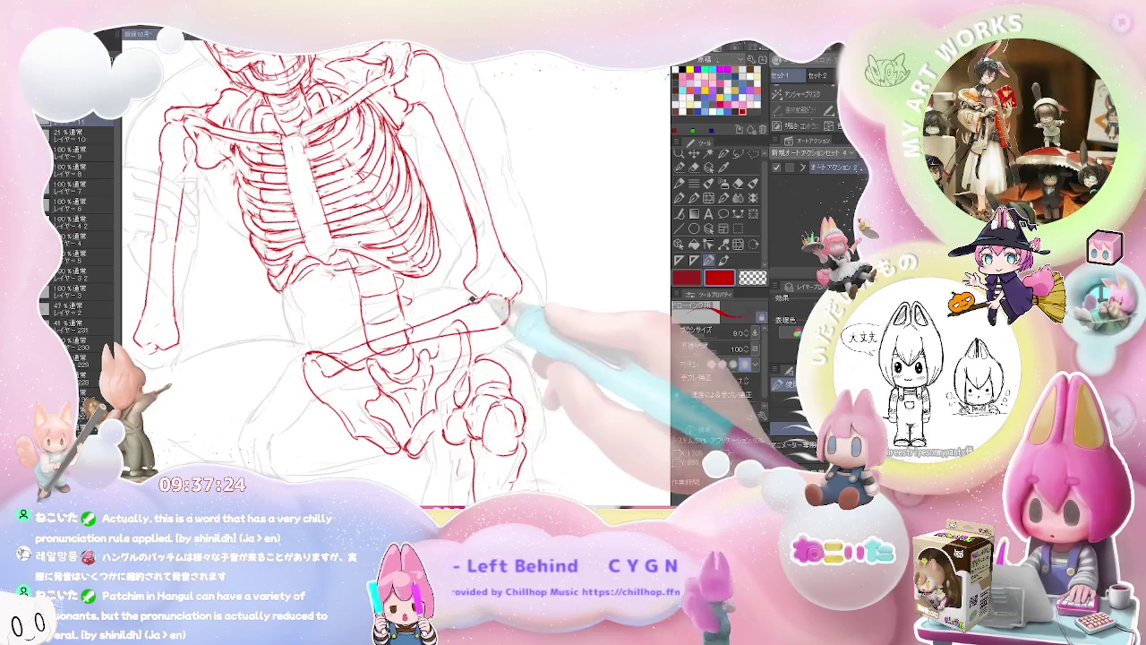
# Shape the red knee and hip outline beneath the forearm.
pyautogui.press('e')
pyautogui.press('e')
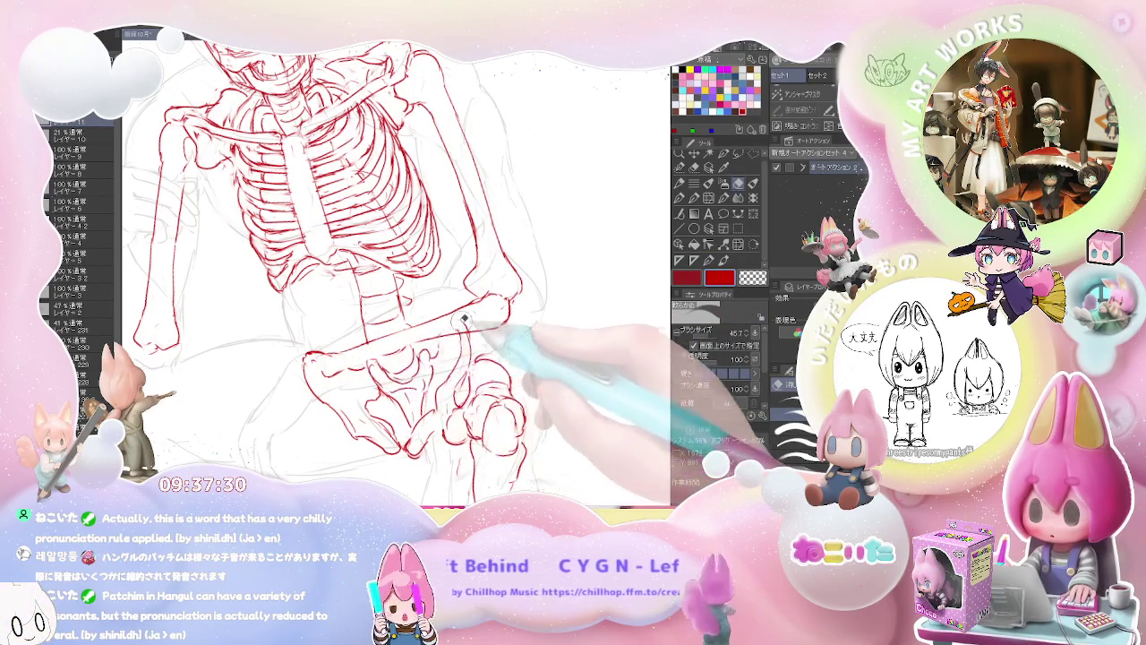
pyautogui.press('p')
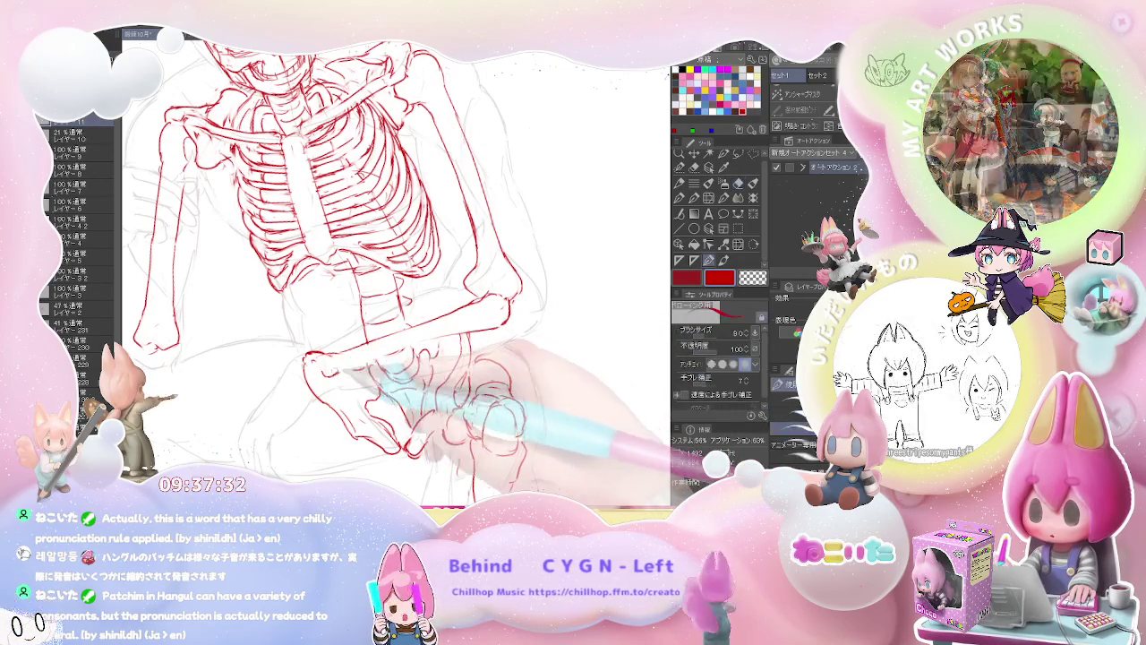
pyautogui.moveTo(322, 374); pyautogui.dragTo(338, 380)
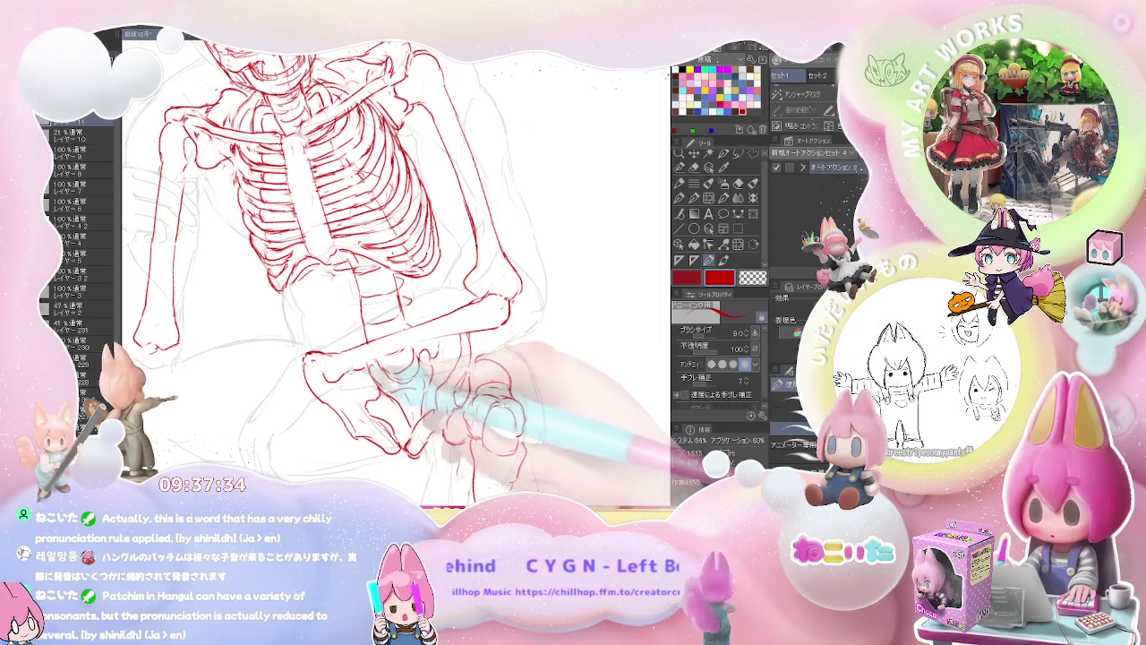
pyautogui.press('e')
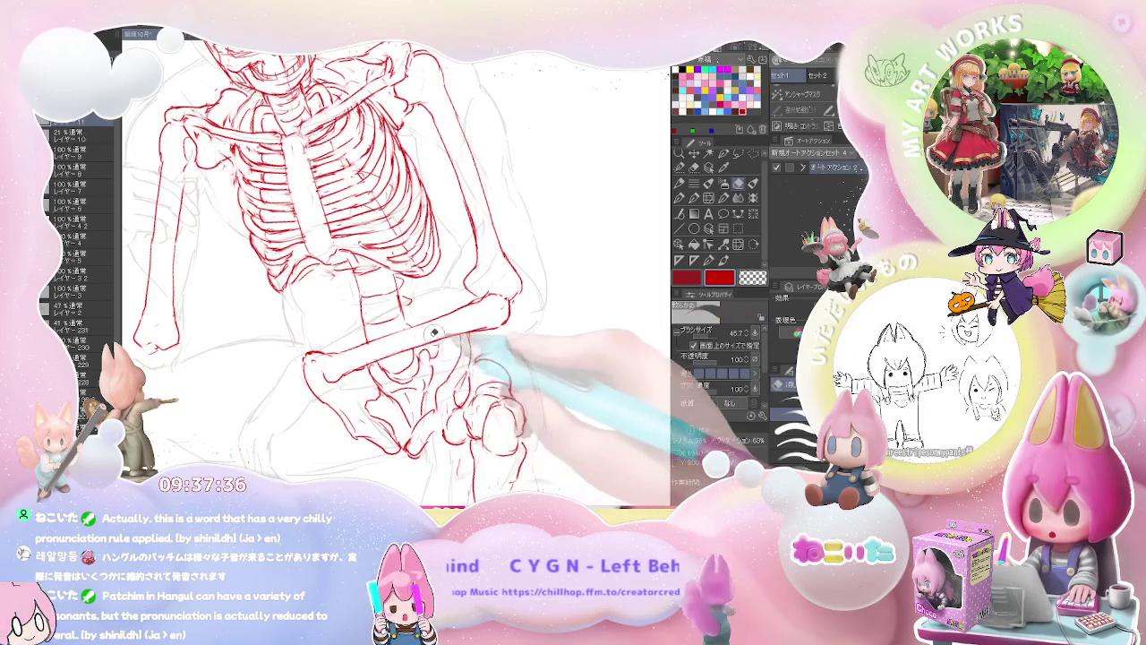
pyautogui.press('p')
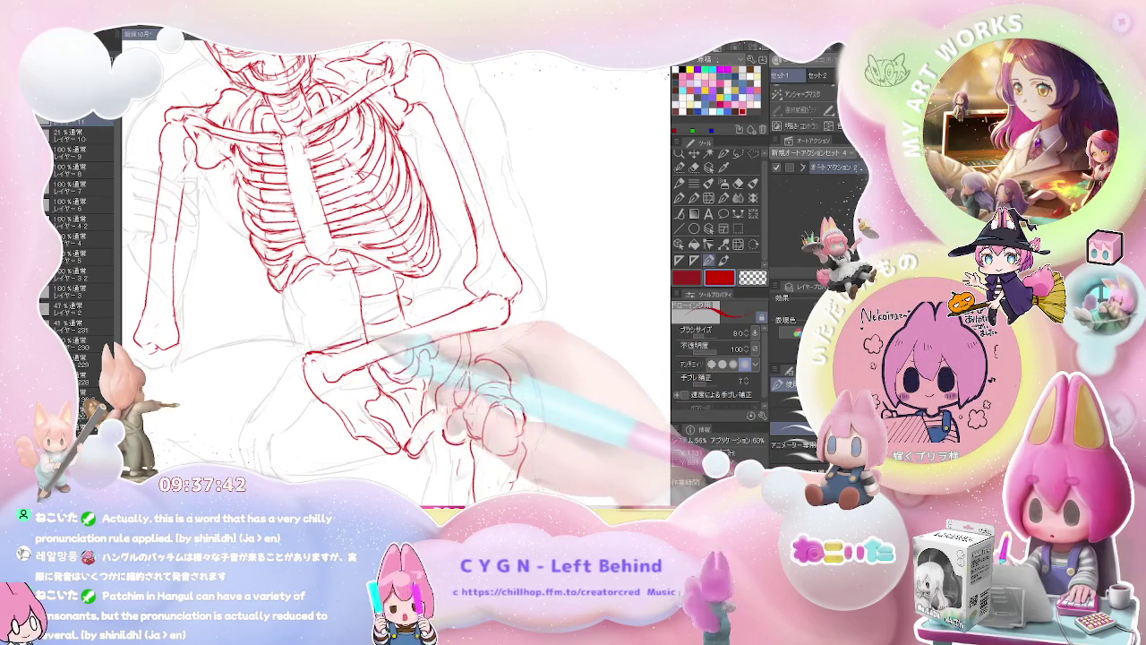
# Erase and redraw the forearm into a cleaner bone outline, then view the whole figure.
pyautogui.press('e')
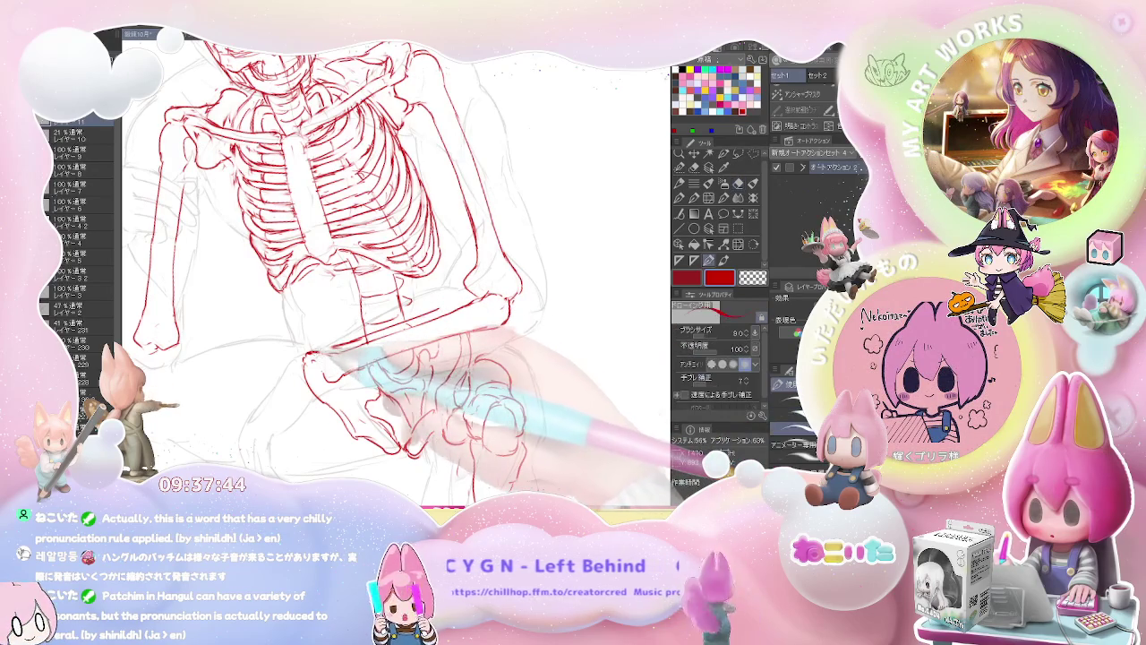
pyautogui.press('p')
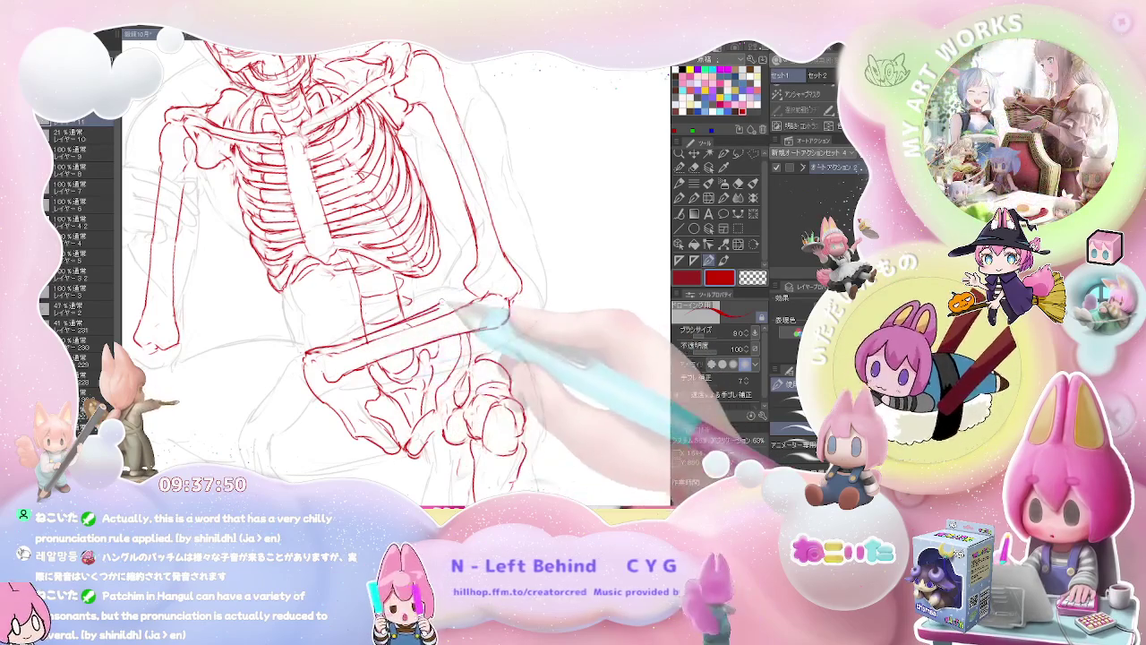
pyautogui.press('e')
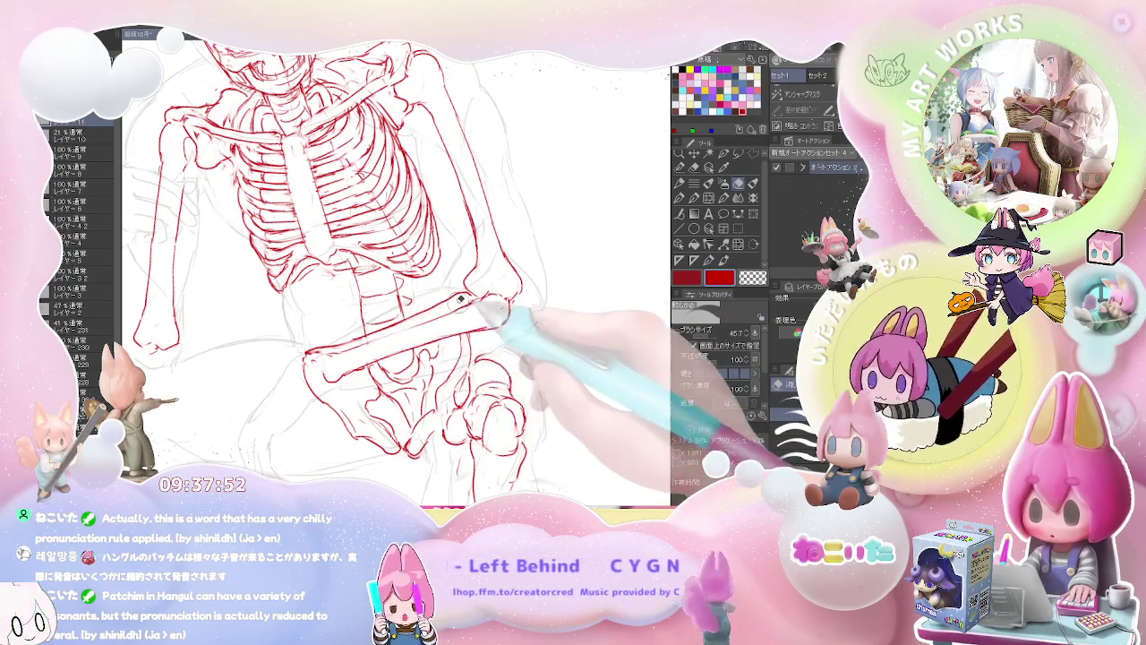
pyautogui.press('p')
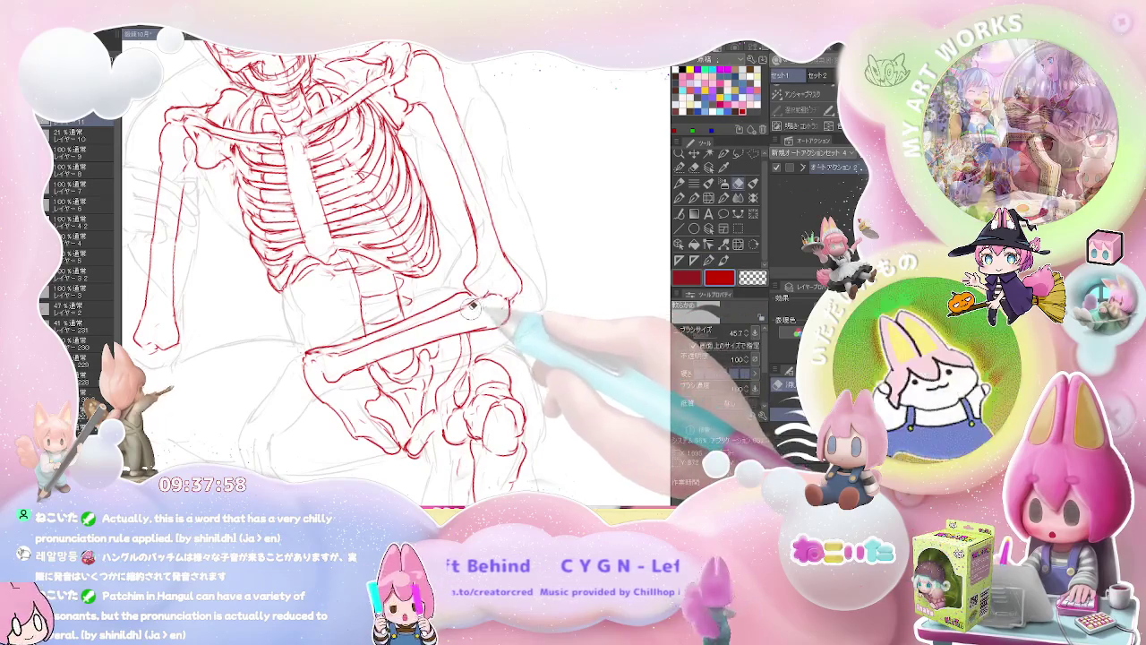
pyautogui.press('e')
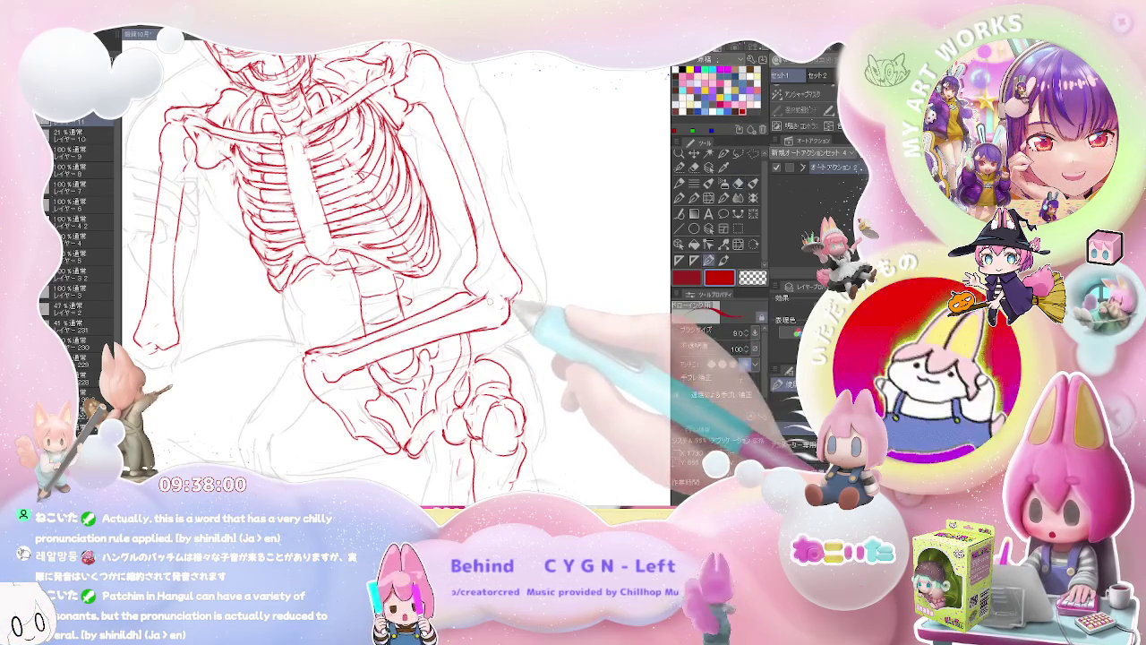
pyautogui.press('p')
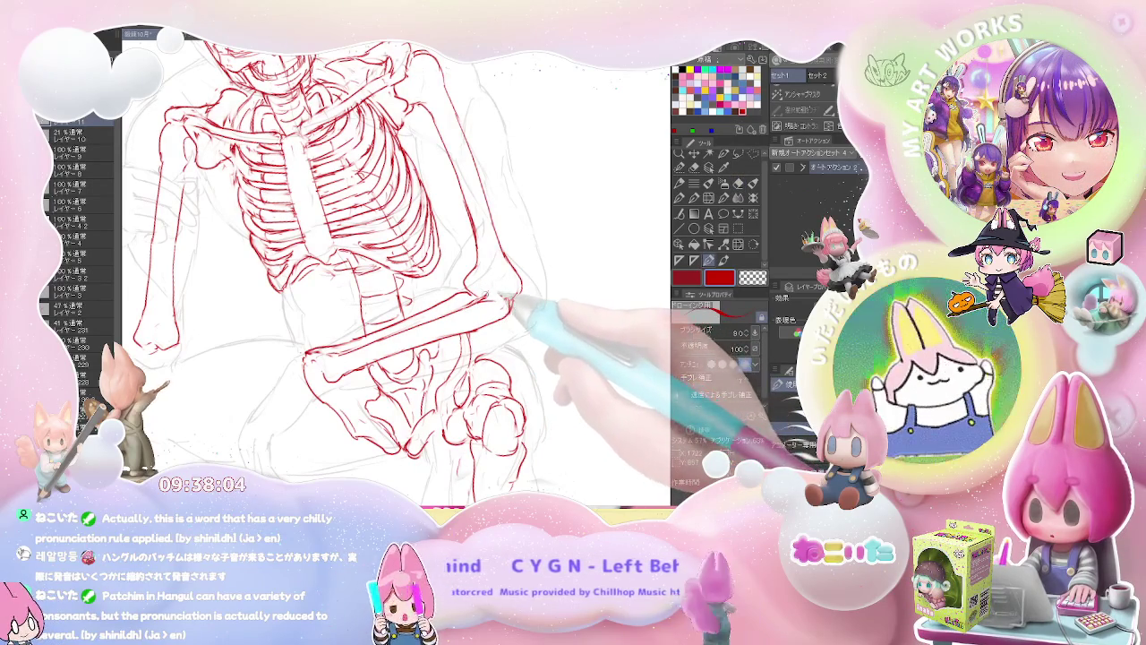
pyautogui.hotkey('ctrl', '-')
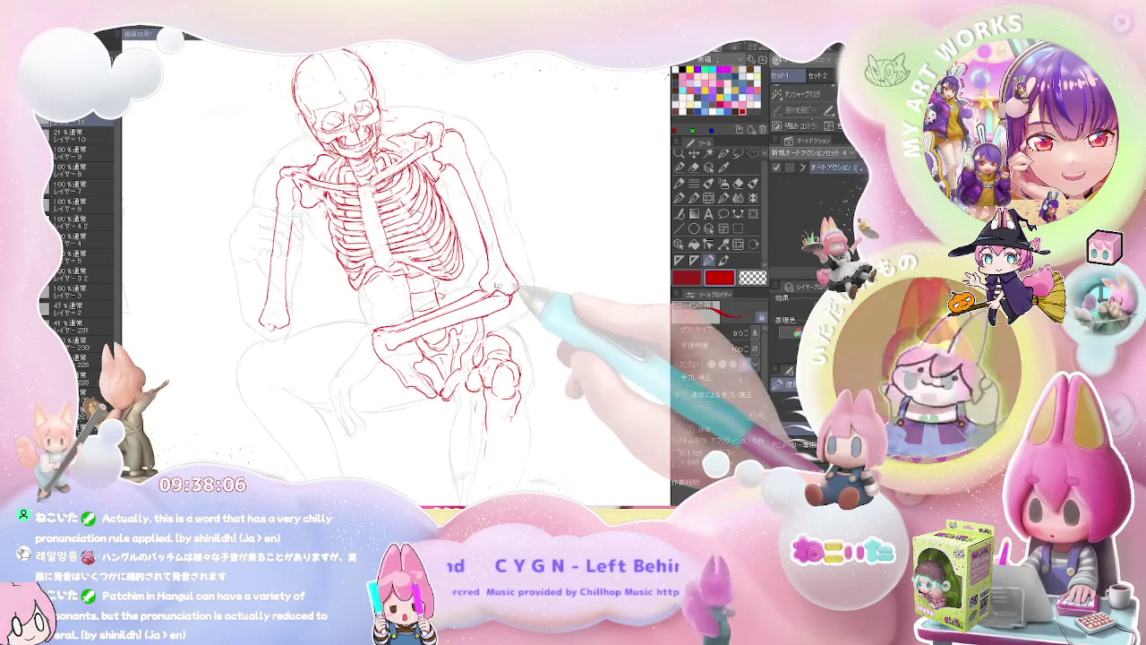
# Rotate and flip the canvas view to check the skeleton's proportions.
pyautogui.hotkey('ctrl', '-')
pyautogui.press('^')
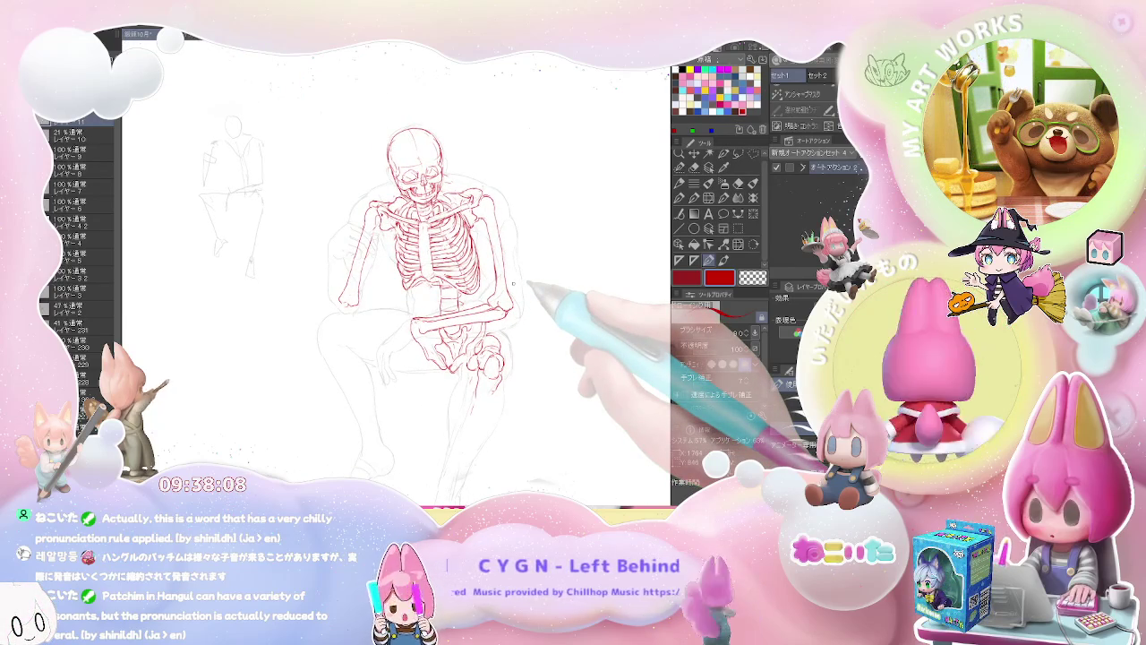
pyautogui.press('h')
pyautogui.hotkey('ctrl', '0')
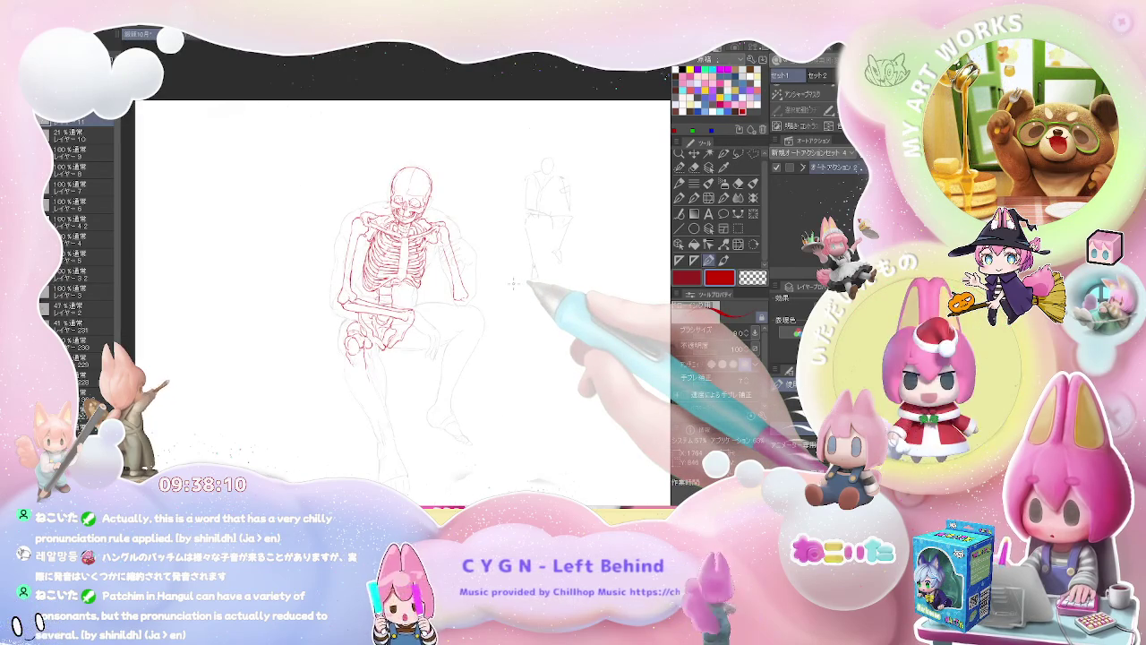
pyautogui.hotkey('ctrl', '+')
pyautogui.hotkey('ctrl', '+')
pyautogui.hotkey('ctrl', '+')
# Draw red finger bones extending from the forearm's wrist toward the knee.
pyautogui.press('e')
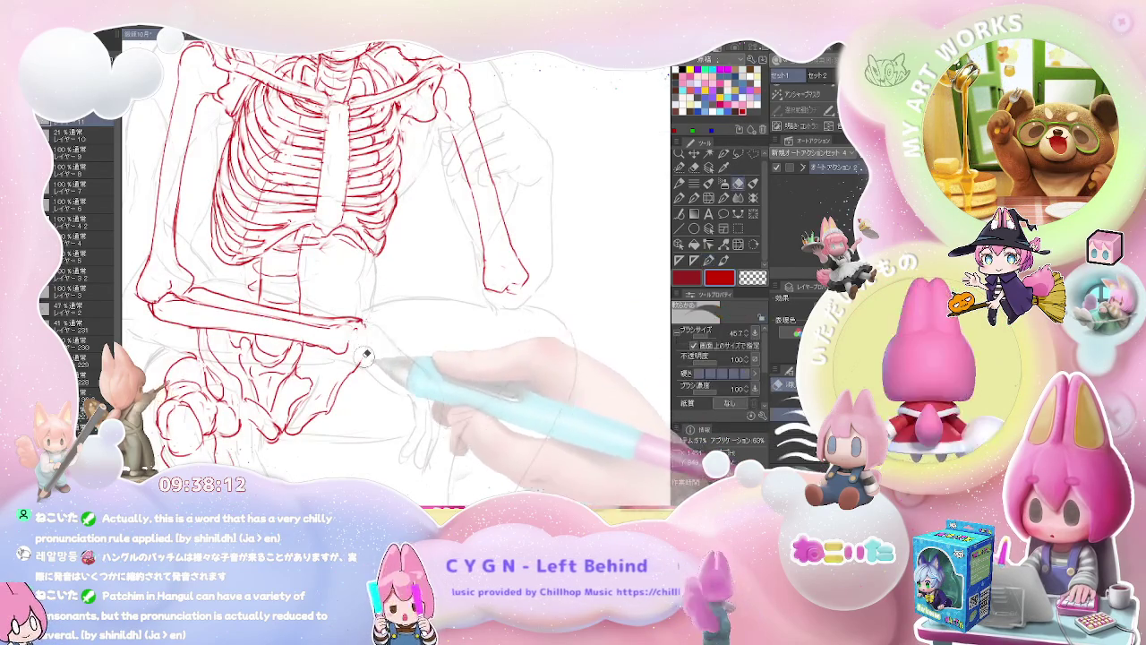
pyautogui.press('p')
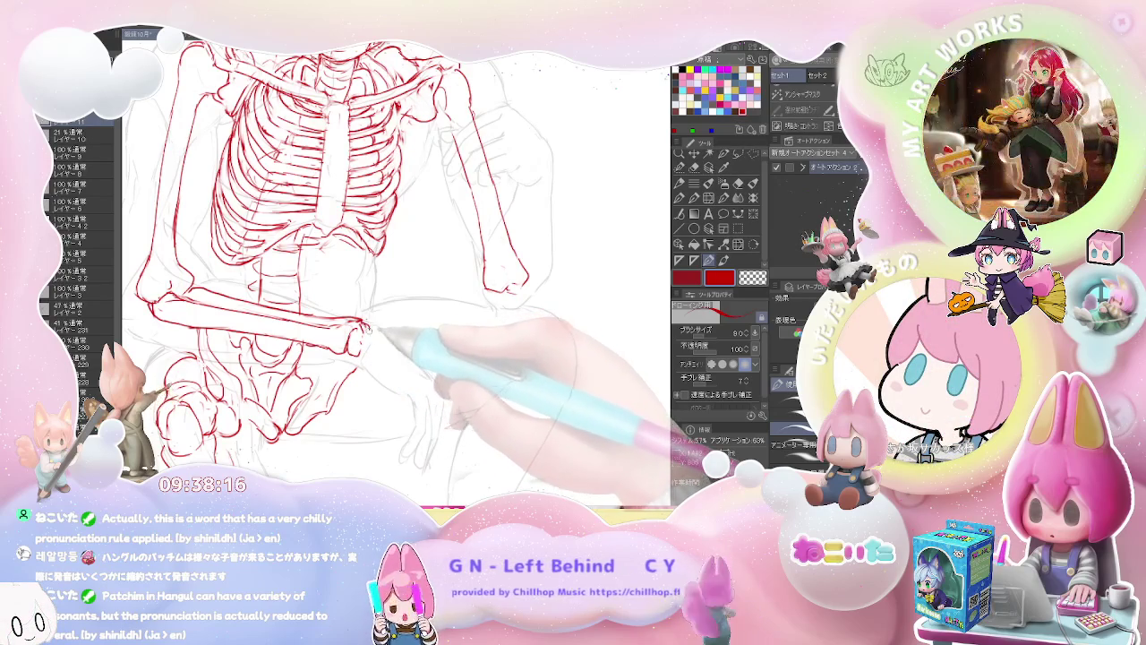
pyautogui.hotkey('ctrl', '-')
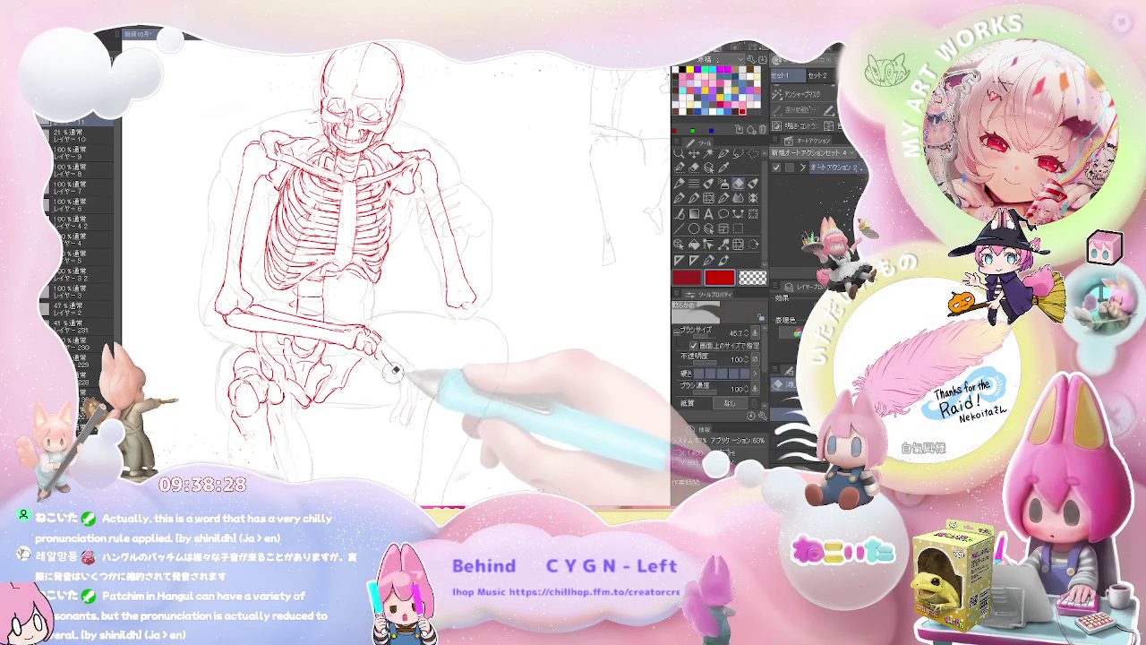
pyautogui.press('e')
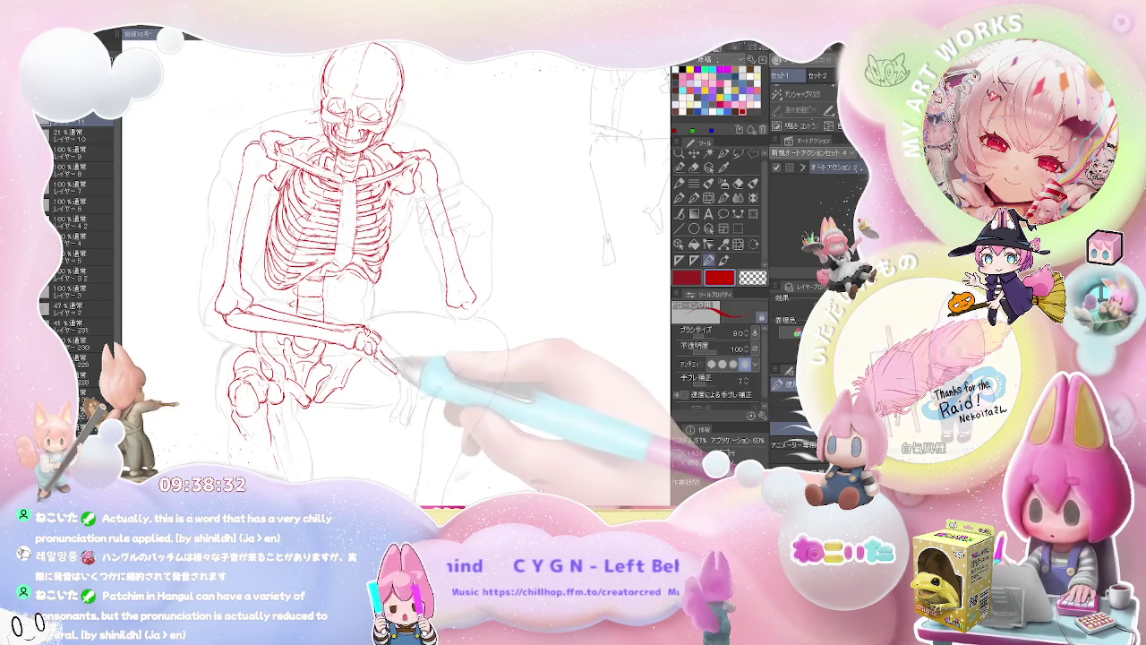
pyautogui.press('p')
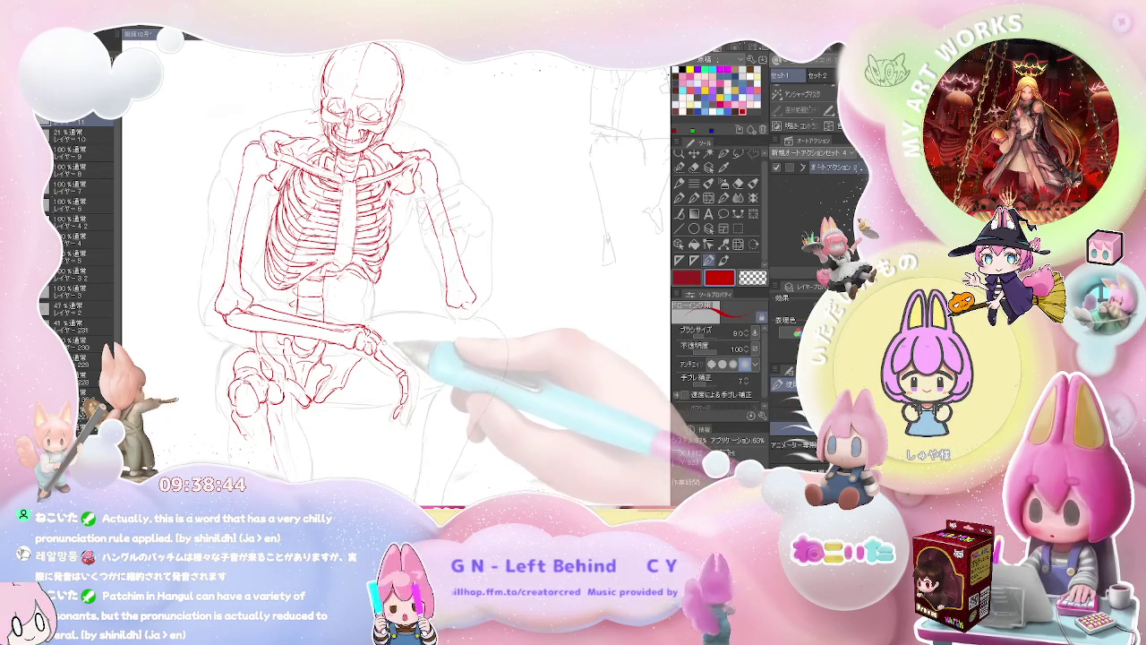
# Add a short red stroke to the skeleton's hand.
pyautogui.press('e')
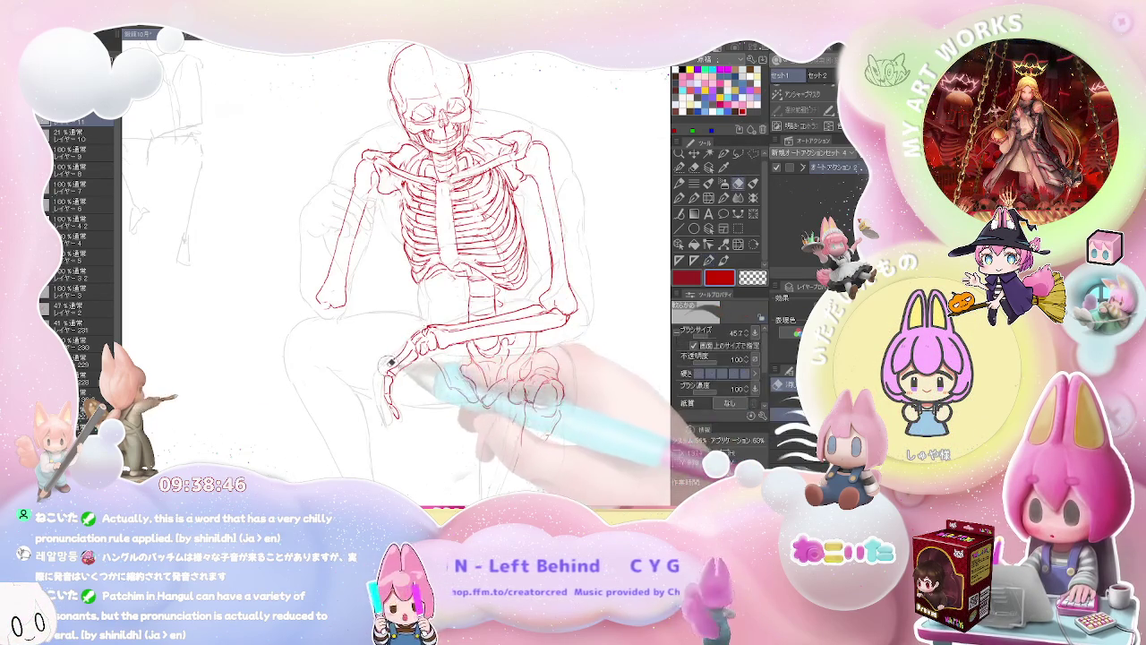
pyautogui.press('p')
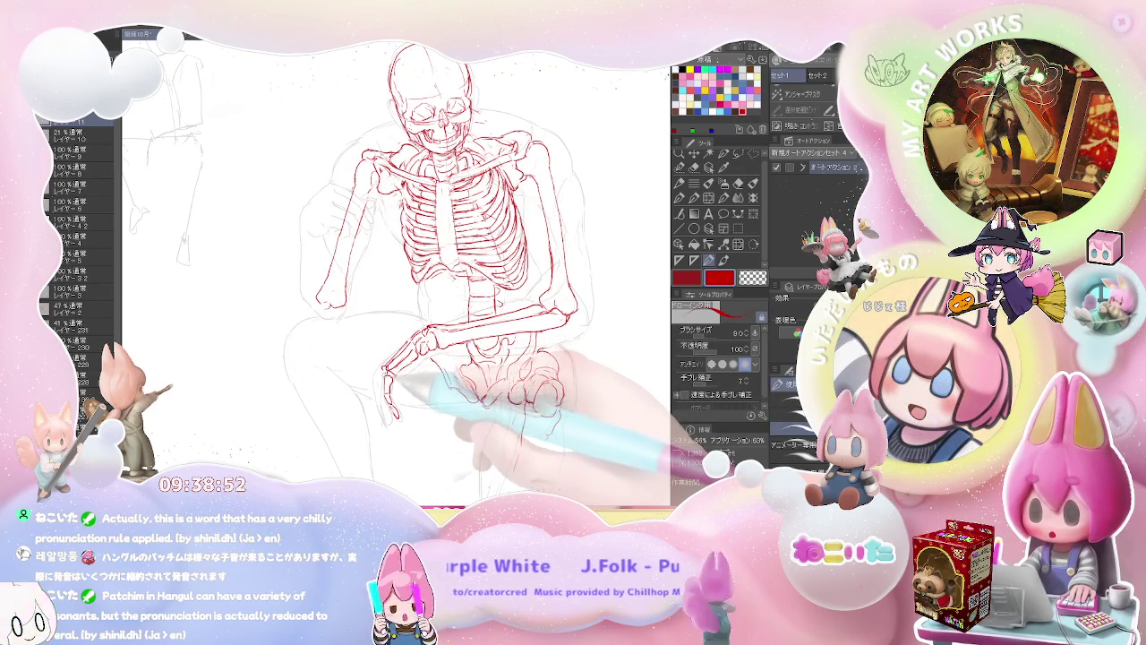
pyautogui.moveTo(385, 392); pyautogui.dragTo(383, 408)
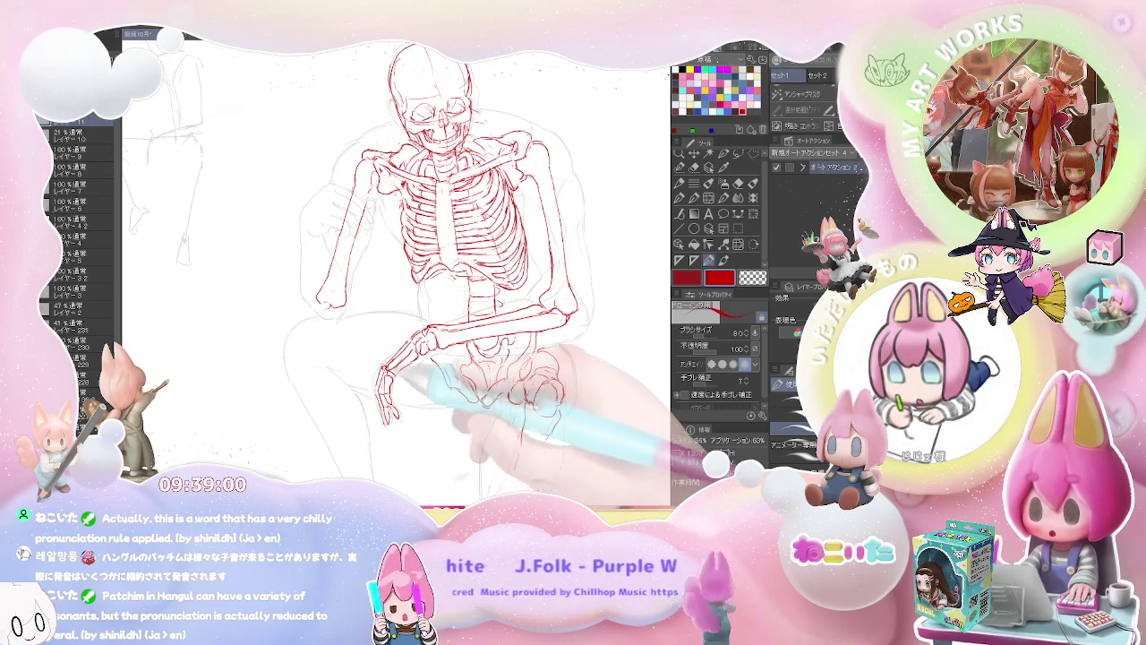
pyautogui.scroll(-3, 466, 363)
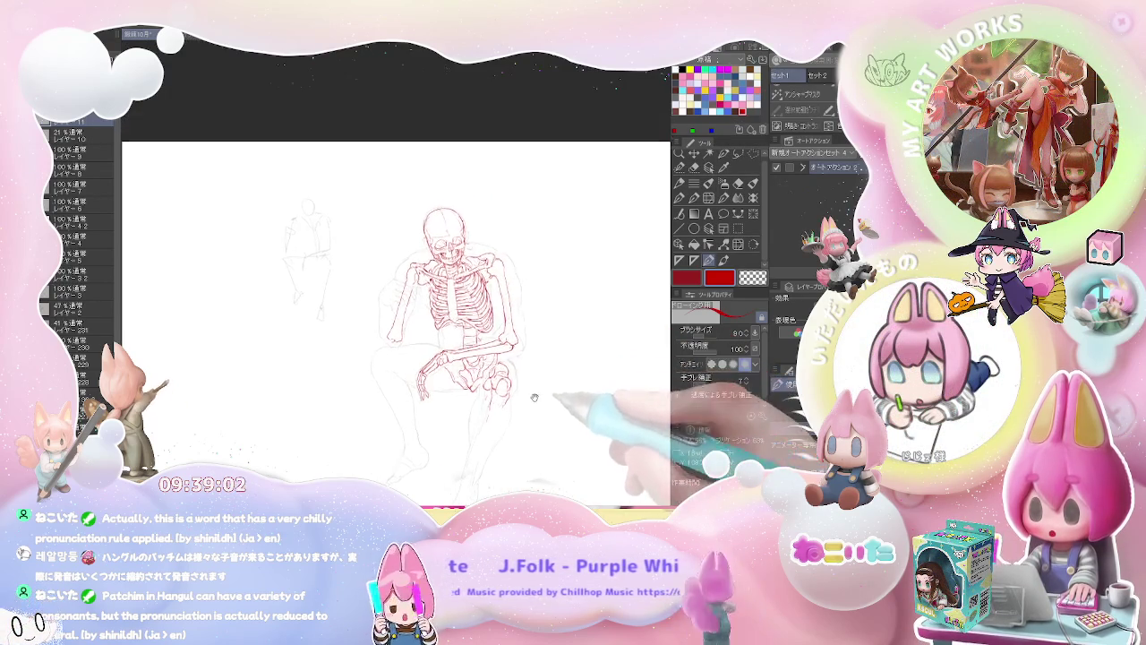
pyautogui.scroll(3, 537, 392)
pyautogui.scroll(3, 537, 392)
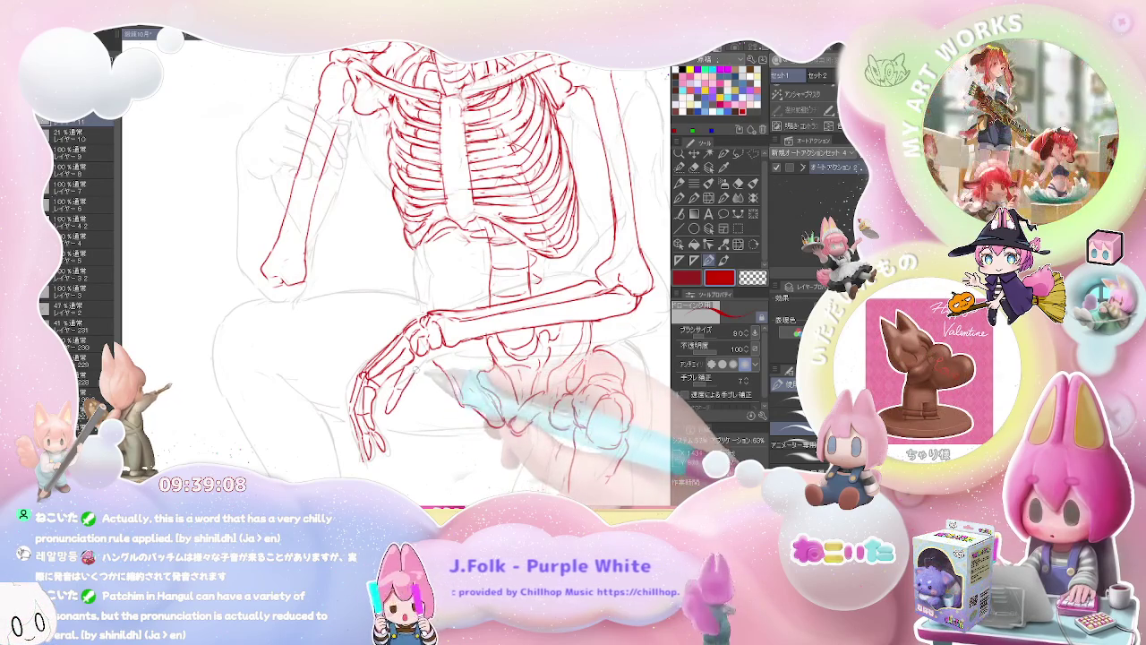
# Rework the finger bones and recentre the skeleton in a closer view.
pyautogui.press('e')
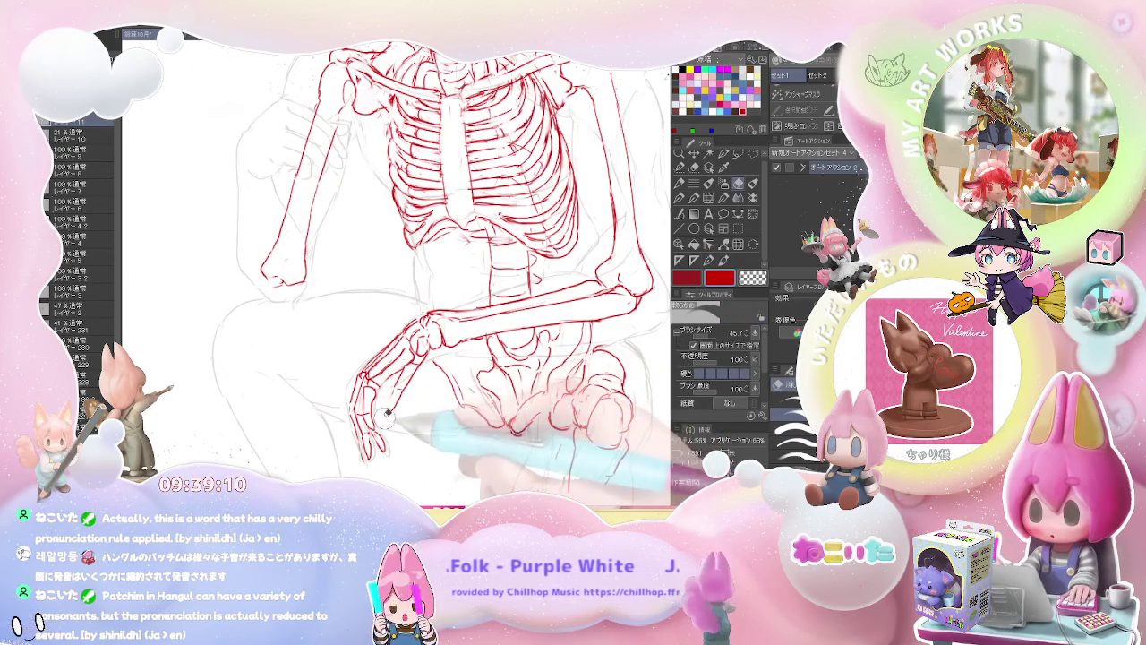
pyautogui.press('p')
pyautogui.press('e')
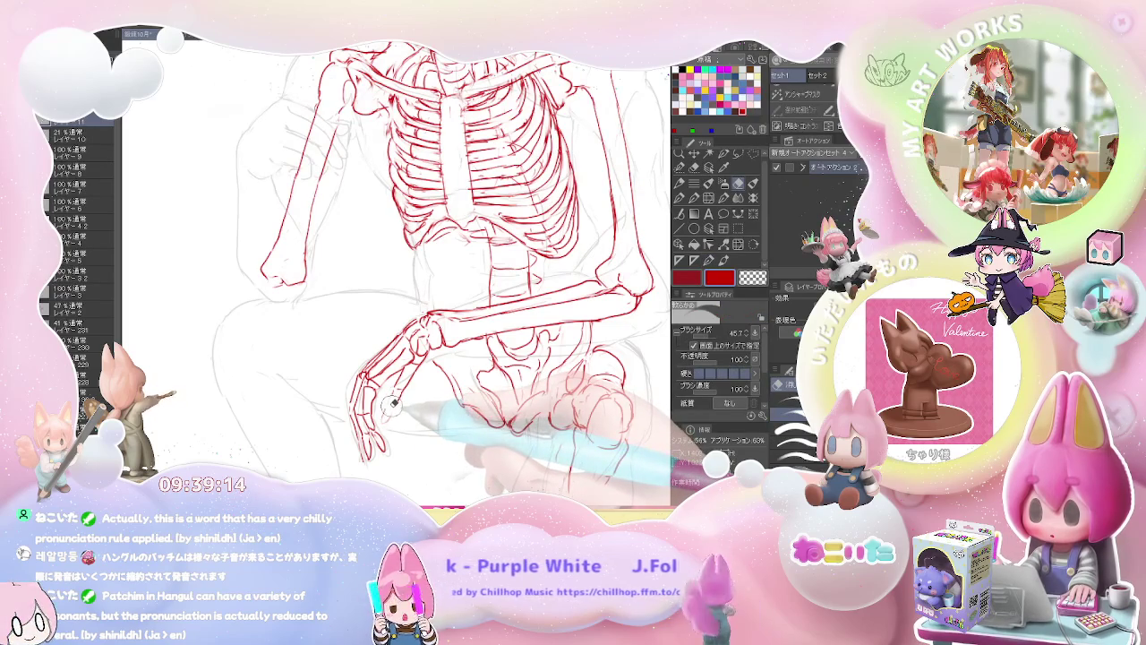
pyautogui.press('p')
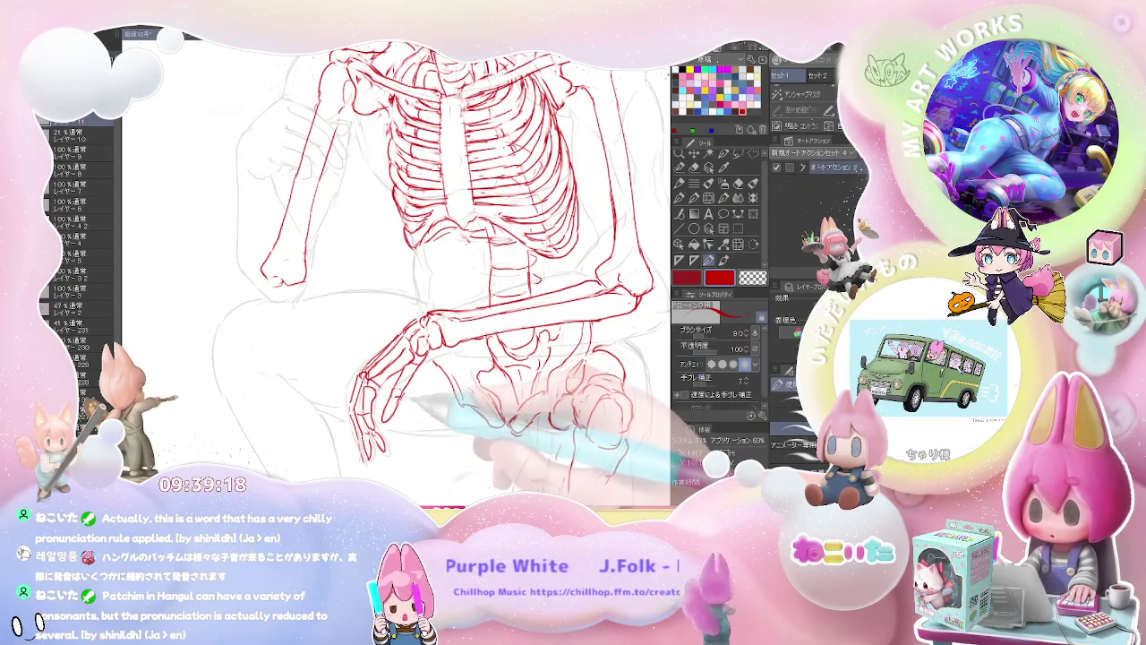
pyautogui.hotkey('ctrl', '-')
pyautogui.hotkey('ctrl', '-')
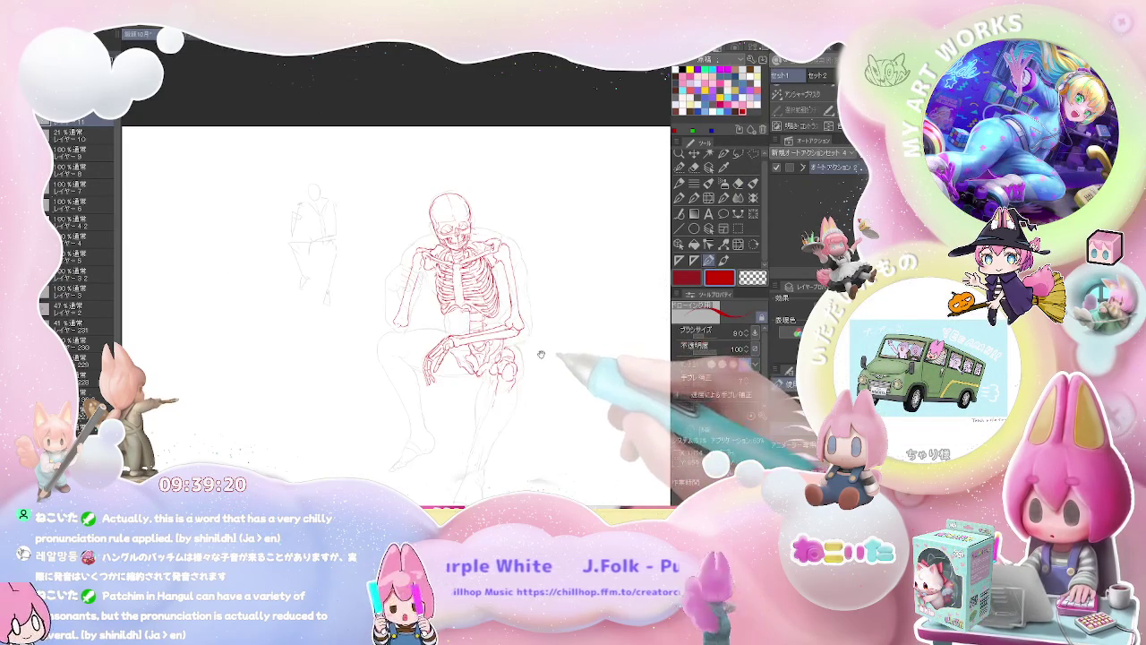
pyautogui.moveTo(497, 380); pyautogui.dragTo(439, 385)
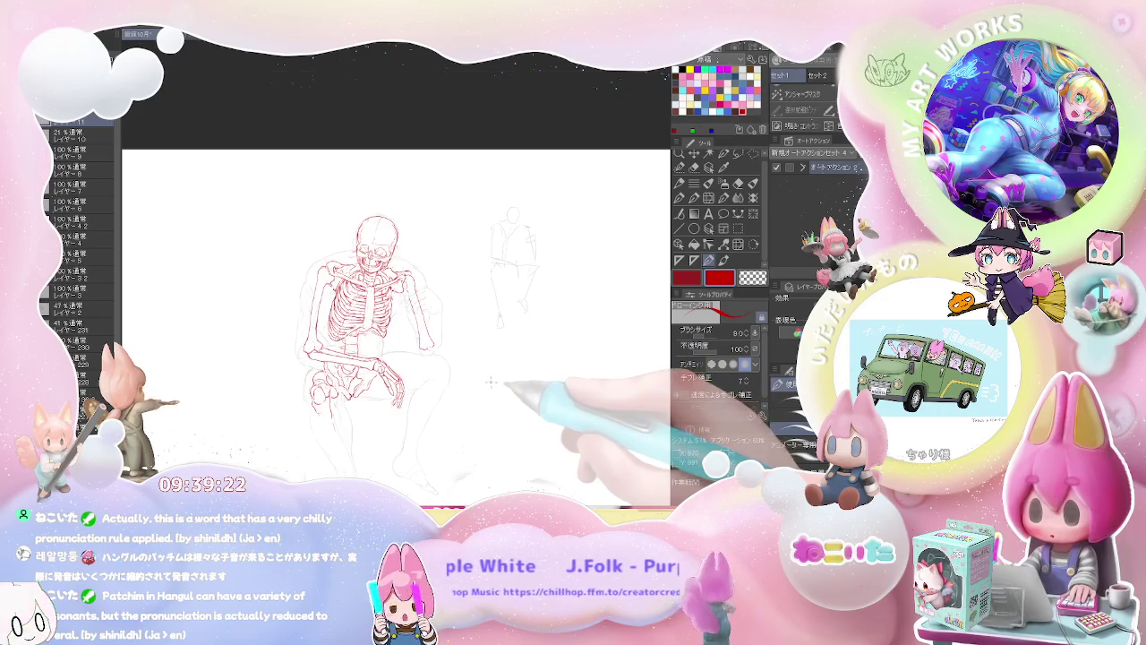
pyautogui.hotkey('ctrl', '+')
pyautogui.hotkey('ctrl', '+')
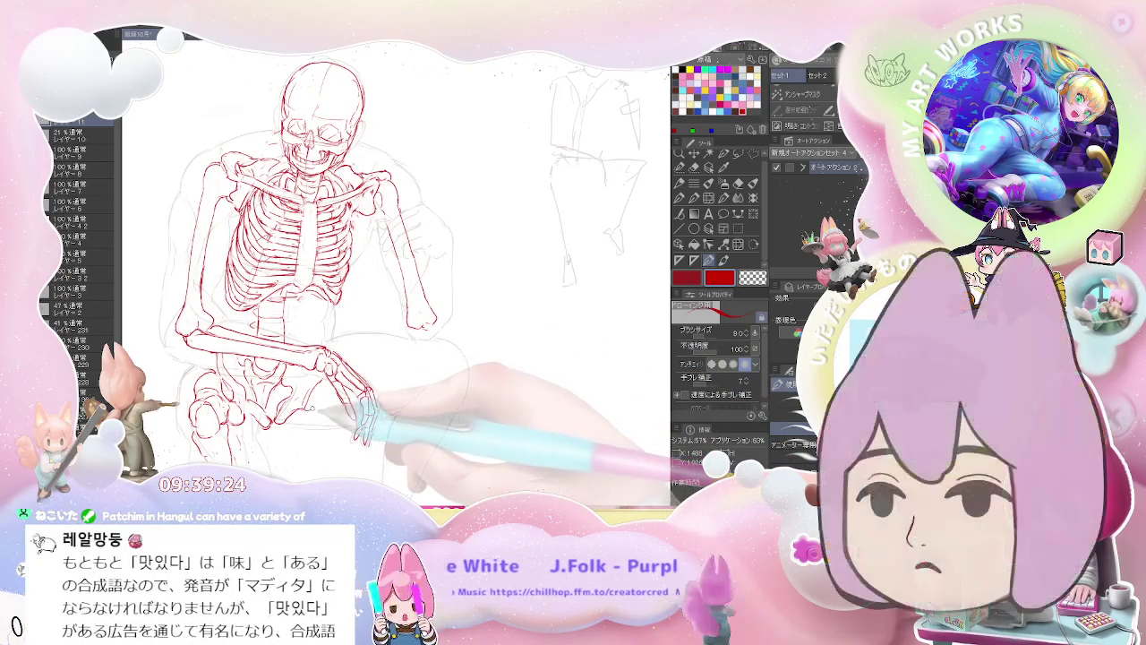
pyautogui.moveTo(327, 400); pyautogui.dragTo(381, 377)
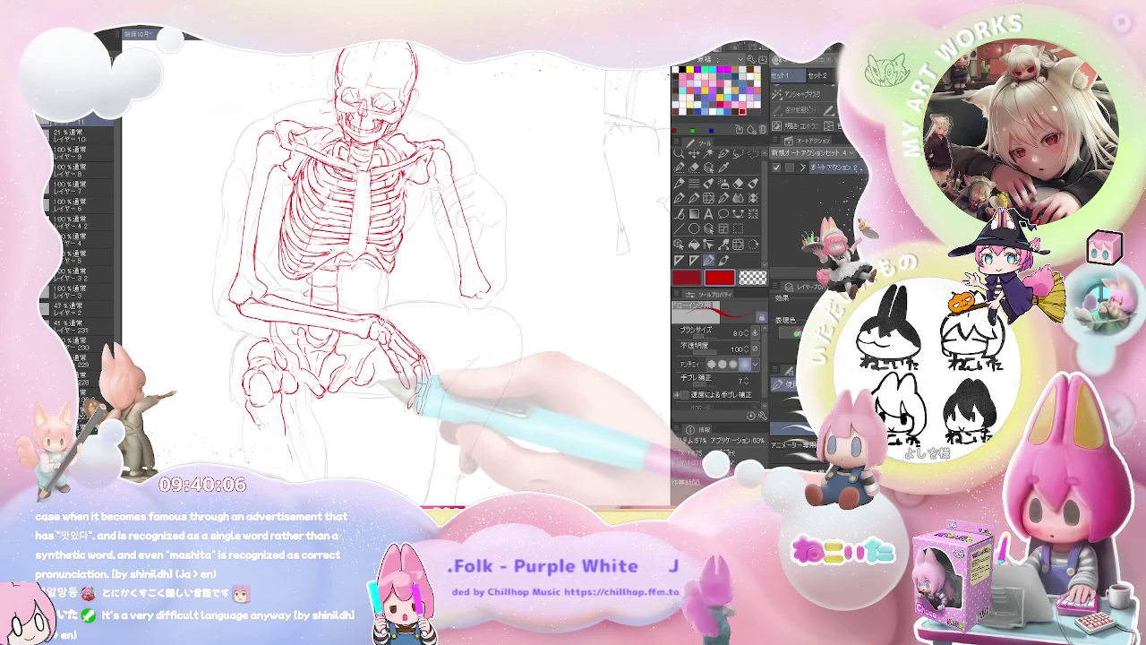
# Clean up stray lines and draw a red curve along the hand in a tilted view.
pyautogui.press('e')
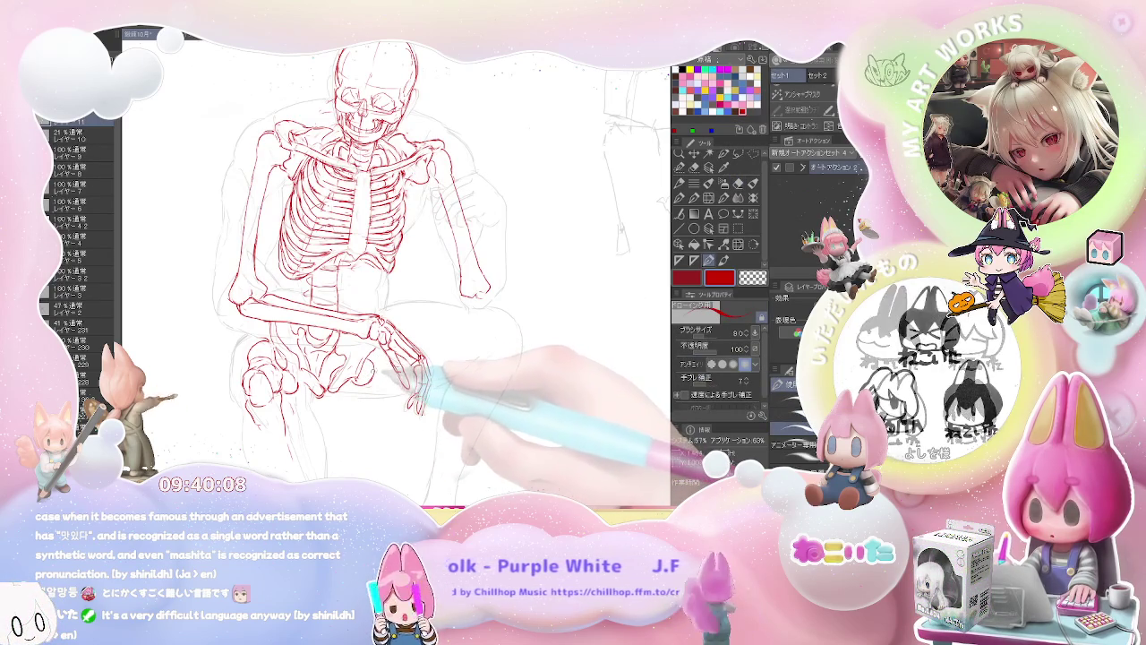
pyautogui.press('p')
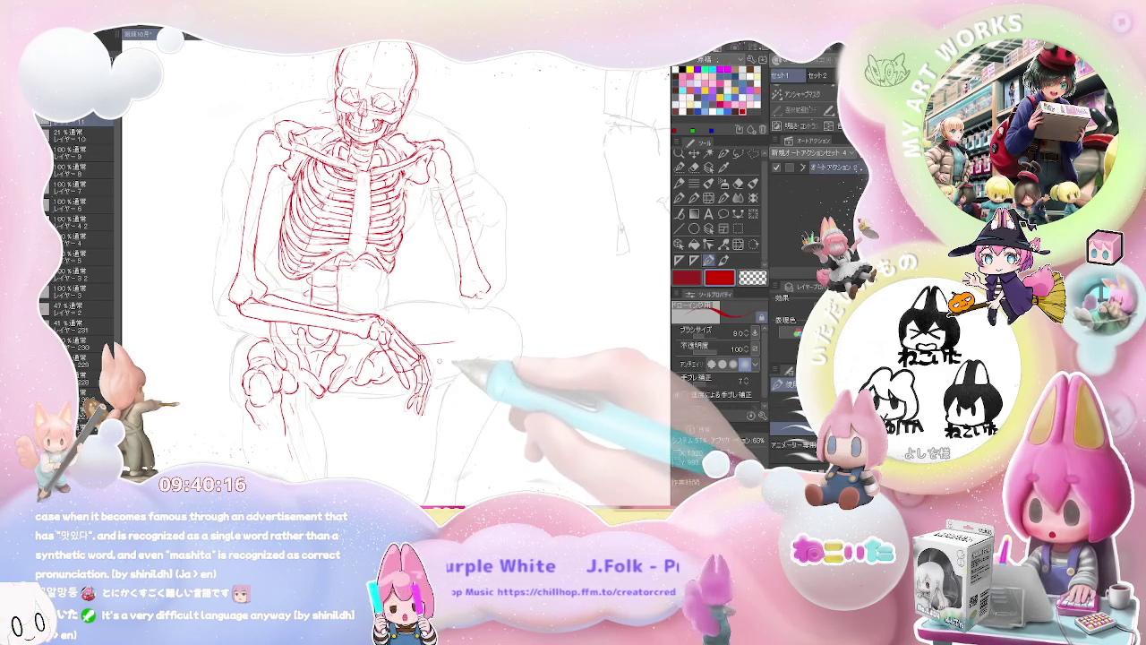
pyautogui.hotkey('ctrl', '-')
pyautogui.hotkey('ctrl', '-')
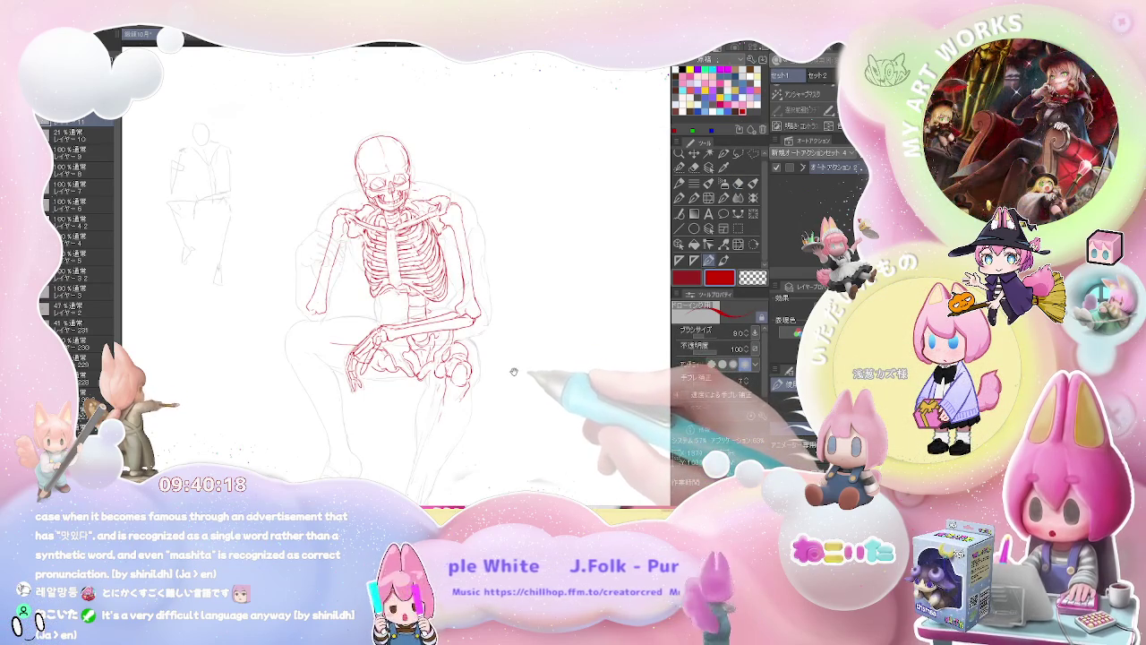
pyautogui.moveTo(513, 370); pyautogui.dragTo(412, 355)
pyautogui.press('e')
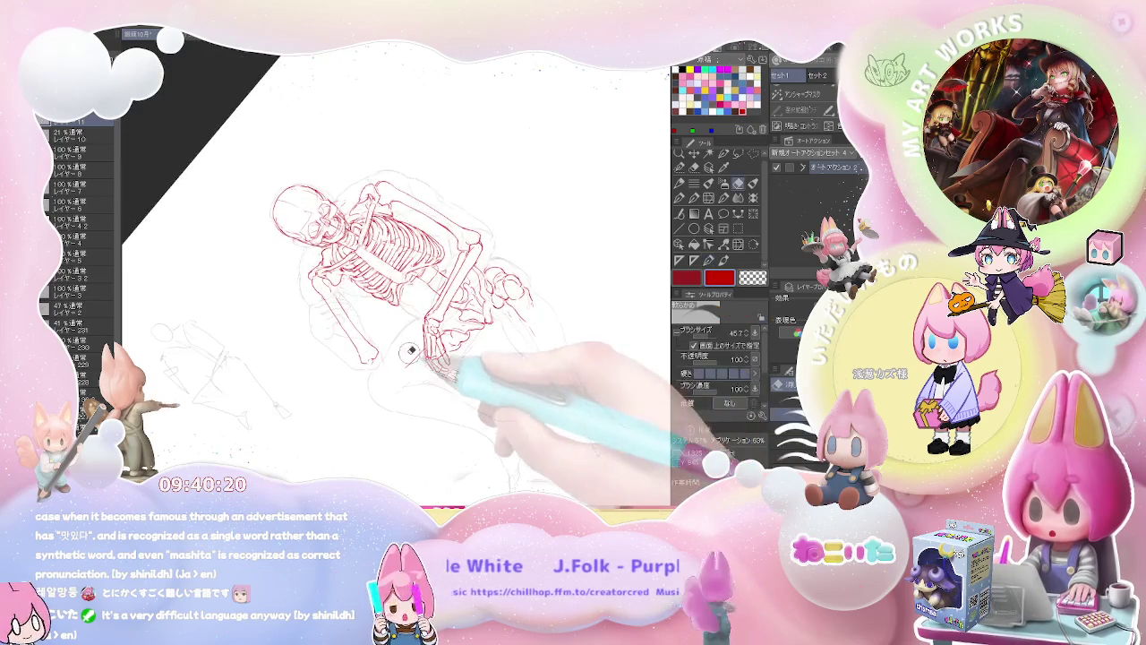
pyautogui.hotkey('ctrl', '+')
pyautogui.hotkey('ctrl', '+')
pyautogui.press('p')
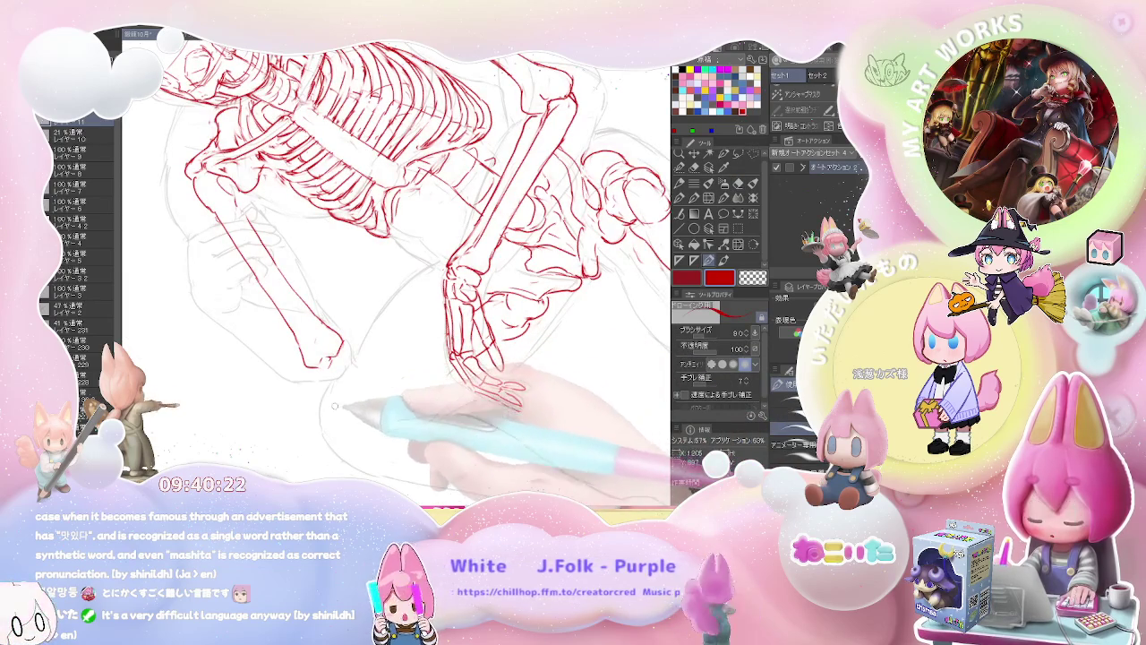
pyautogui.moveTo(338, 410); pyautogui.dragTo(332, 424)
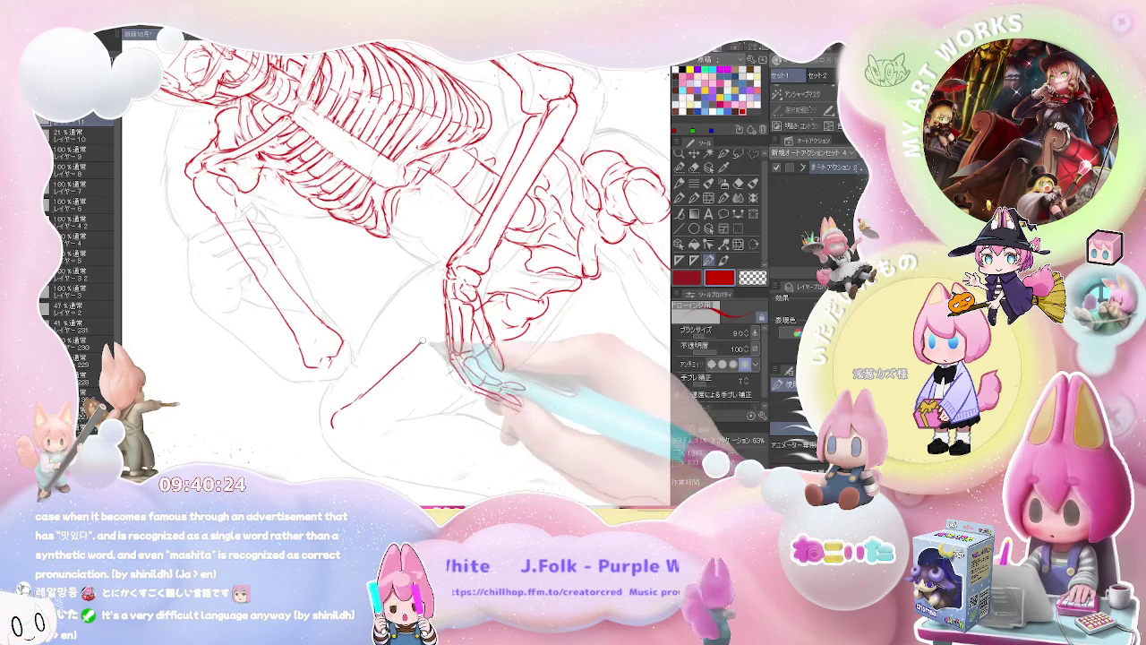
# Draw another red bone line along the forearm and return to an upright full view.
pyautogui.moveTo(418, 343)
pyautogui.mouseDown()
pyautogui.moveTo(341, 387)
pyautogui.moveTo(434, 341)
pyautogui.mouseUp()
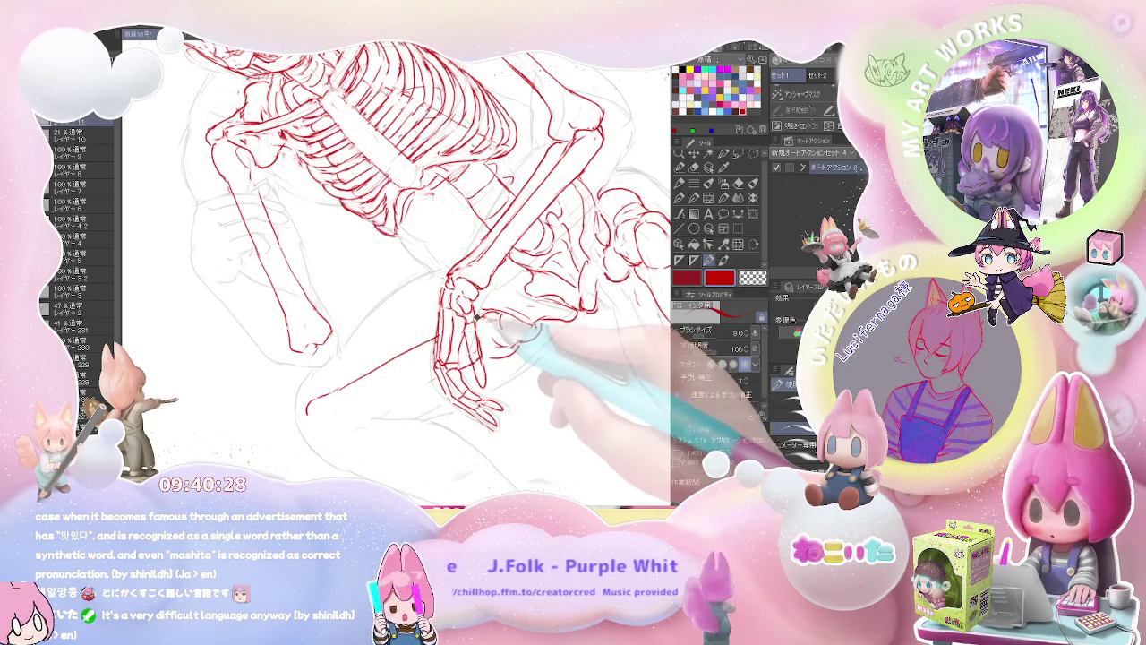
pyautogui.moveTo(339, 417); pyautogui.dragTo(436, 374)
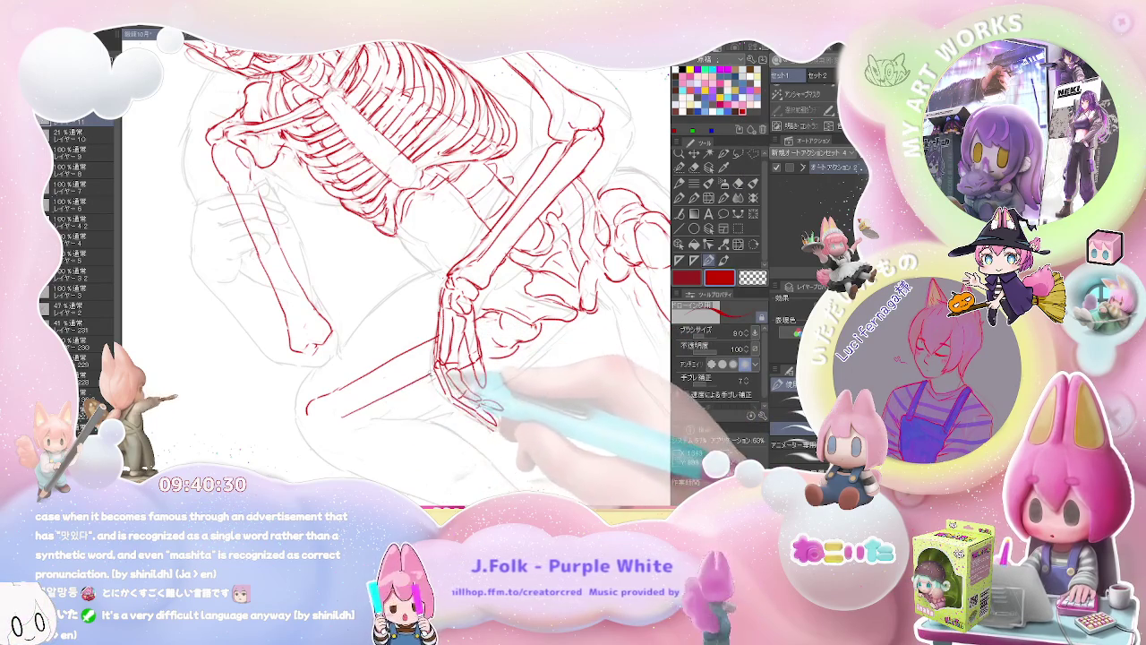
pyautogui.hotkey('ctrl', '0')
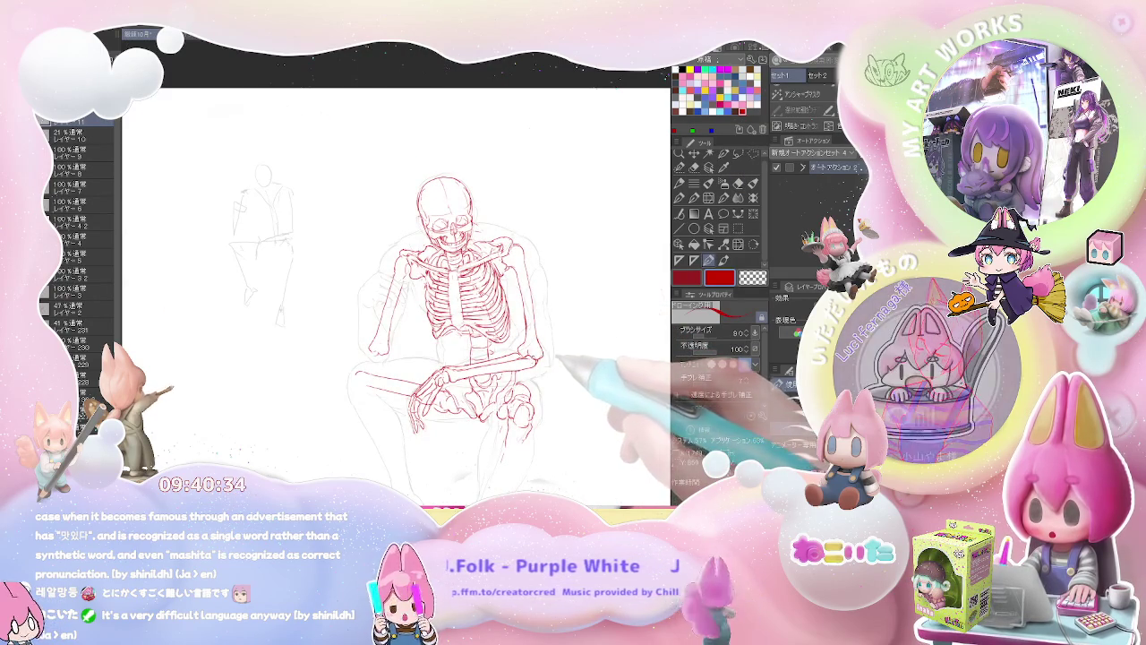
# Draw a red bone line along the raised forearm near the wrist, erasing to correct it.
pyautogui.press('h')
pyautogui.scroll(2, 528, 360)
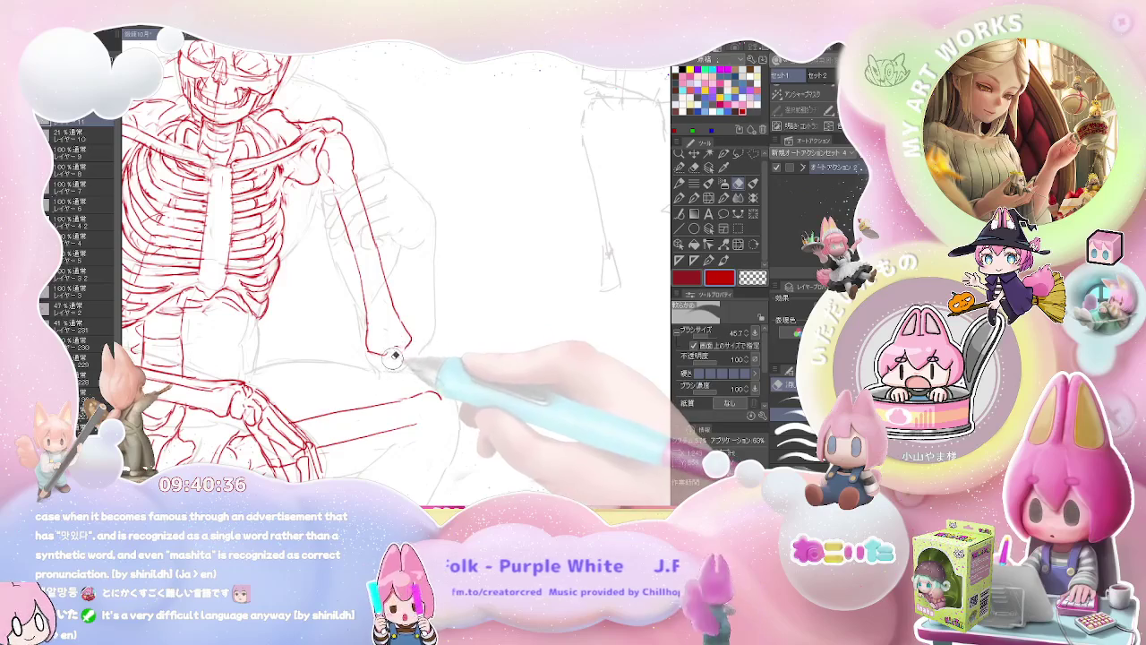
pyautogui.press('p')
pyautogui.moveTo(358, 192); pyautogui.dragTo(392, 331)
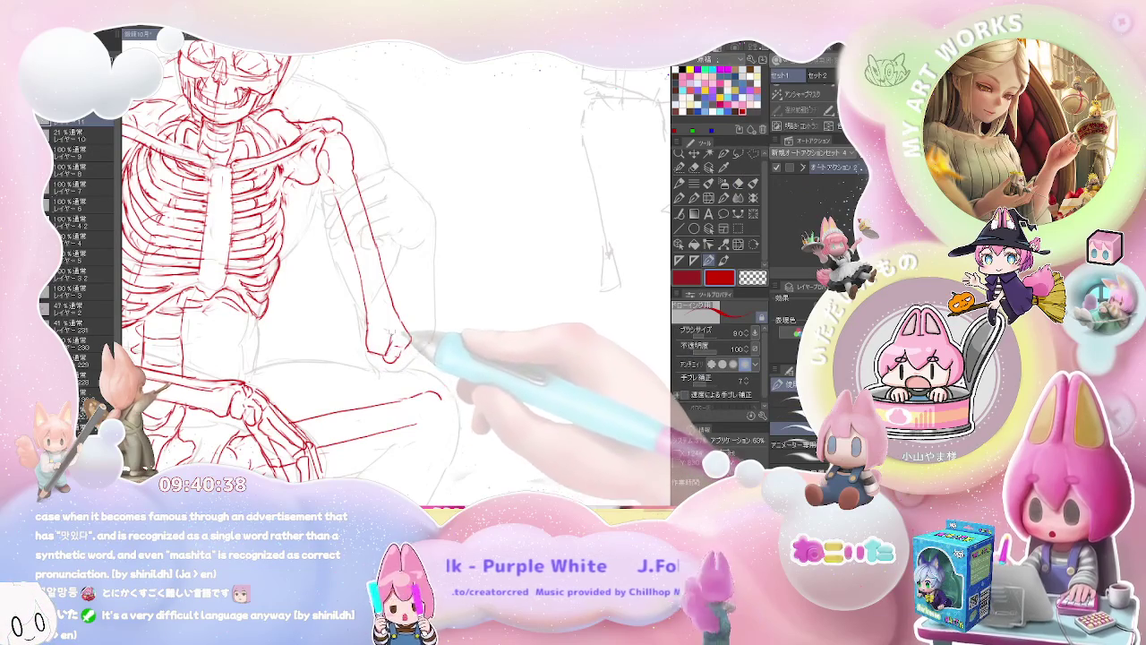
pyautogui.press('e')
pyautogui.hotkey('ctrl', '-')
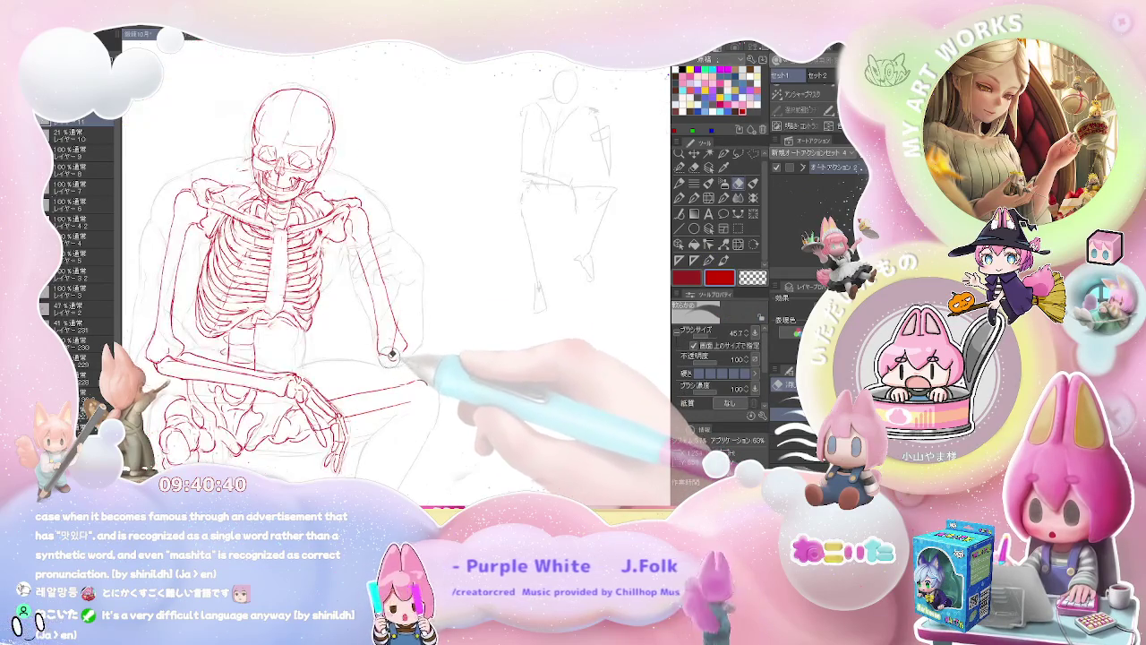
pyautogui.press('p')
pyautogui.press('e')
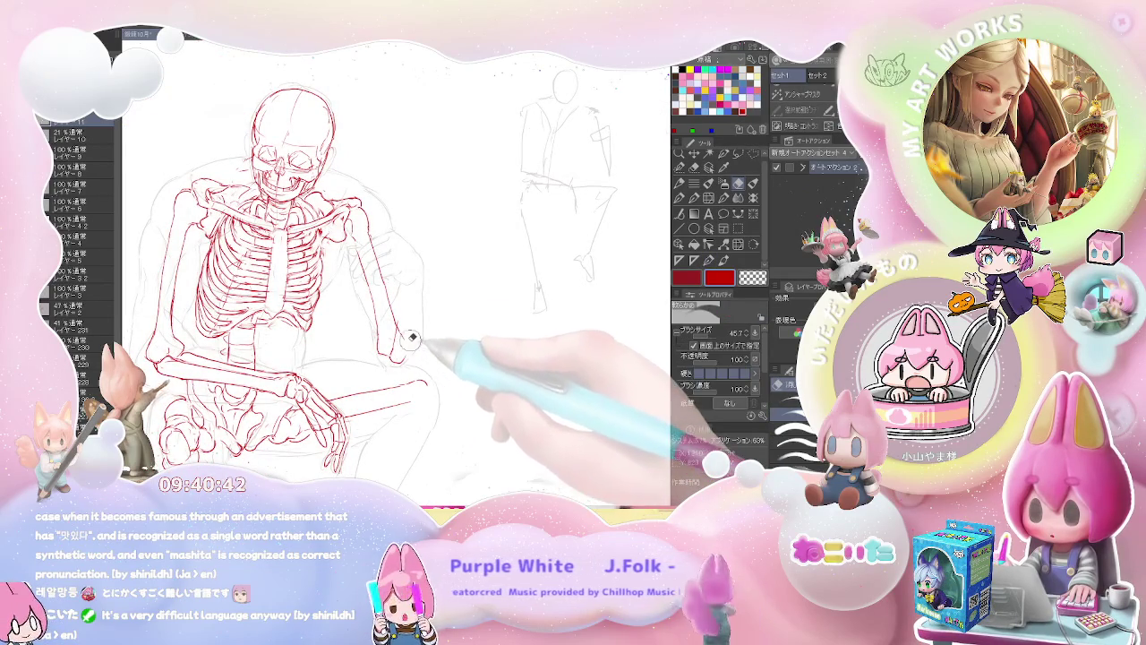
pyautogui.press('p')
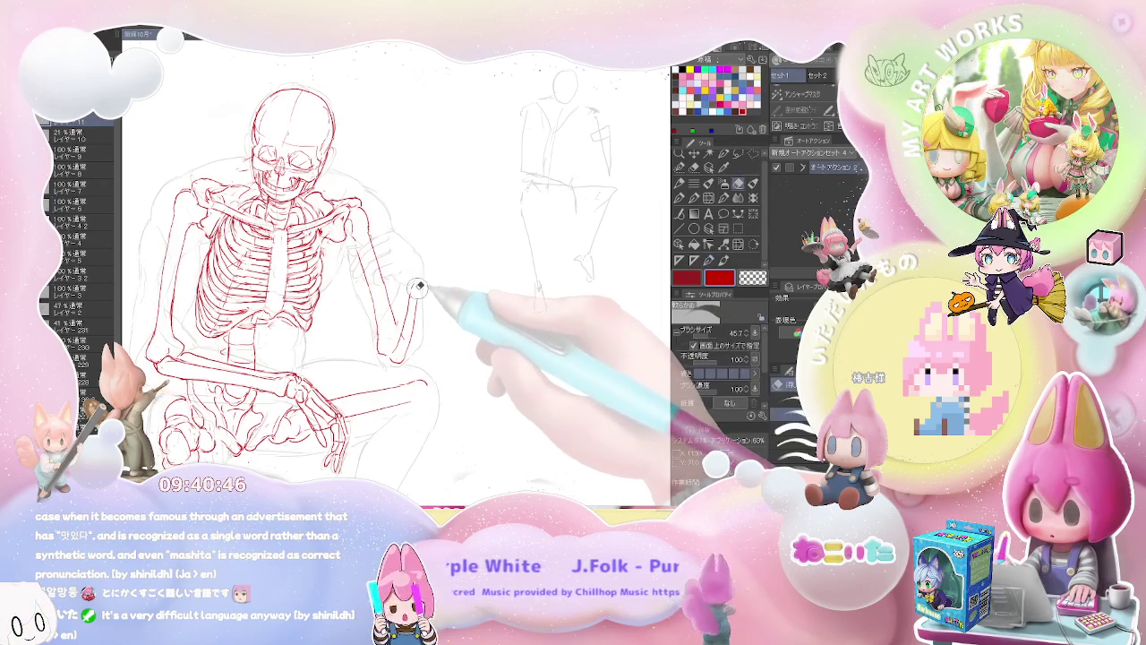
# Extend the raised arm's red bone line upward and thicken the pen slightly for touch-ups.
pyautogui.moveTo(406, 307)
pyautogui.mouseDown()
pyautogui.moveTo(413, 280)
pyautogui.moveTo(405, 336)
pyautogui.mouseUp()
pyautogui.press('e')
pyautogui.press('p')
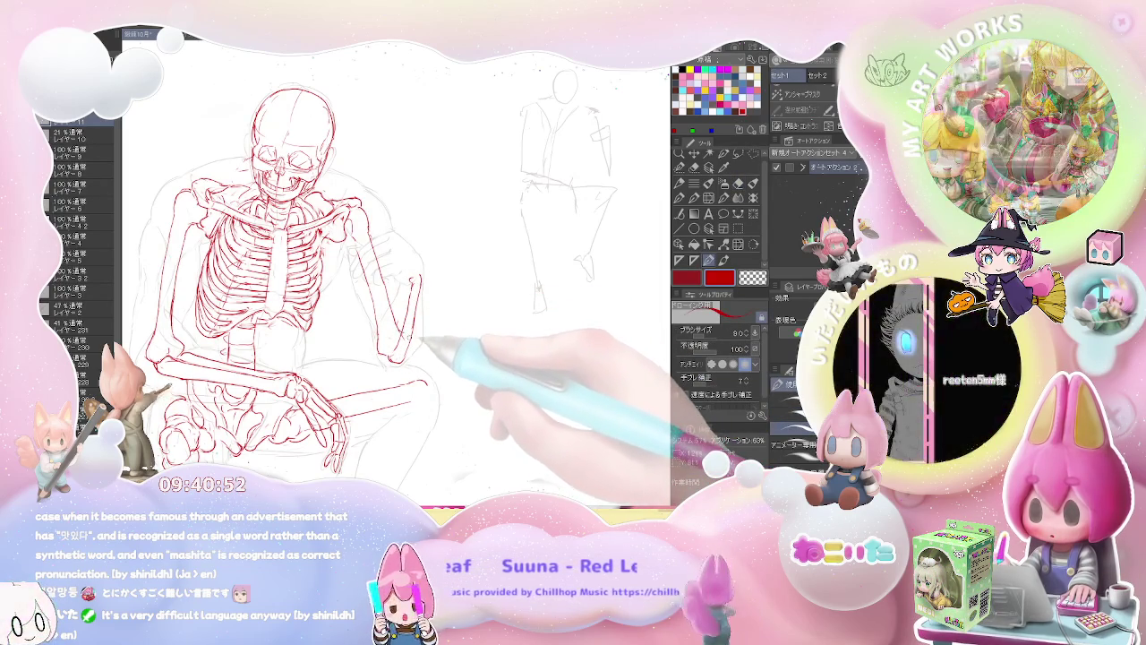
pyautogui.hotkey('ctrl', '-')
pyautogui.hotkey('ctrl', '+')
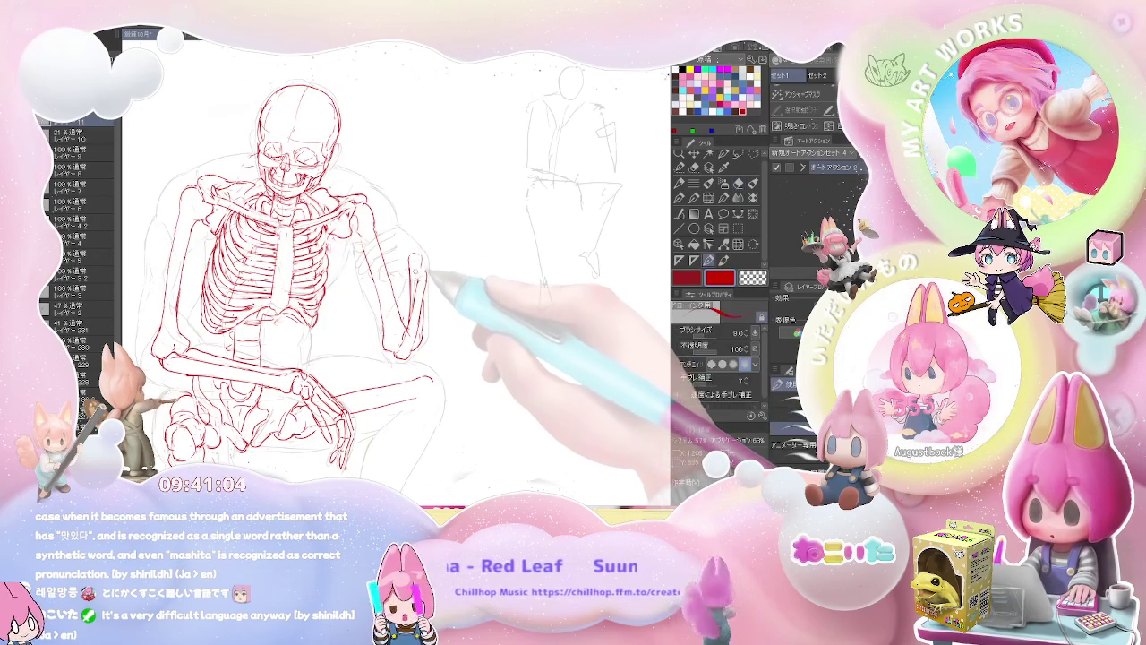
pyautogui.press(']')
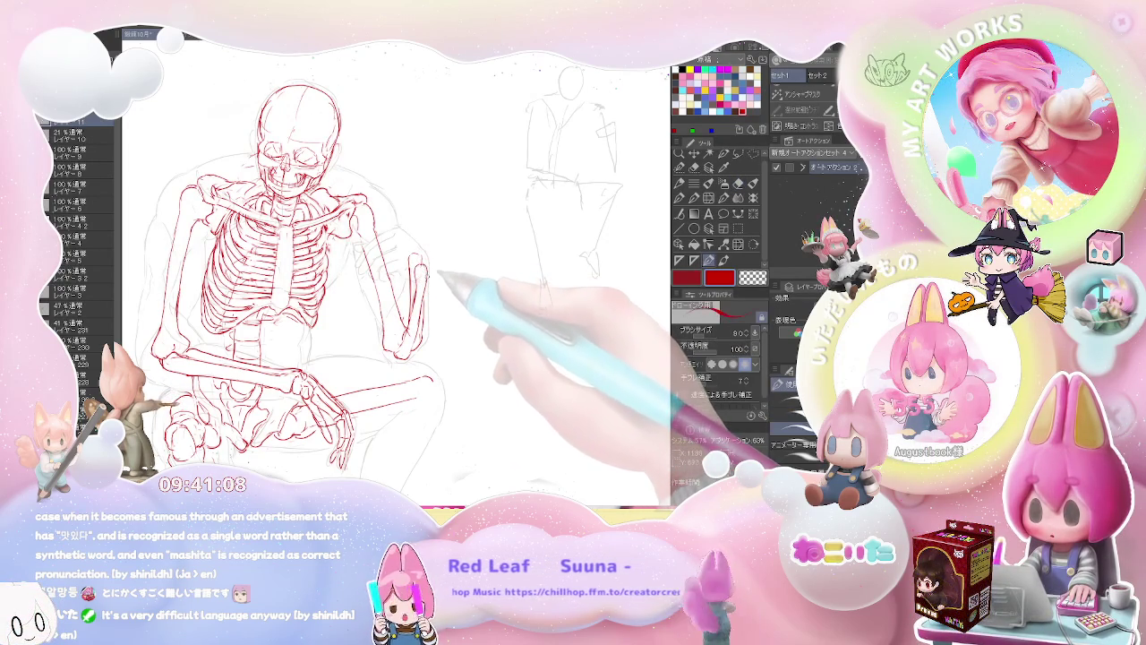
pyautogui.press('e')
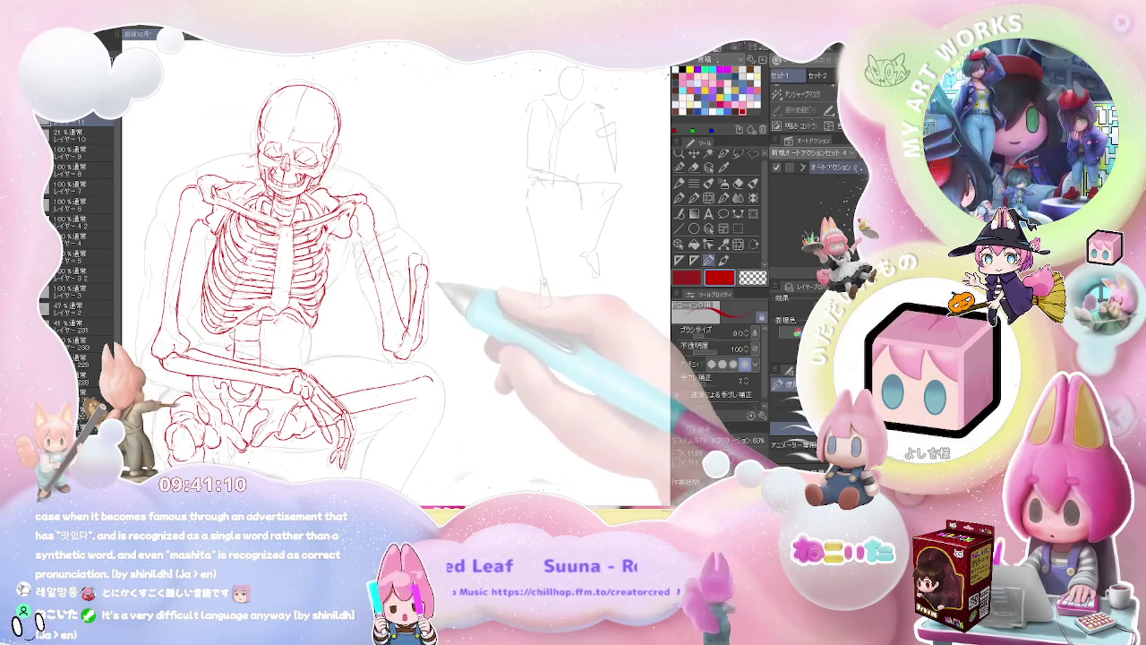
pyautogui.press('p')
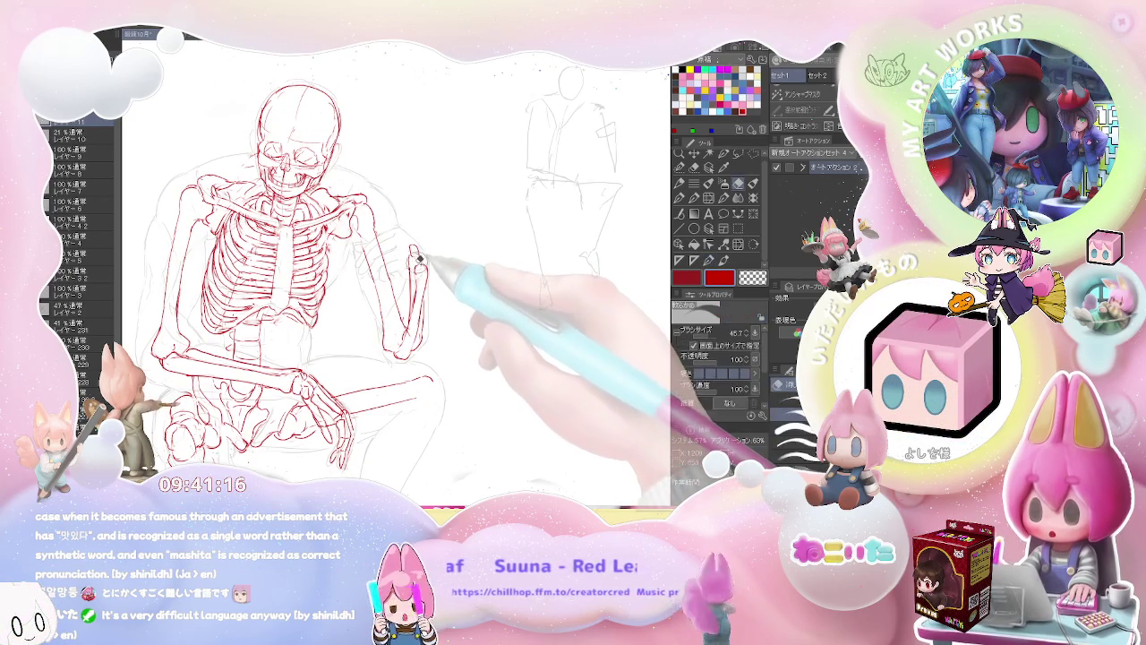
# Add a short red stroke at the skeleton's knee, then recentre the view on the figure.
pyautogui.press('h')
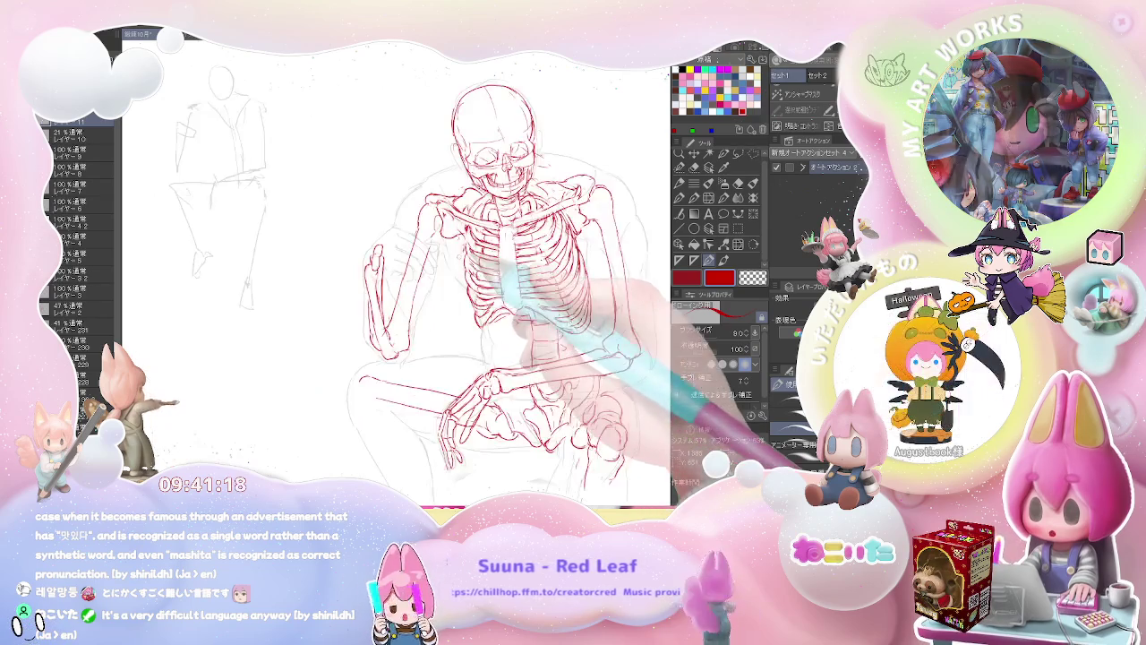
pyautogui.hotkey('ctrl', '-')
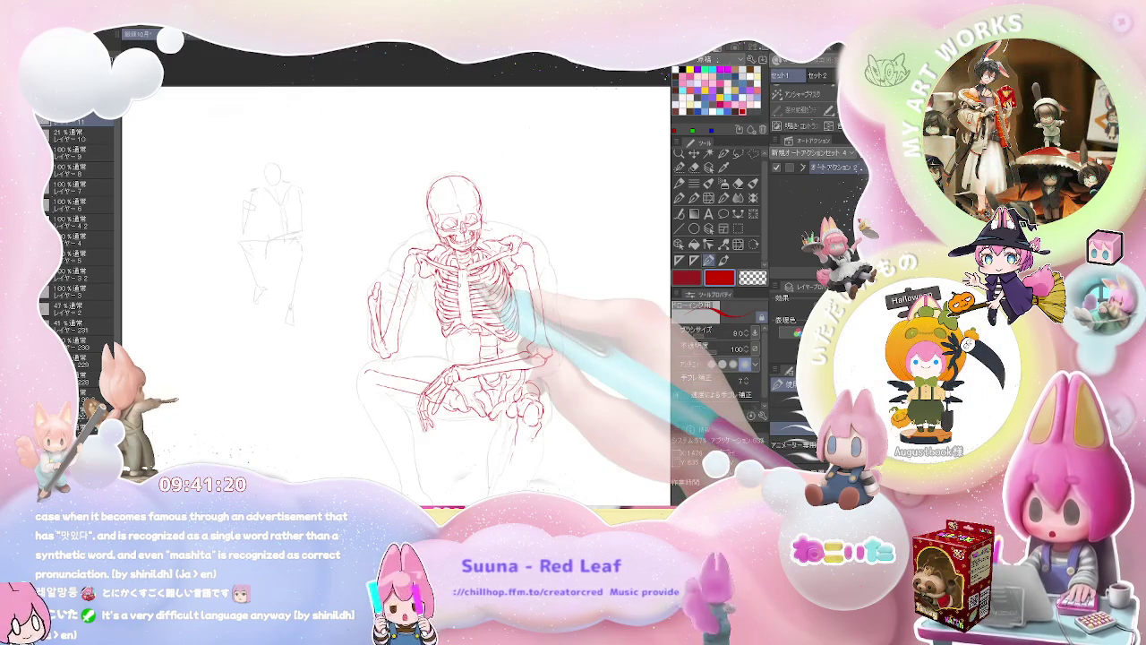
pyautogui.hotkey('ctrl', '-')
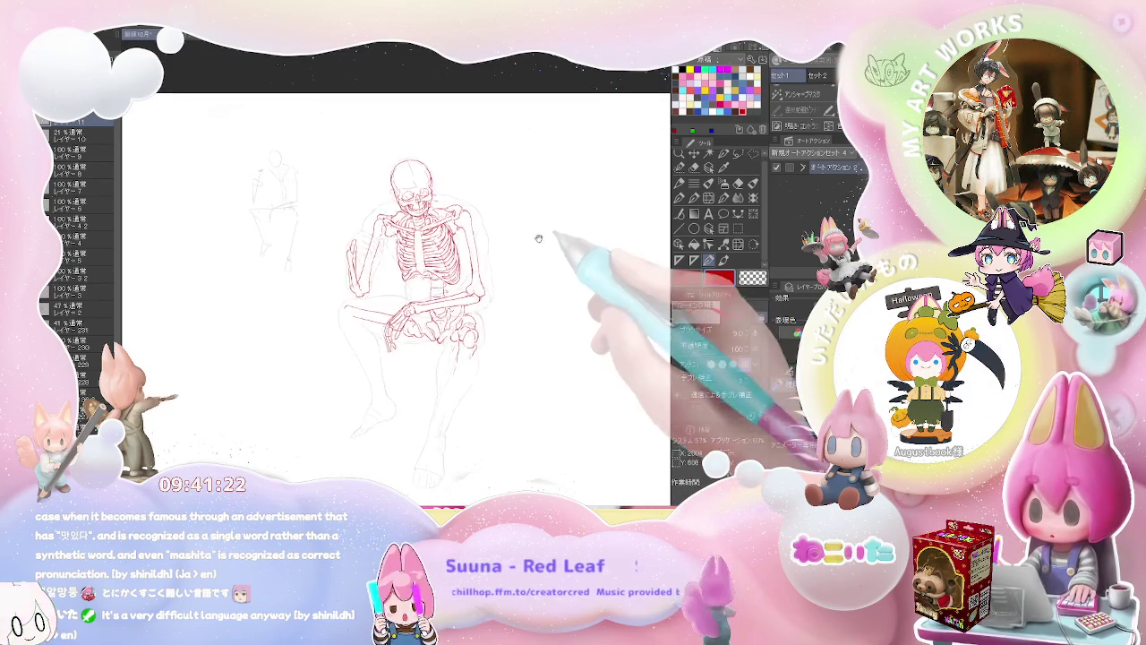
pyautogui.hotkey('ctrl', '+')
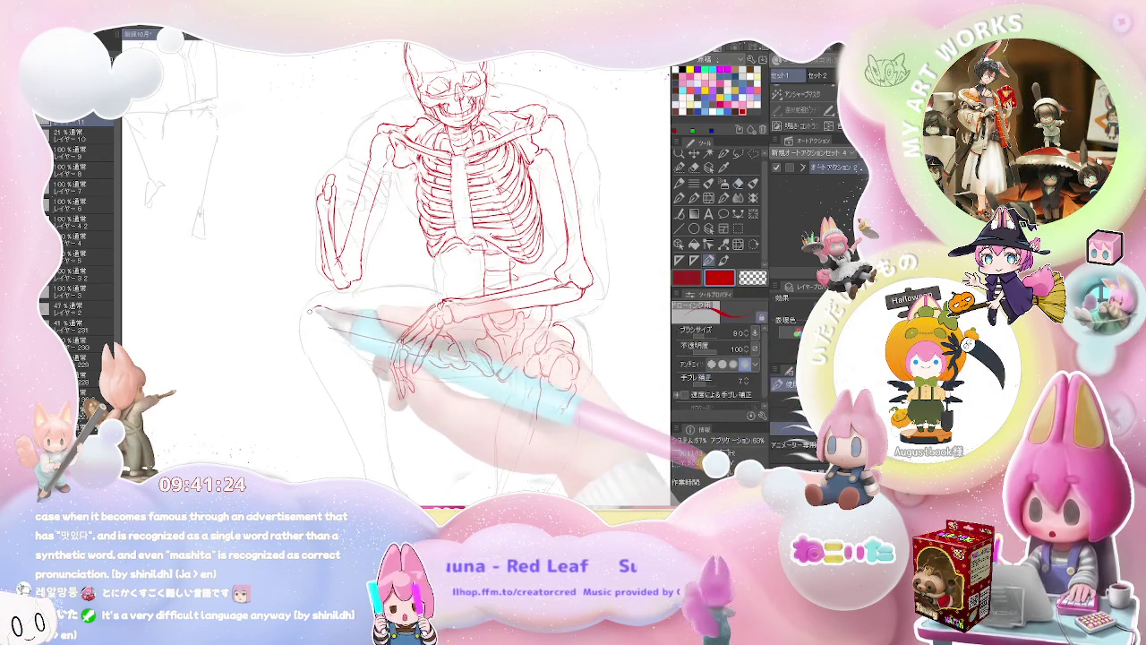
pyautogui.moveTo(319, 308); pyautogui.dragTo(306, 331)
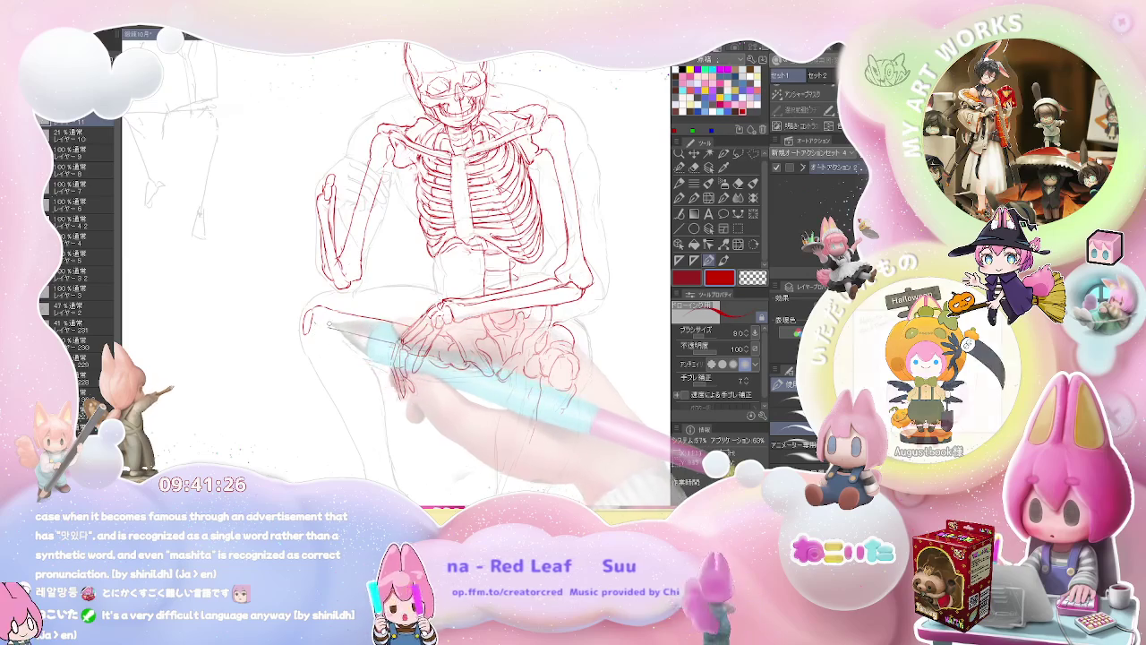
pyautogui.hotkey('ctrl', '-')
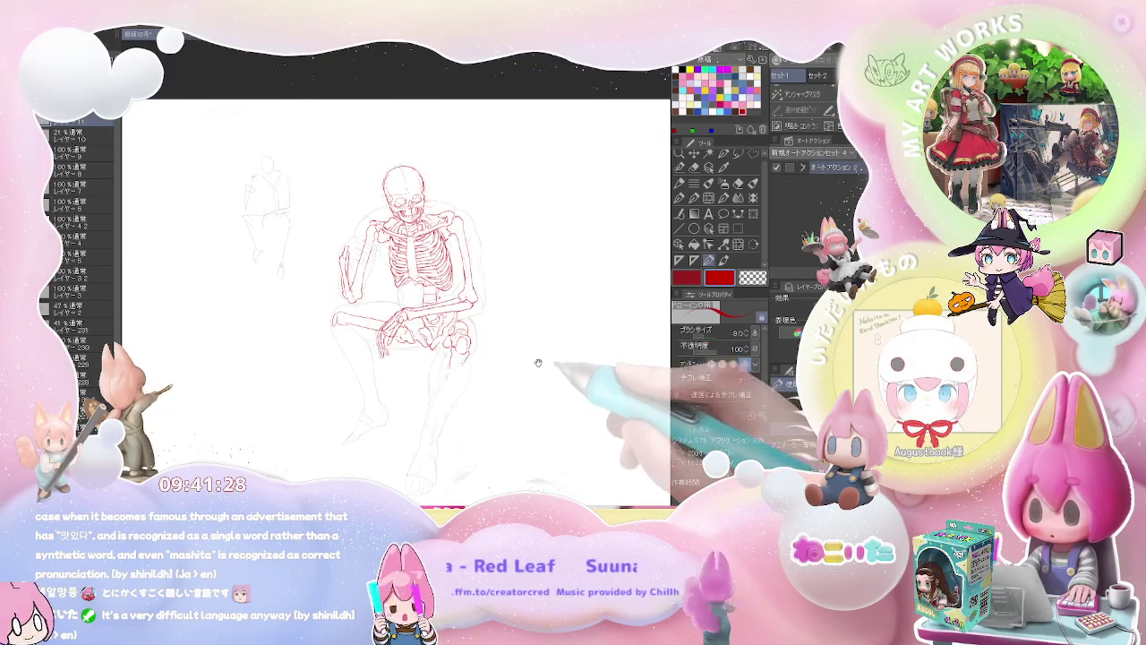
pyautogui.moveTo(537, 358); pyautogui.dragTo(488, 315)
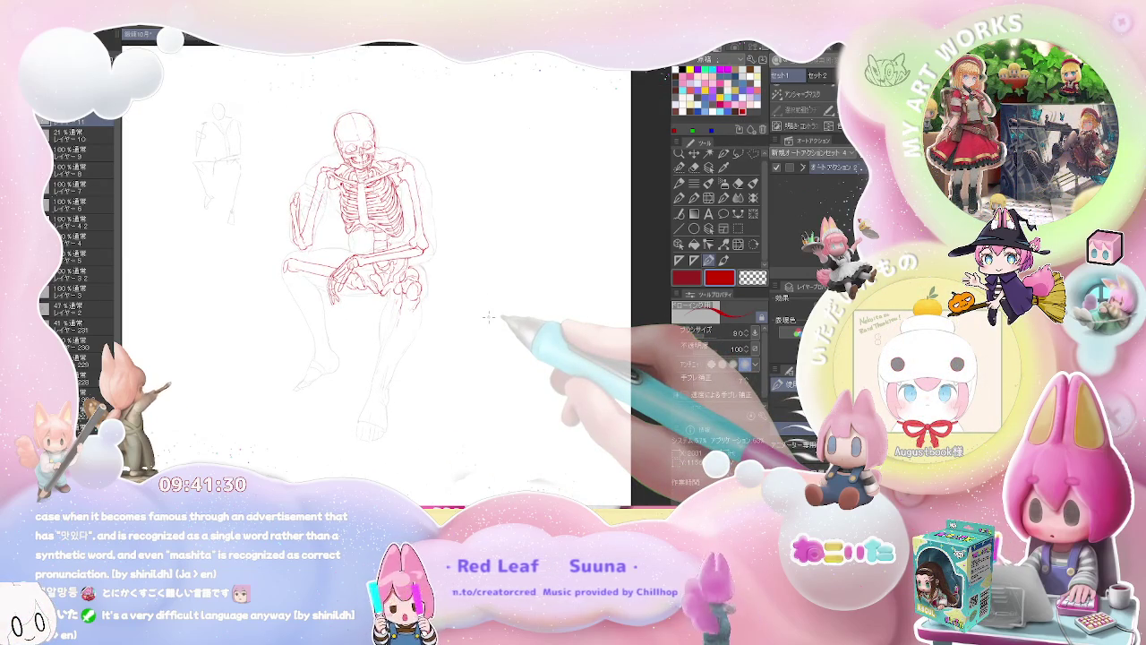
pyautogui.hotkey('ctrl', '+')
pyautogui.hotkey('ctrl', '+')
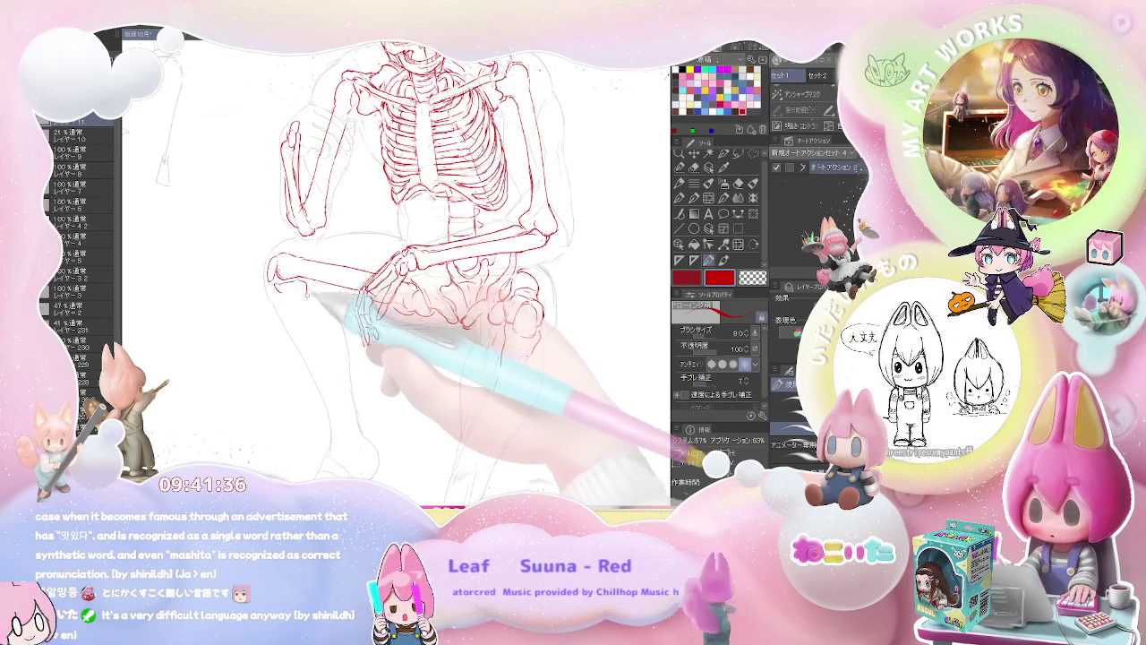
pyautogui.hotkey('ctrl', '-')
pyautogui.hotkey('ctrl', '-')
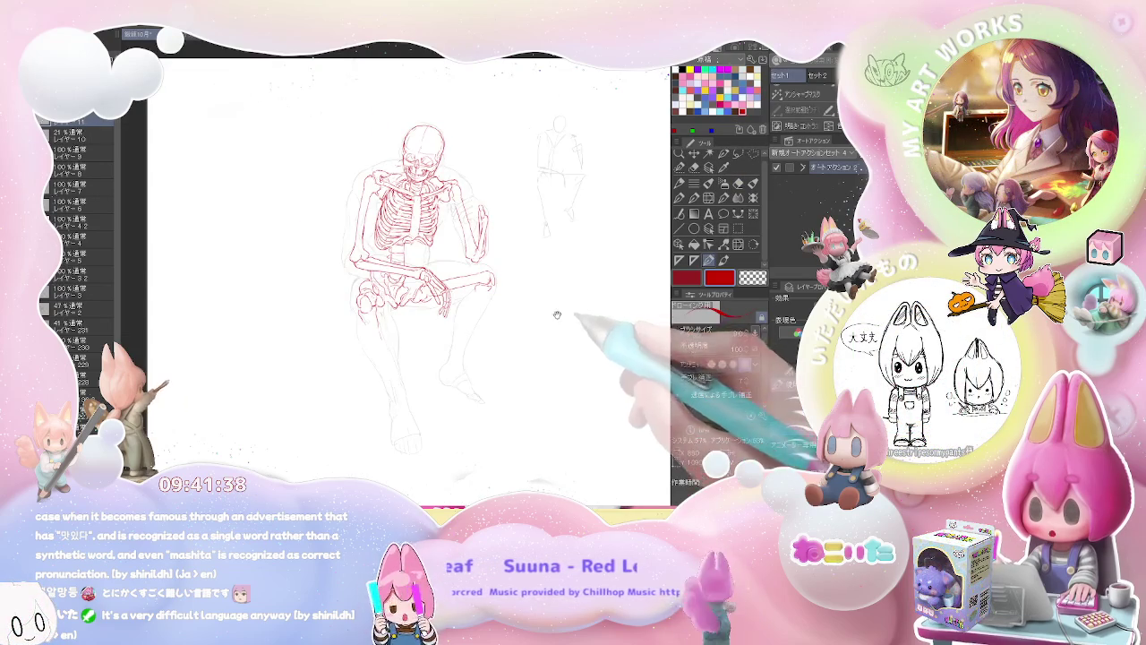
# Sketch red lower-leg bones from the knee toward the ankle, correcting with the eraser.
pyautogui.scroll(1, 559, 315)
pyautogui.scroll(1, 559, 314)
pyautogui.press('e')
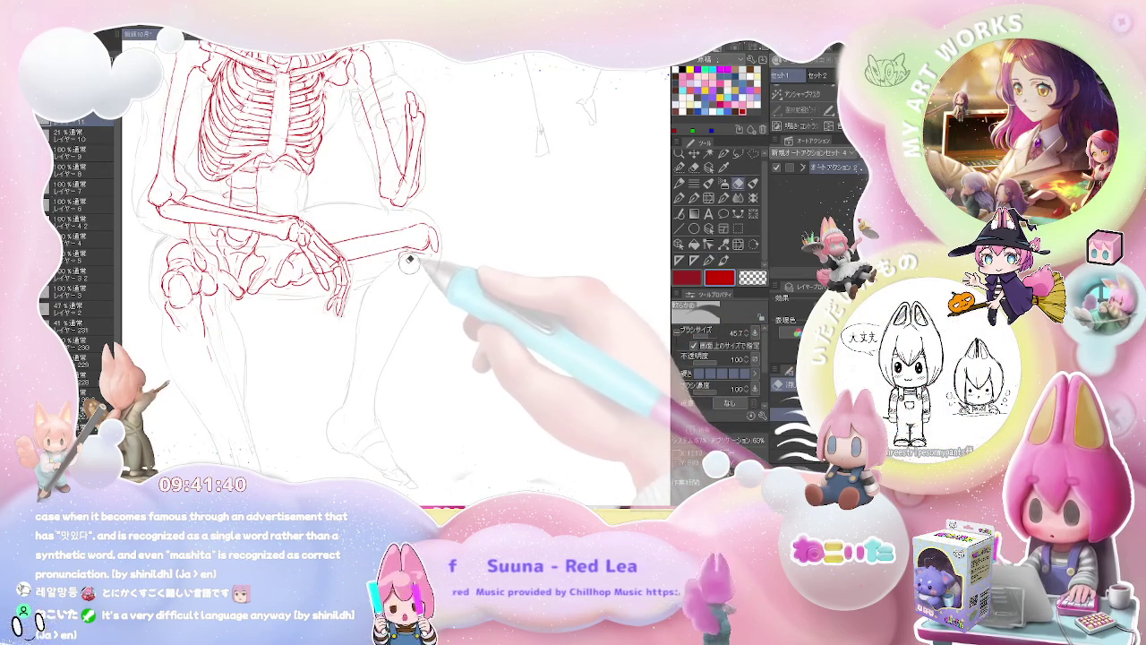
pyautogui.press('p')
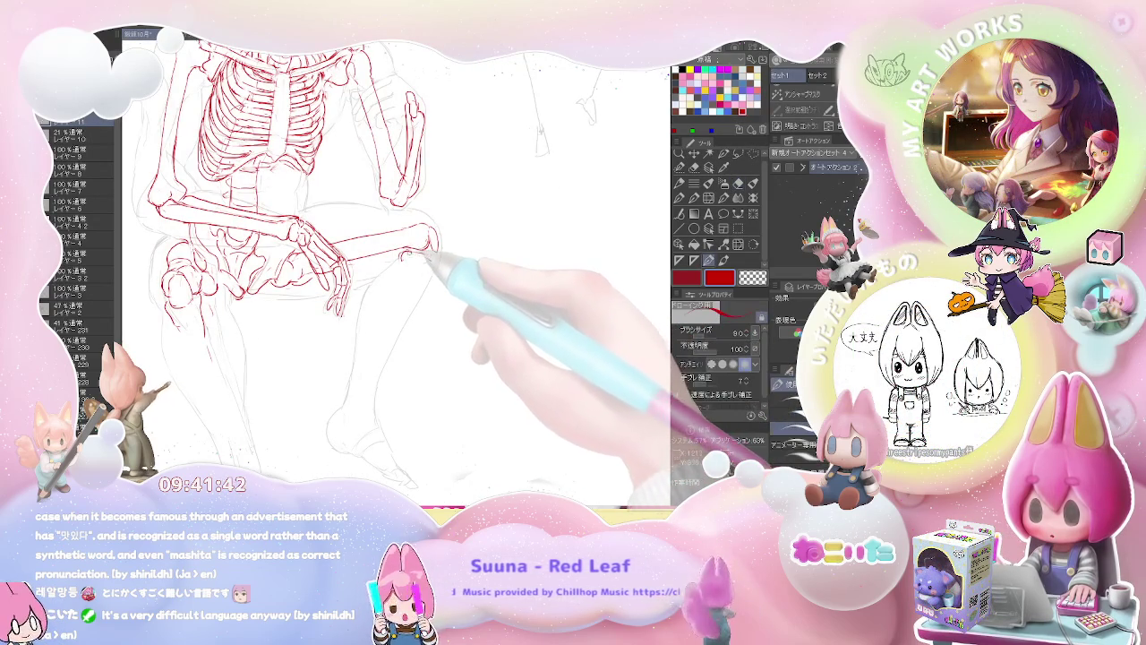
pyautogui.scroll(-1, 433, 257)
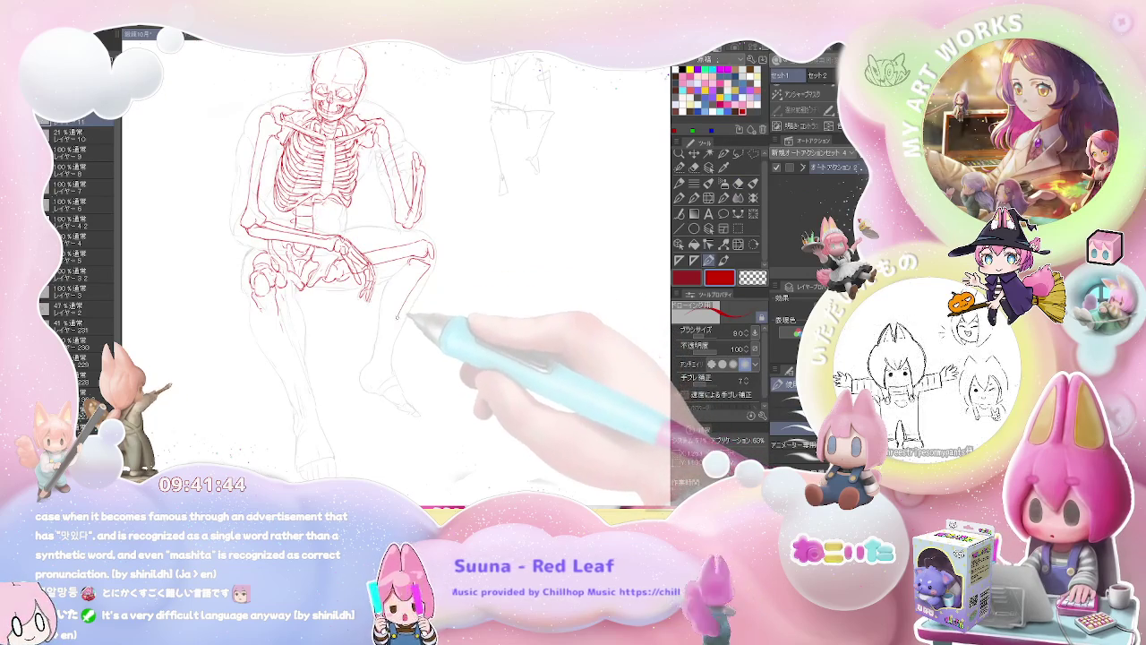
pyautogui.press('e')
pyautogui.press('p')
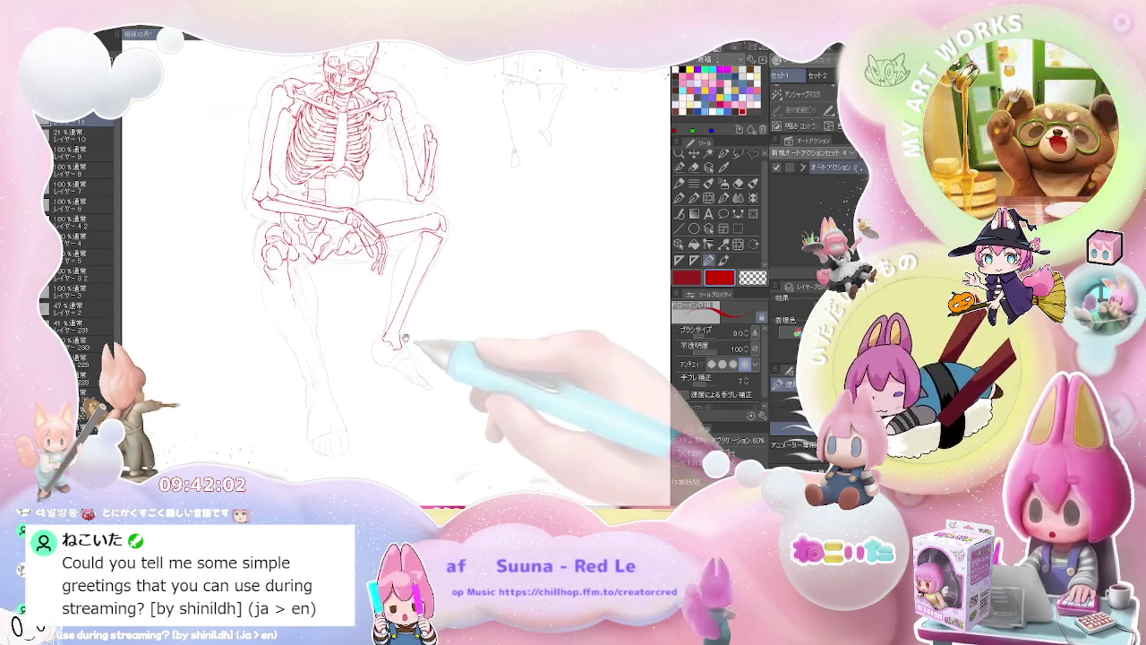
# Add small red marks at the heel, alternating pen and eraser to refine them.
pyautogui.scroll(5, 385, 367)
pyautogui.press('e')
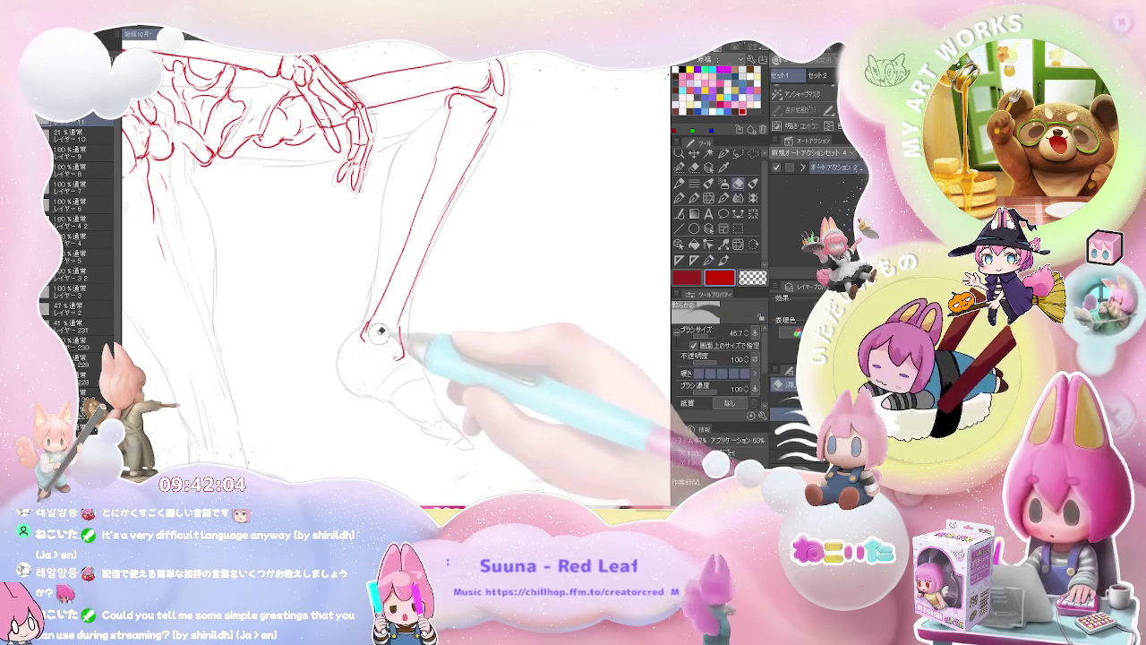
pyautogui.press('p')
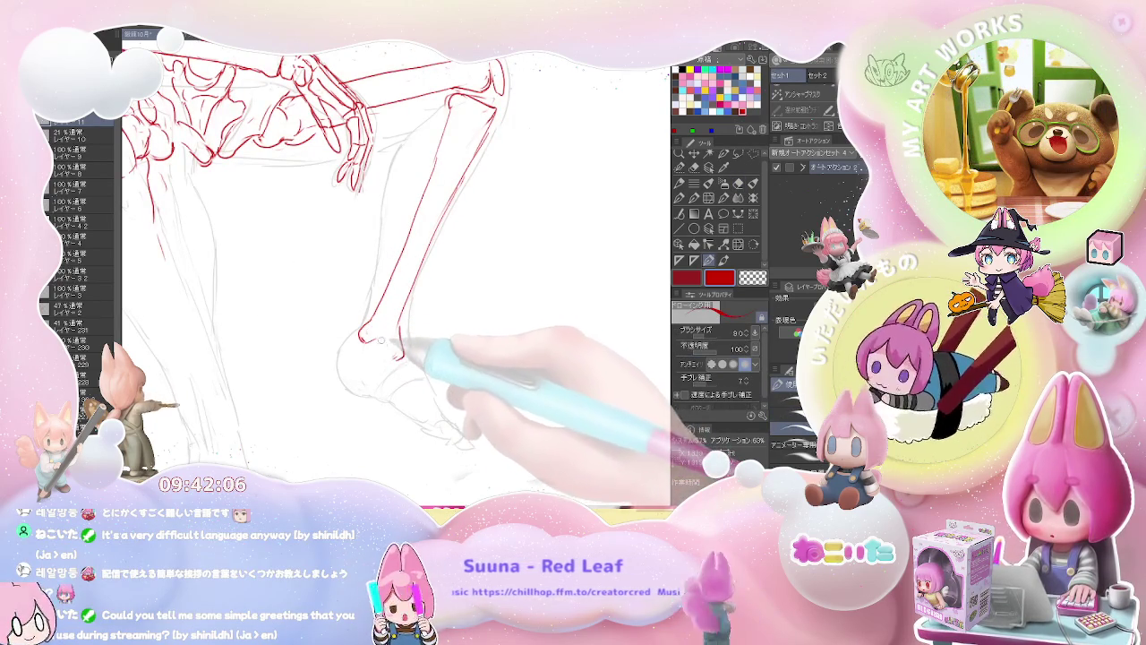
pyautogui.moveTo(382, 340); pyautogui.dragTo(404, 346)
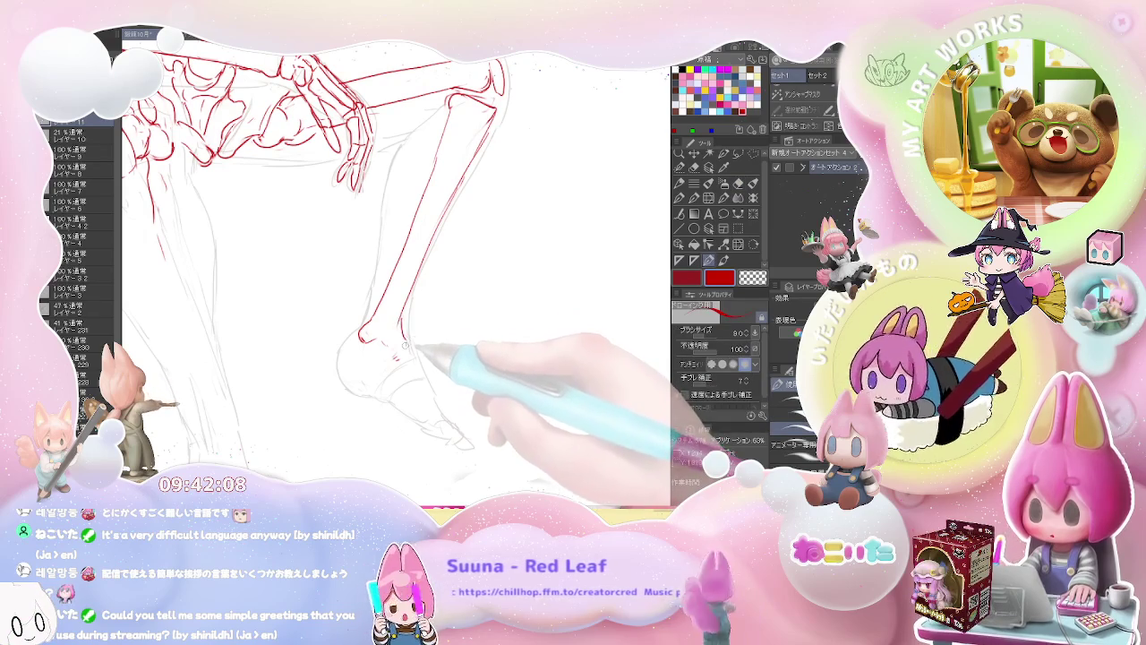
pyautogui.press('e')
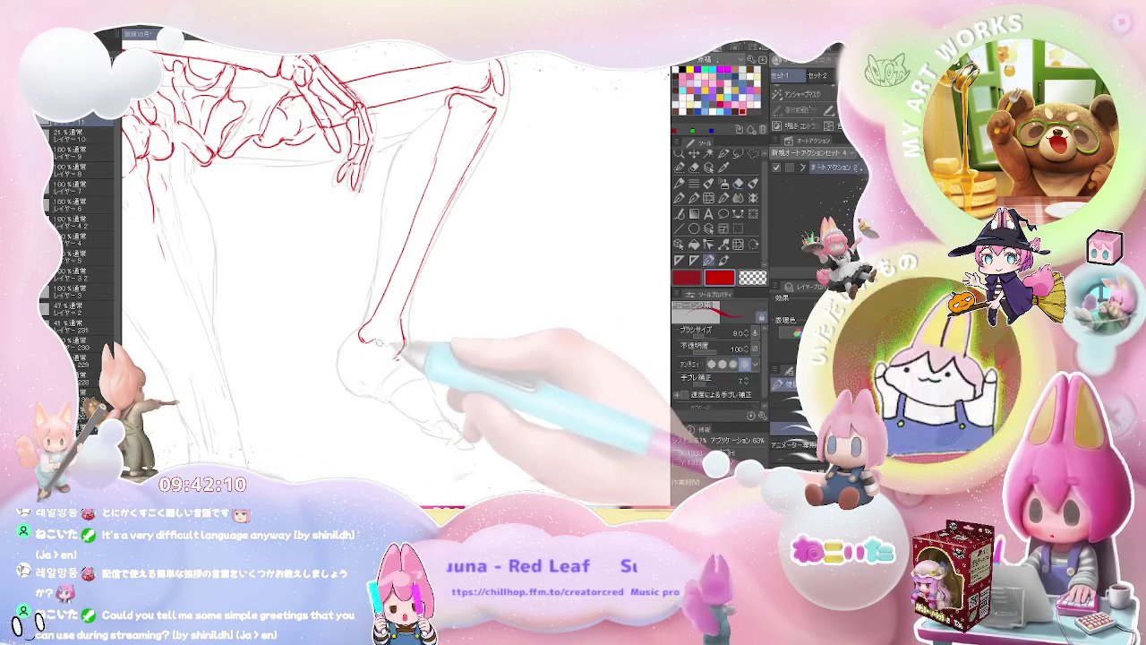
pyautogui.press('p')
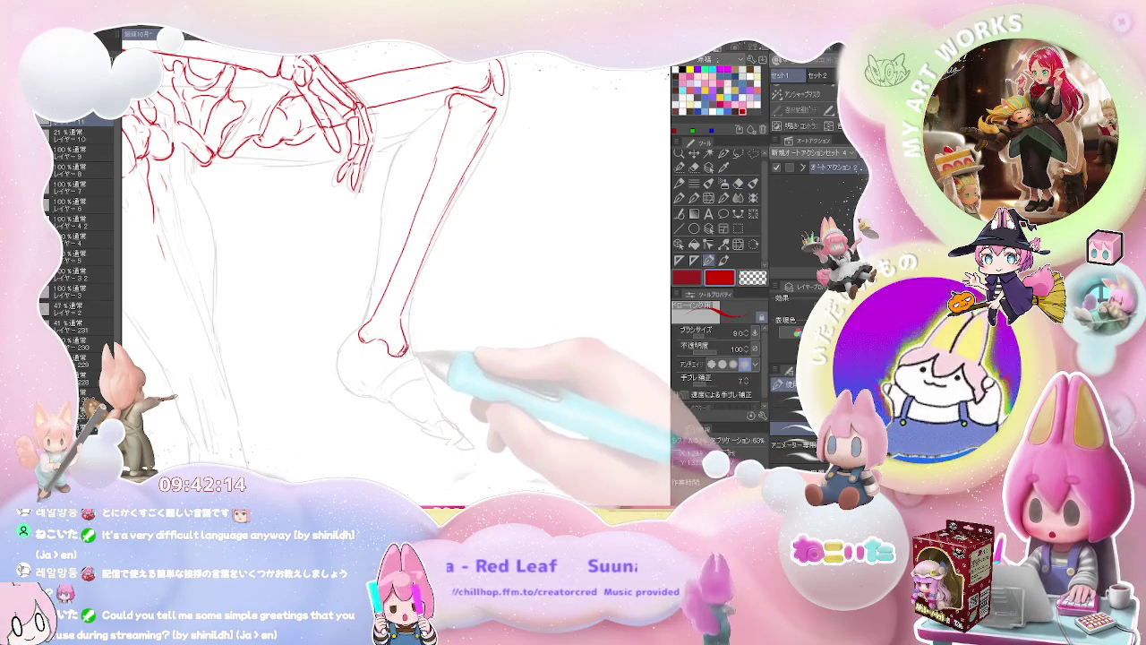
pyautogui.press('e')
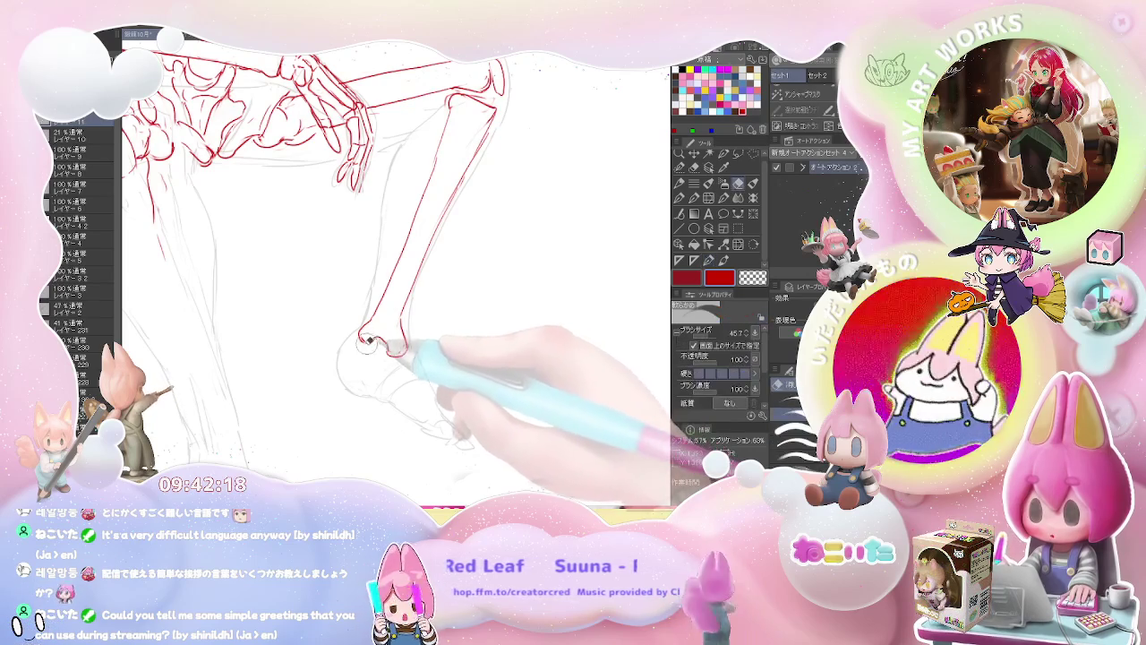
pyautogui.press('p')
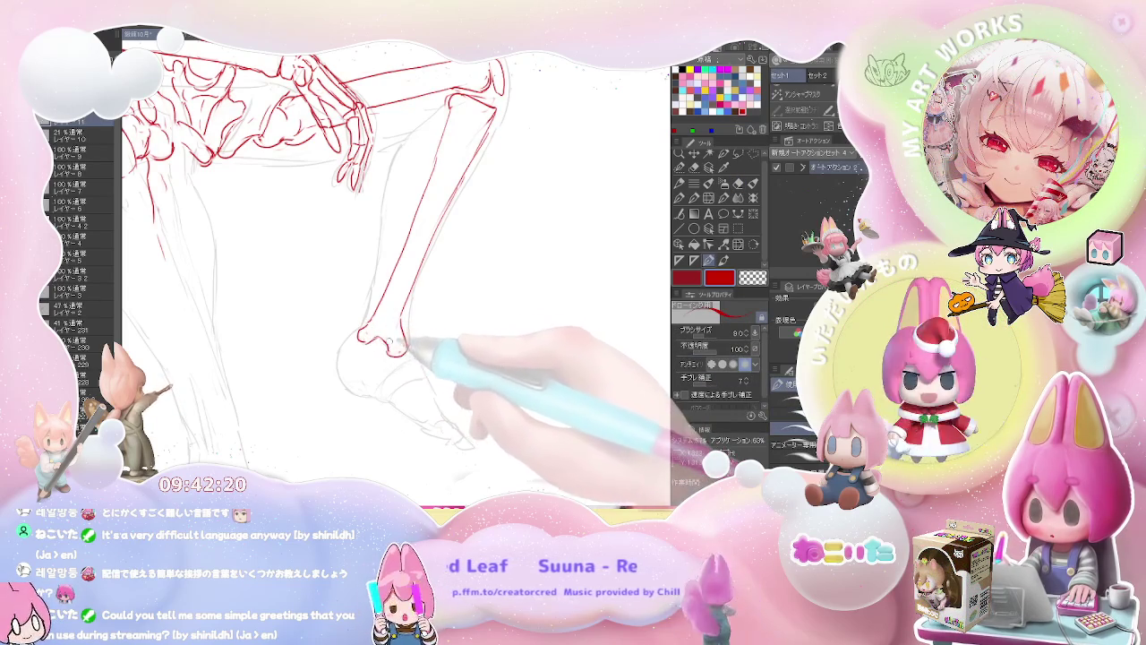
pyautogui.press('e')
pyautogui.press('p')
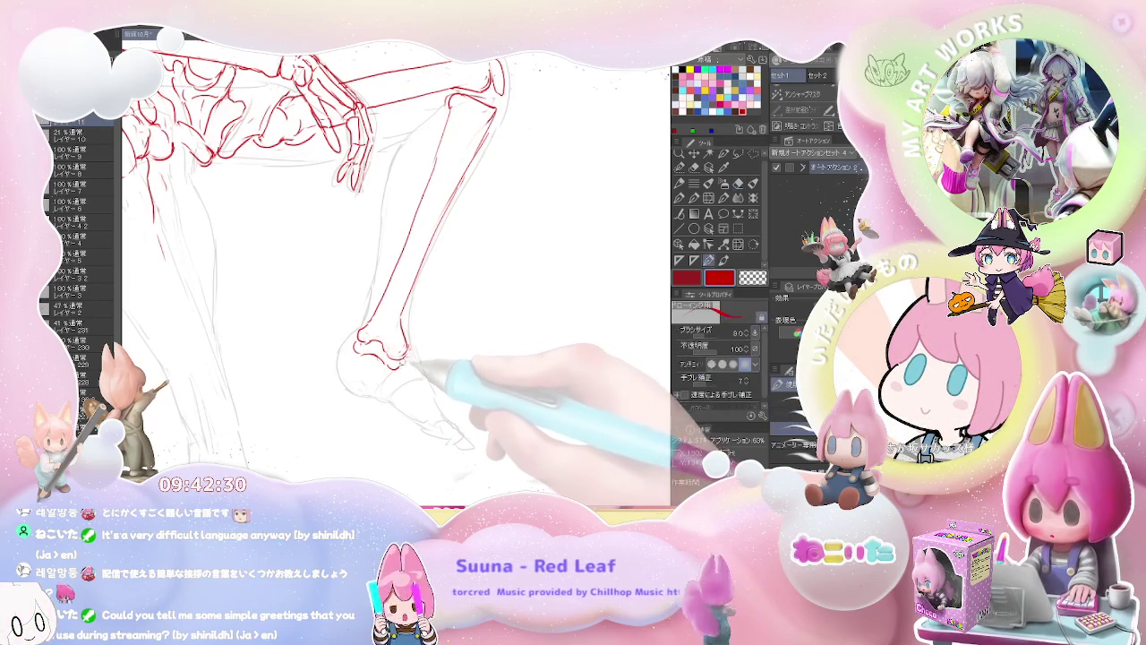
pyautogui.scroll(-3, 413, 365)
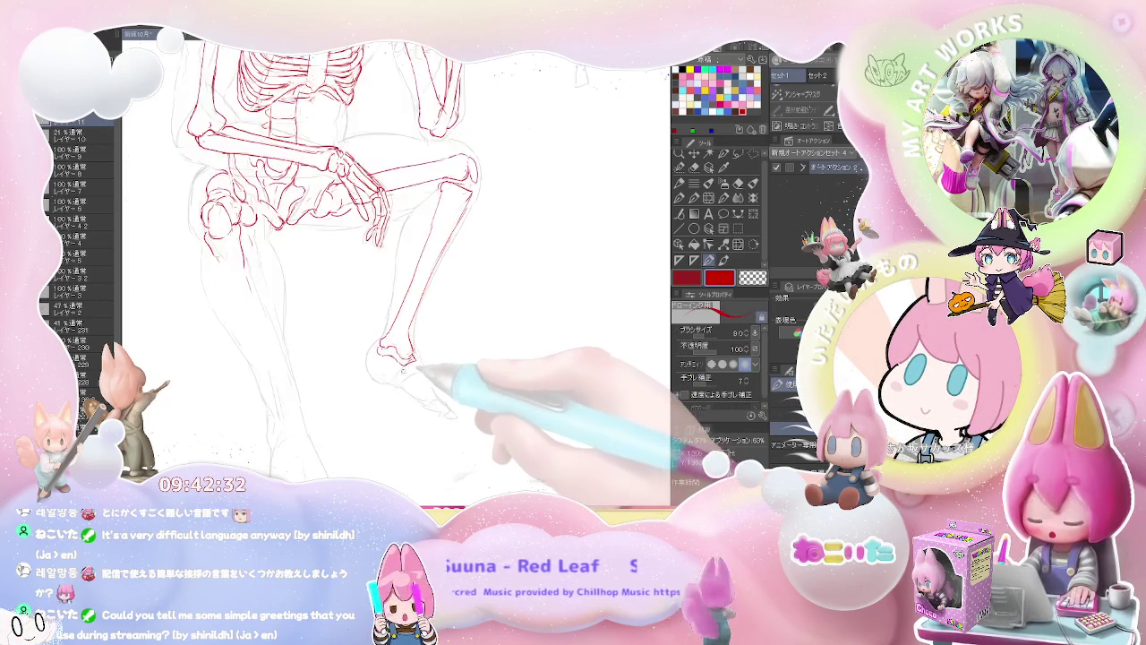
pyautogui.scroll(-3, 439, 360)
pyautogui.scroll(3, 457, 358)
pyautogui.scroll(3, 403, 358)
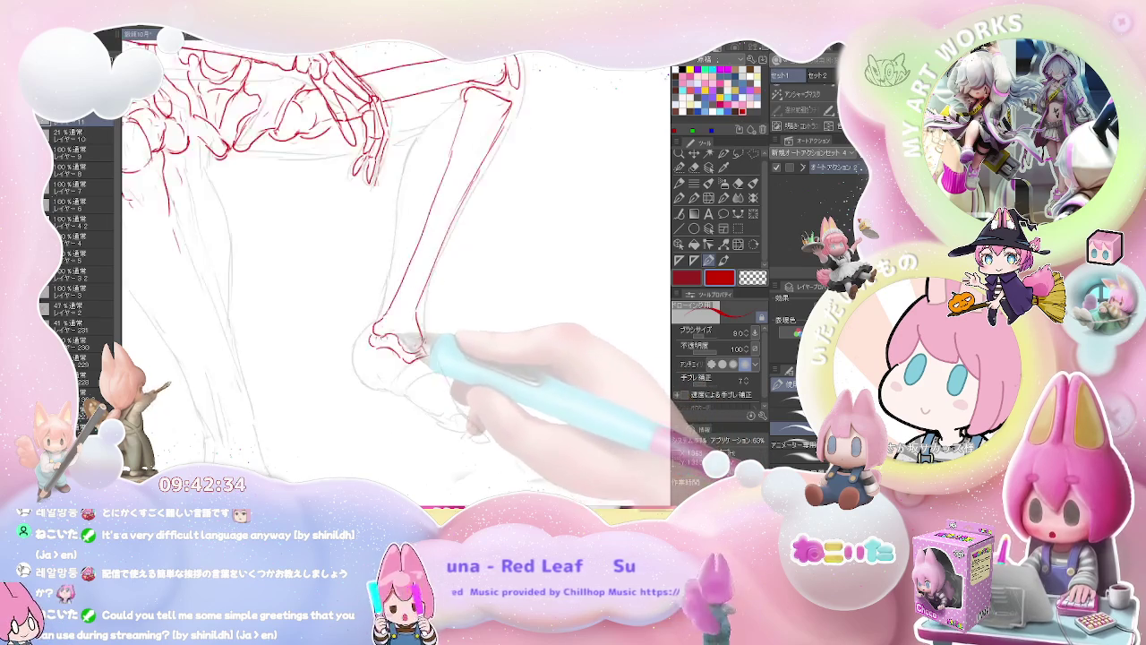
pyautogui.scroll(2, 367, 352)
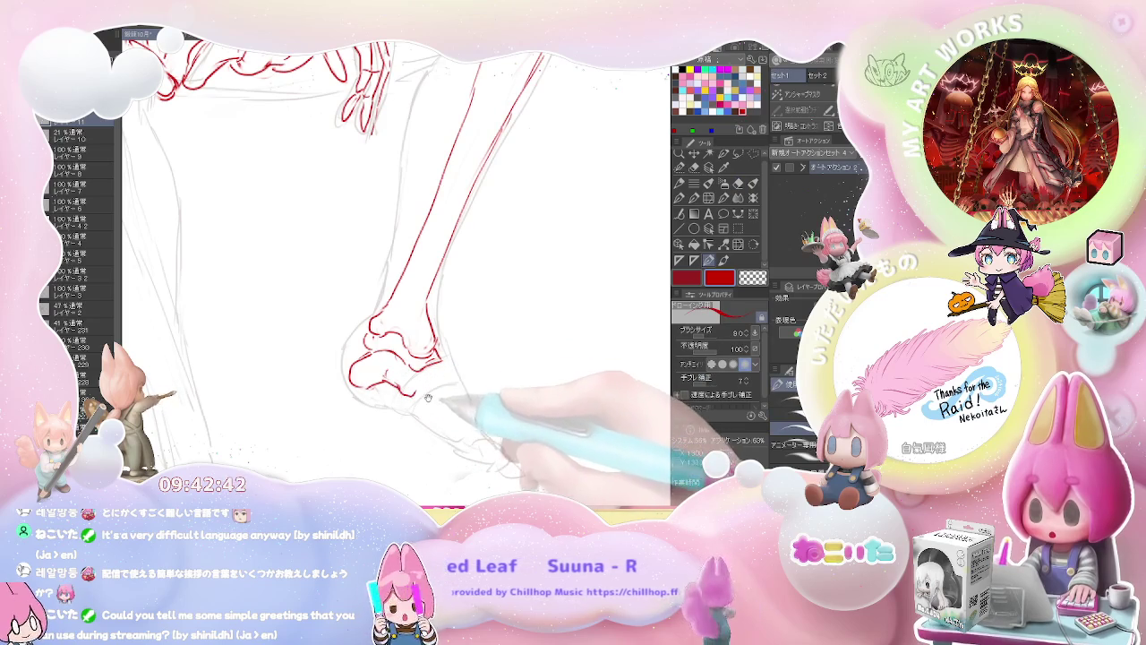
# Follow the ankle with a slightly thinner pen and clean up the red foot bones.
pyautogui.moveTo(401, 390); pyautogui.dragTo(372, 349)
pyautogui.press('e')
pyautogui.press('p')
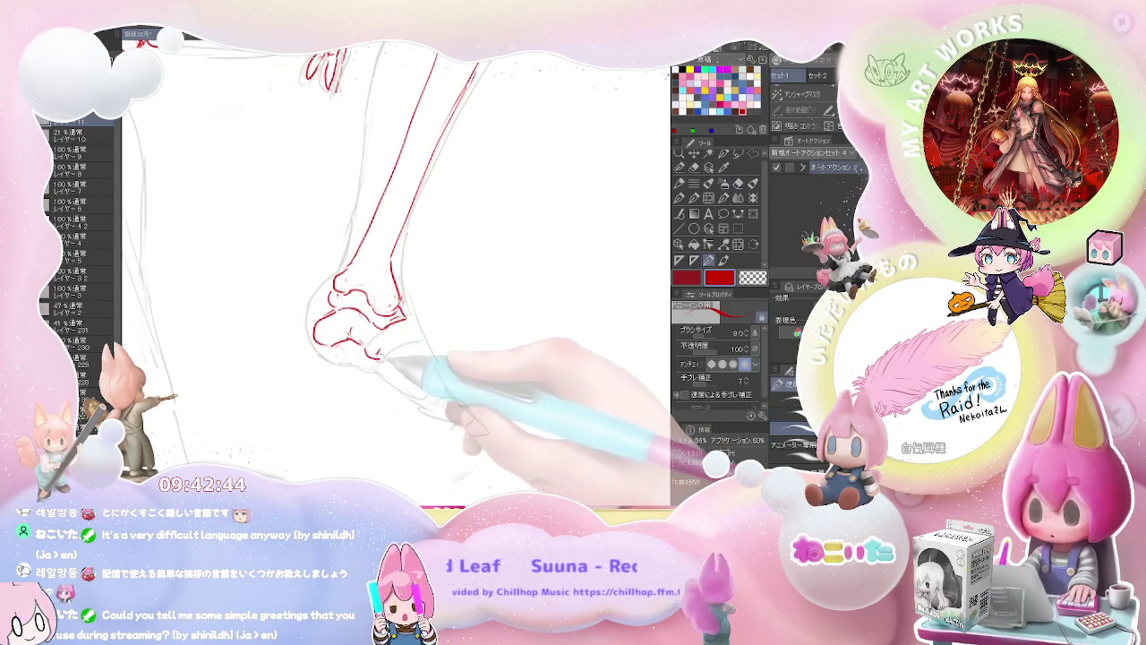
pyautogui.press('[')
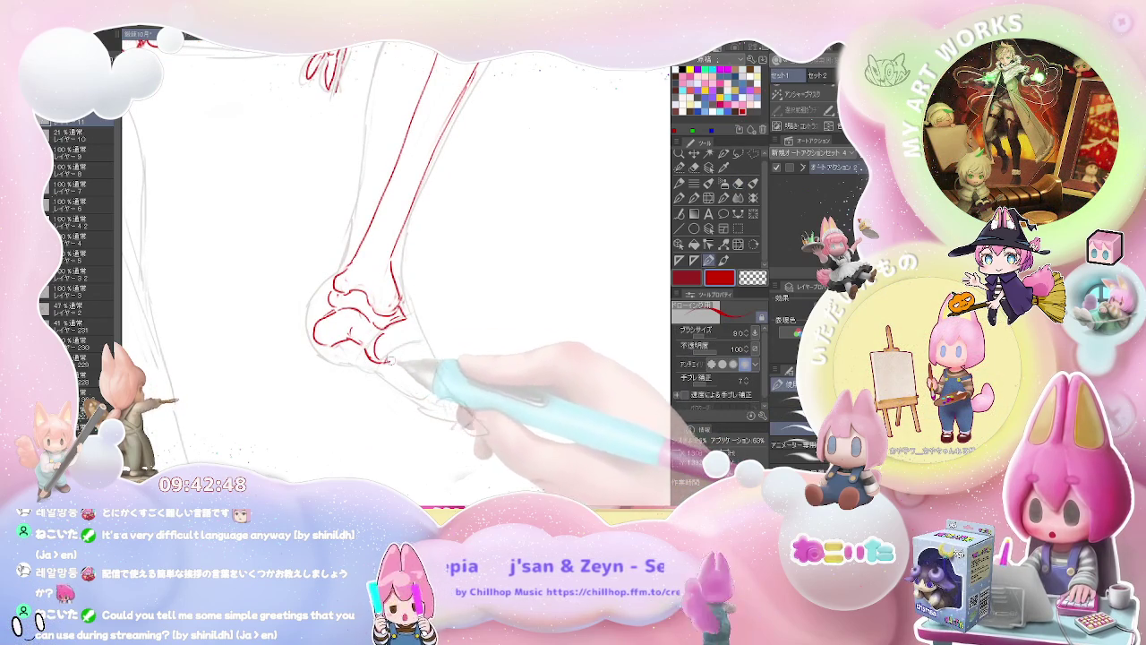
pyautogui.press('e')
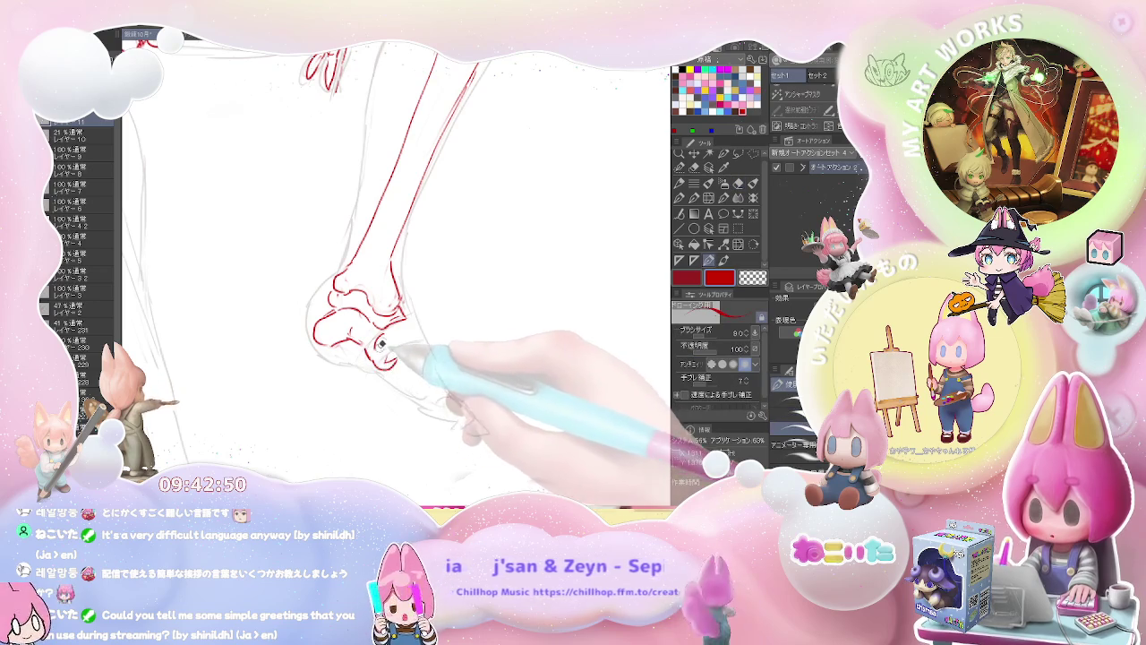
pyautogui.press('p')
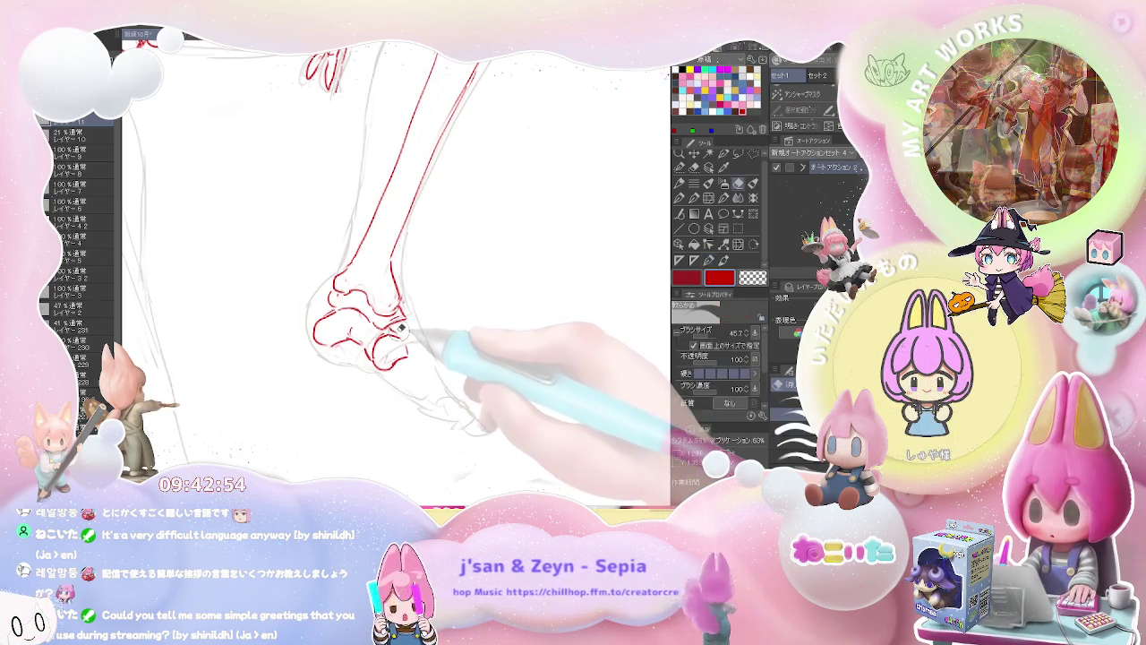
pyautogui.press('e')
pyautogui.press('p')
pyautogui.press('e')
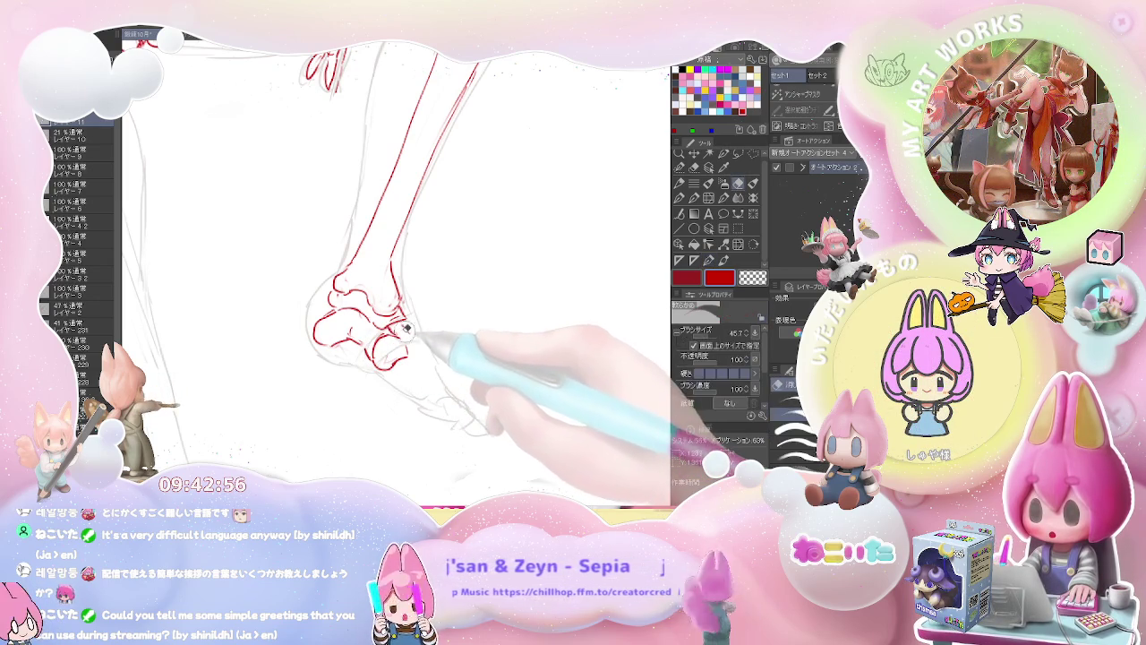
pyautogui.press('p')
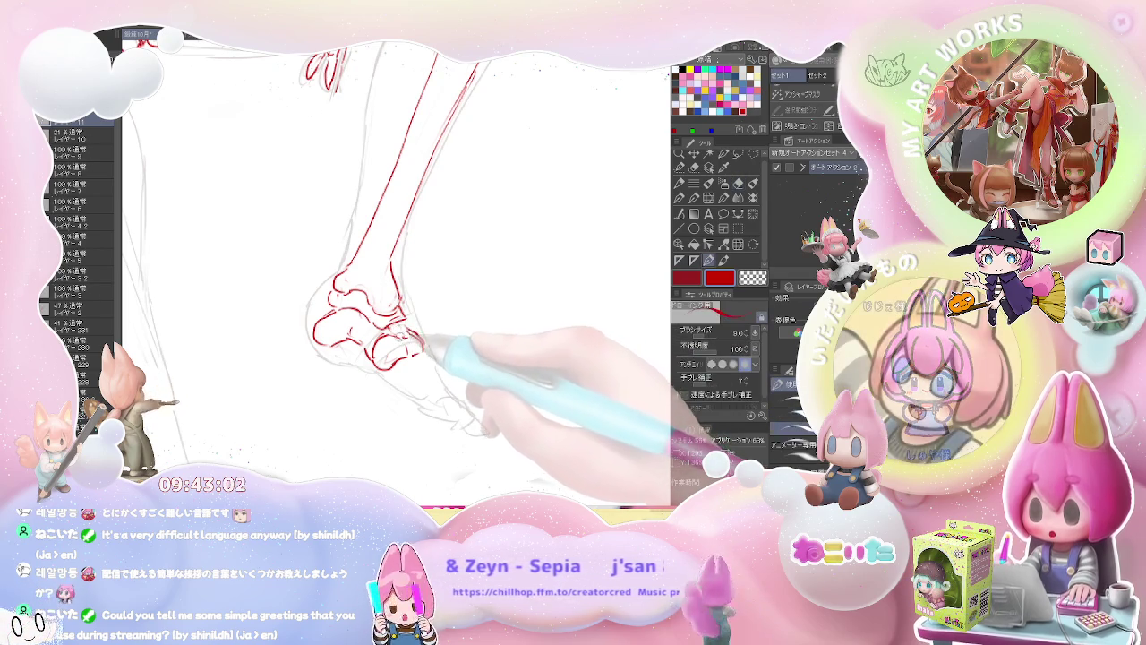
pyautogui.hotkey('ctrl', '-')
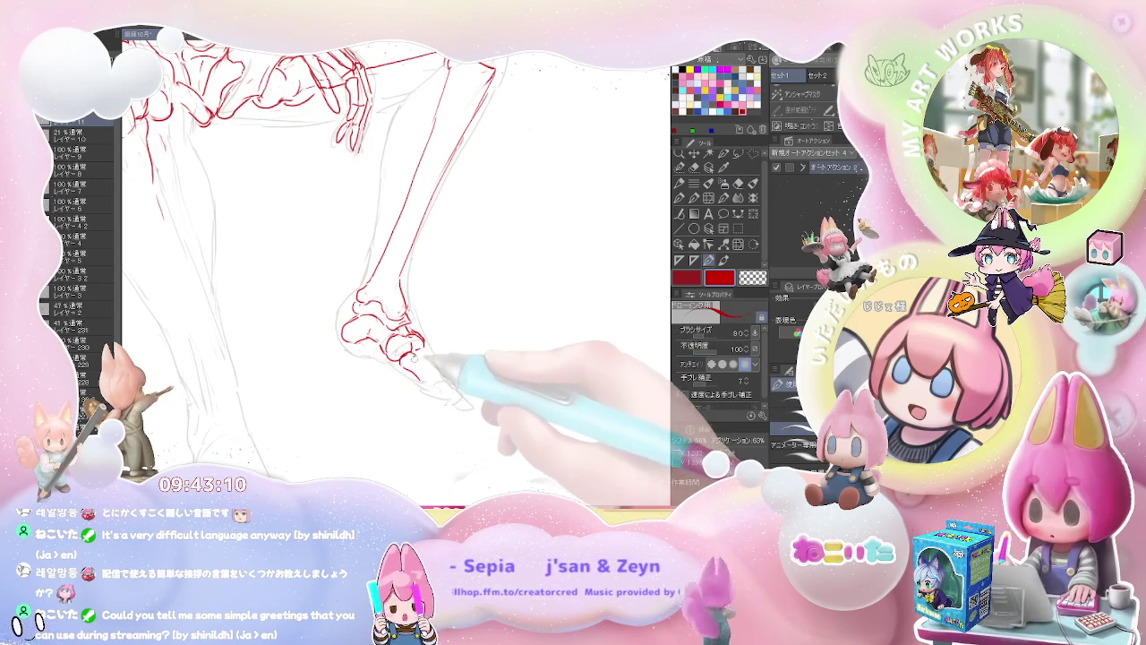
pyautogui.hotkey('ctrl', '-')
pyautogui.hotkey('ctrl', '-')
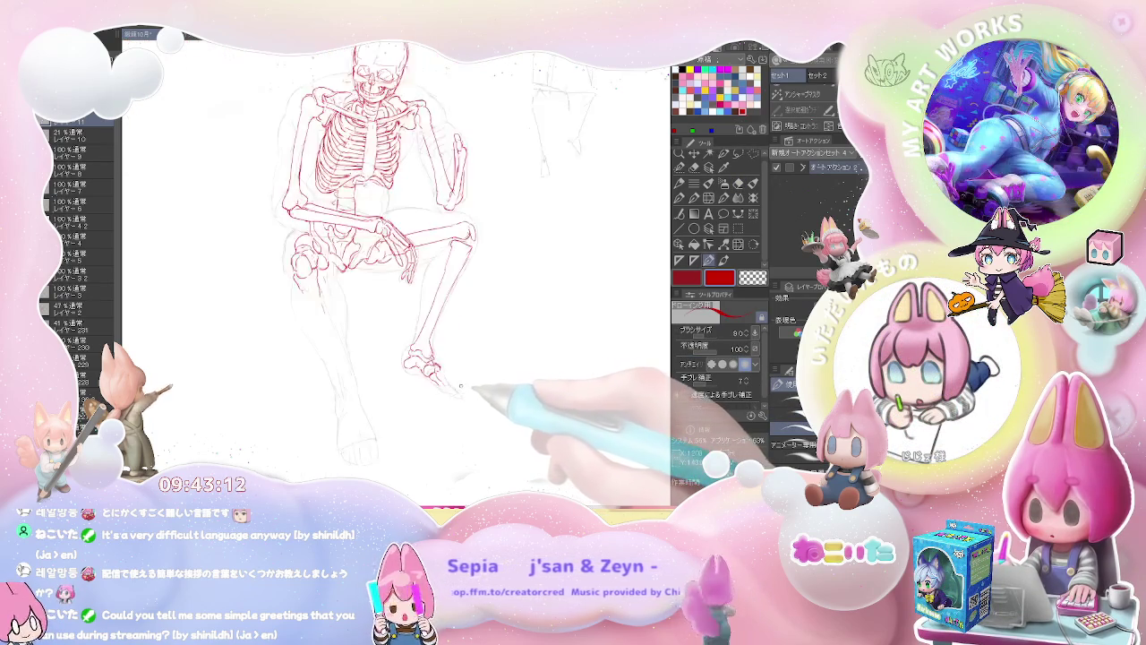
# Zoom in on the pelvis, legs and foot to refine the red toe and second shin bones.
pyautogui.hotkey('ctrl', '+')
pyautogui.hotkey('ctrl', '+')
pyautogui.hotkey('ctrl', '+')
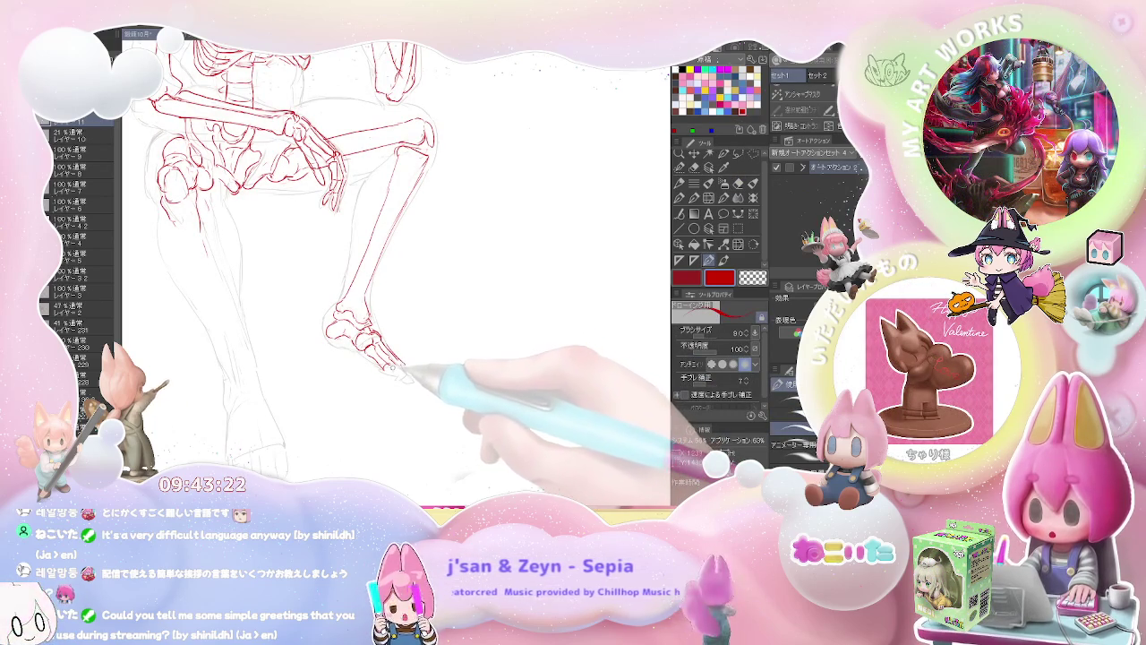
pyautogui.scroll(1, 405, 362)
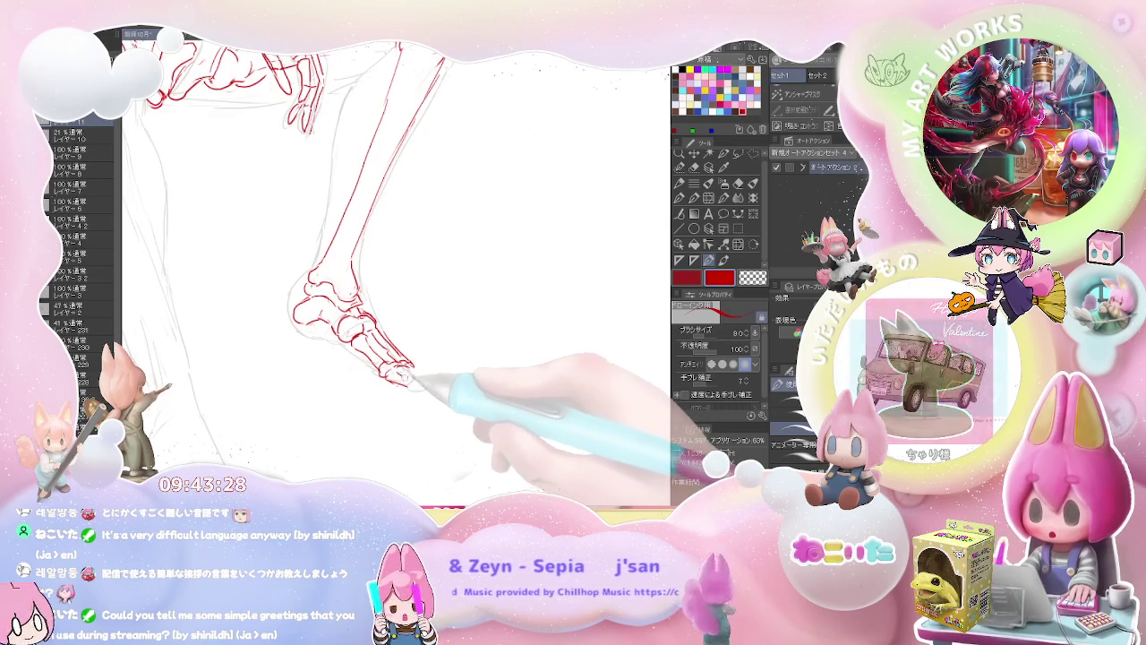
pyautogui.scroll(-2, 428, 371)
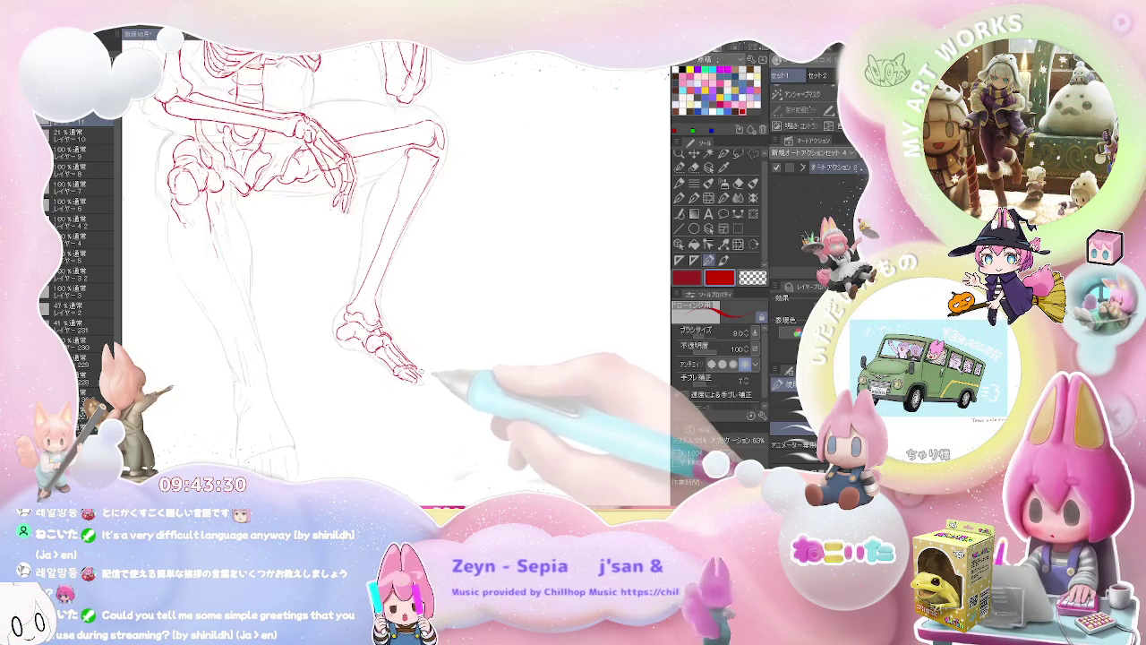
pyautogui.scroll(-2, 432, 367)
pyautogui.scroll(-3, 437, 361)
pyautogui.scroll(2, 421, 351)
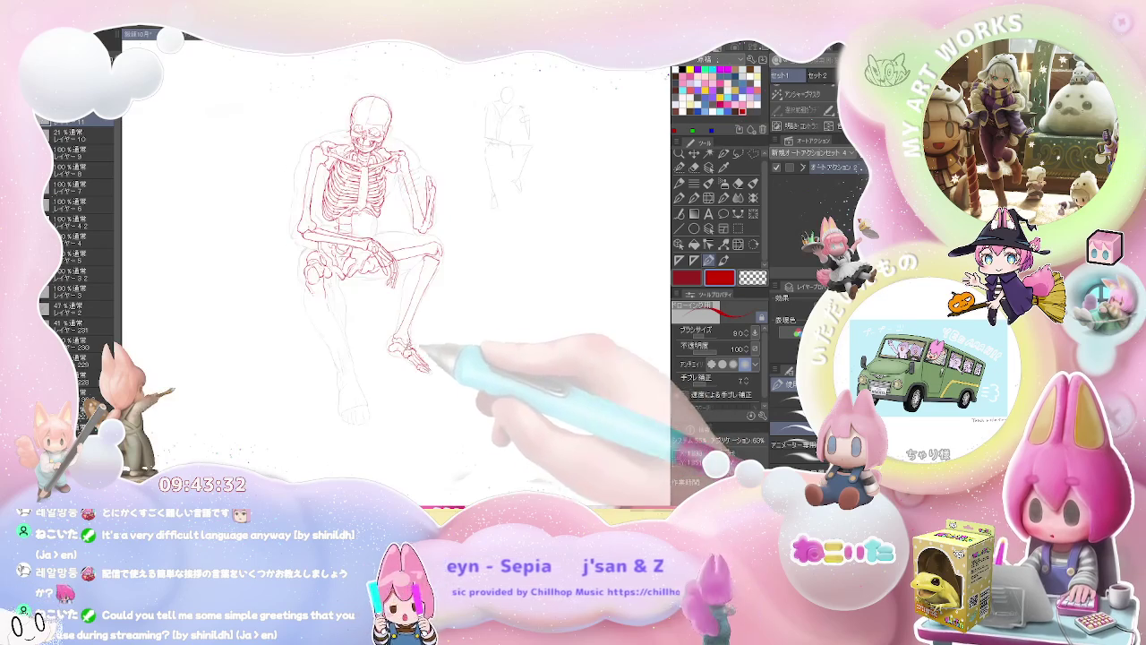
pyautogui.scroll(1, 358, 331)
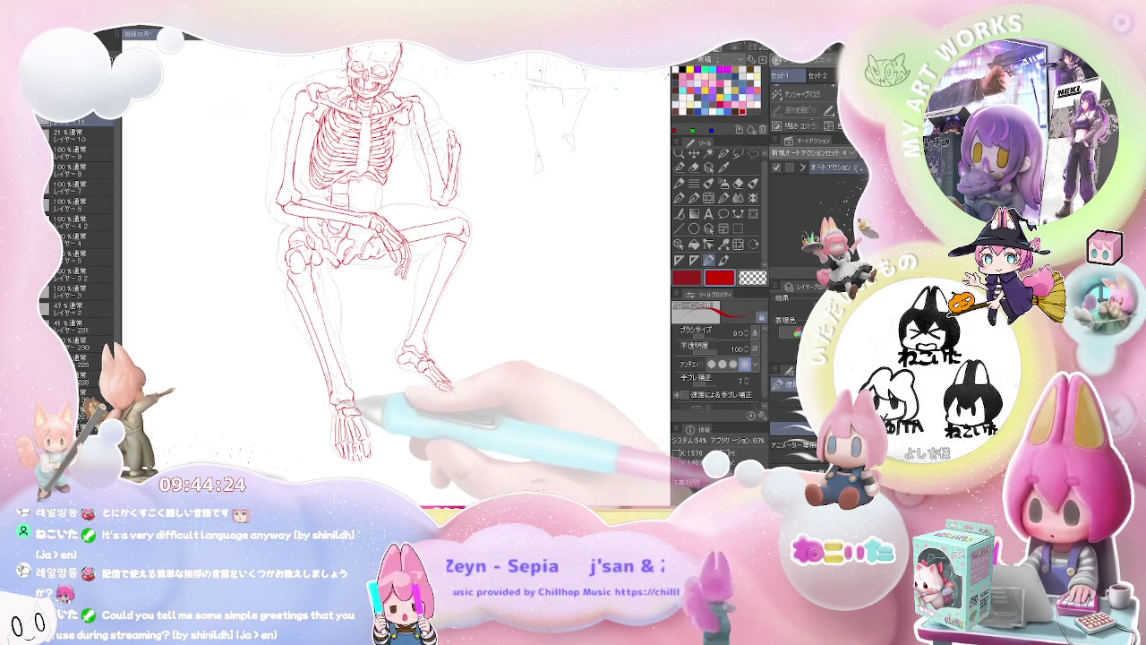
# Touch up the red hand and finger bones with pen and eraser, zoomed in on torso and hand.
pyautogui.hotkey('ctrl', '-')
pyautogui.hotkey('ctrl', '+')
pyautogui.hotkey('ctrl', '+')
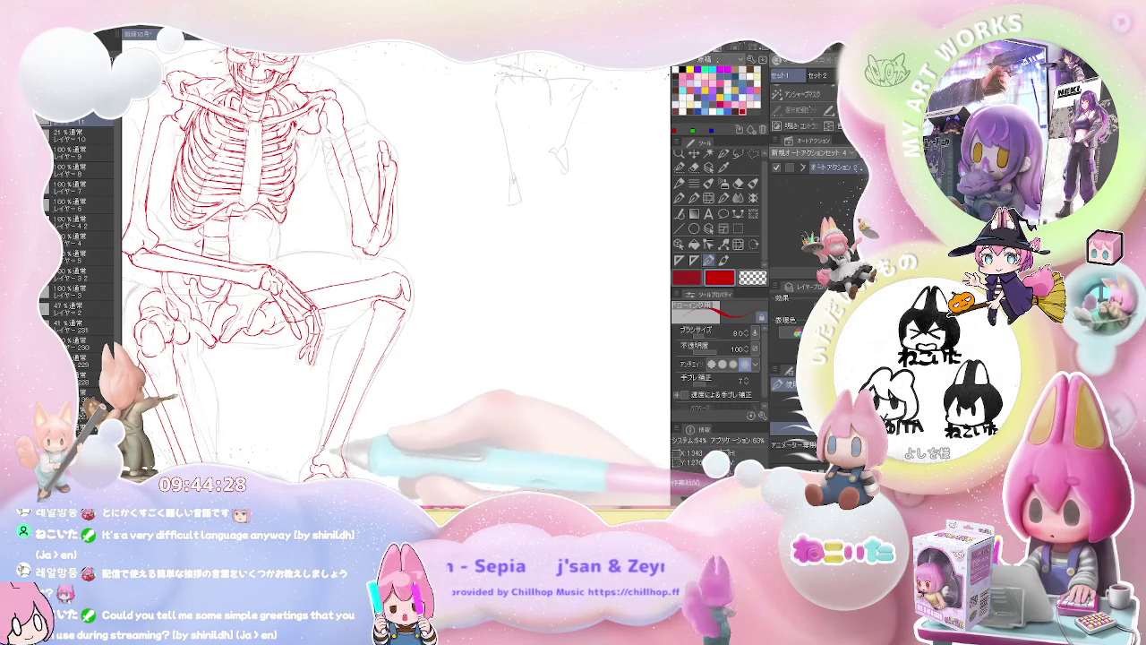
pyautogui.hotkey('ctrl', '-')
pyautogui.hotkey('ctrl', '+')
pyautogui.hotkey('ctrl', '+')
pyautogui.hotkey('ctrl', '+')
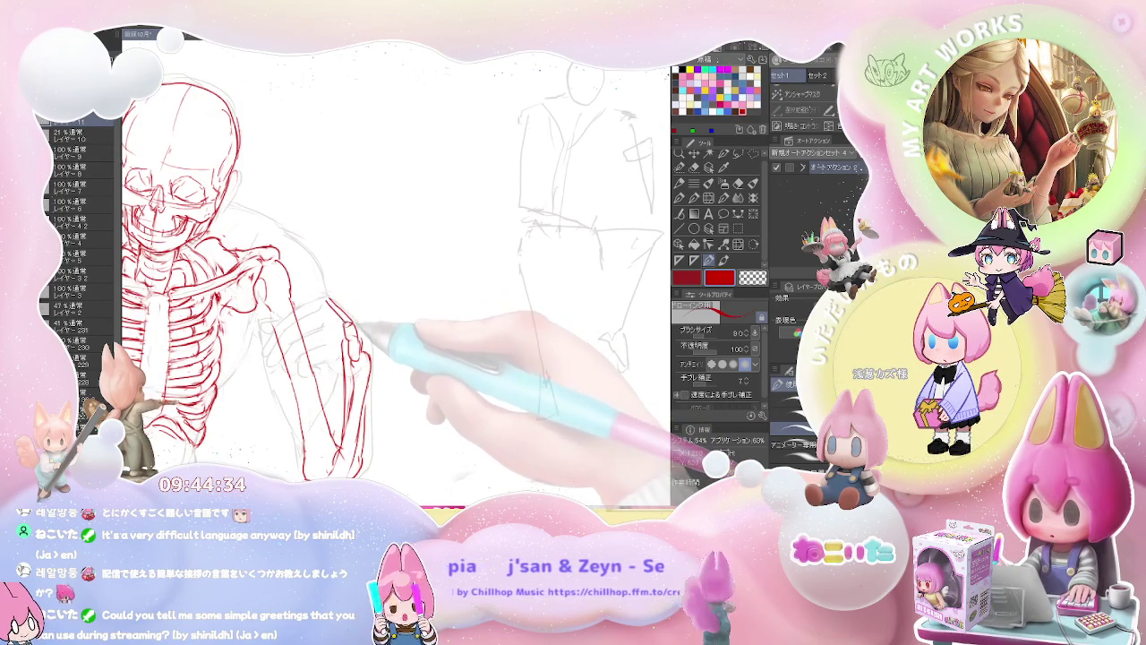
pyautogui.press('e')
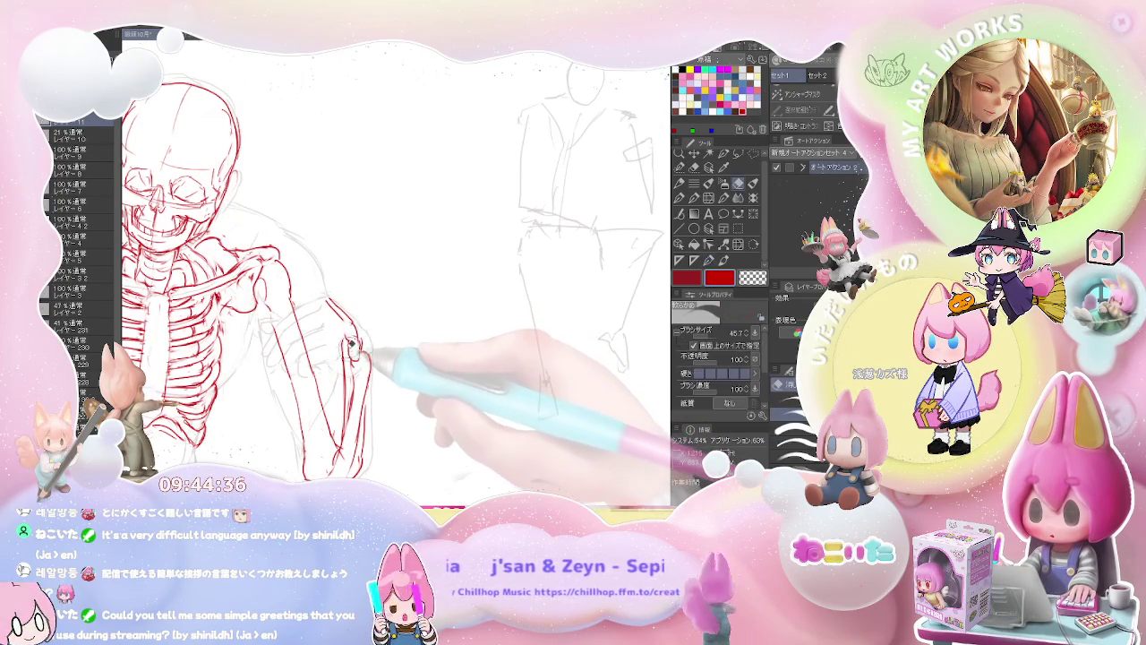
pyautogui.press('p')
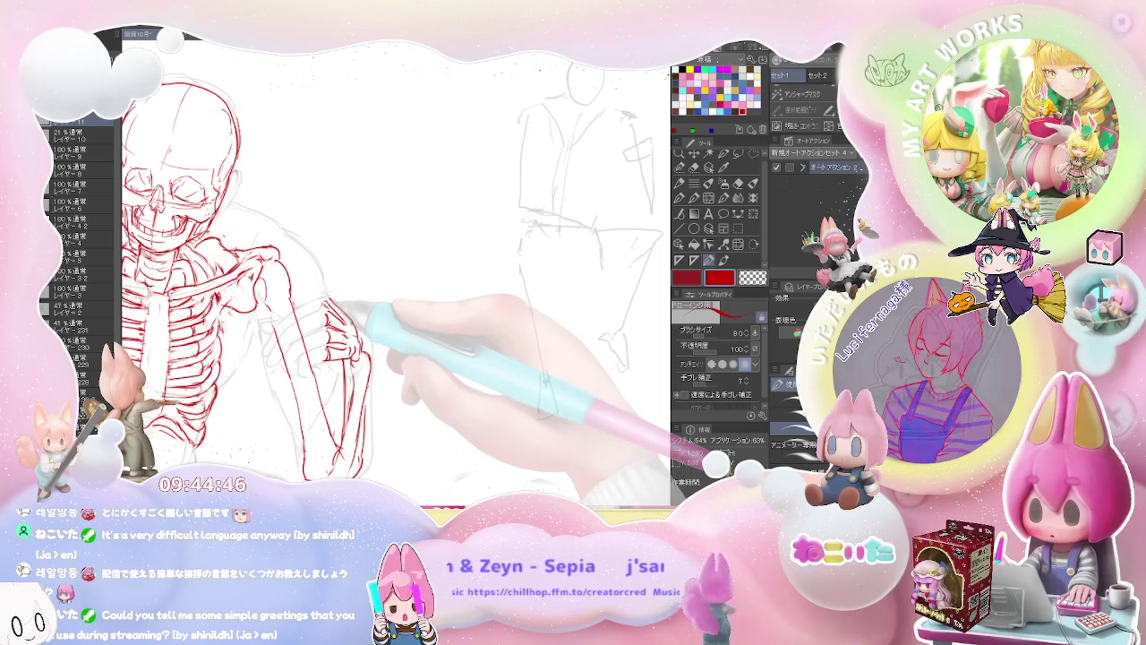
pyautogui.hotkey('ctrl', '-')
pyautogui.hotkey('ctrl', '-')
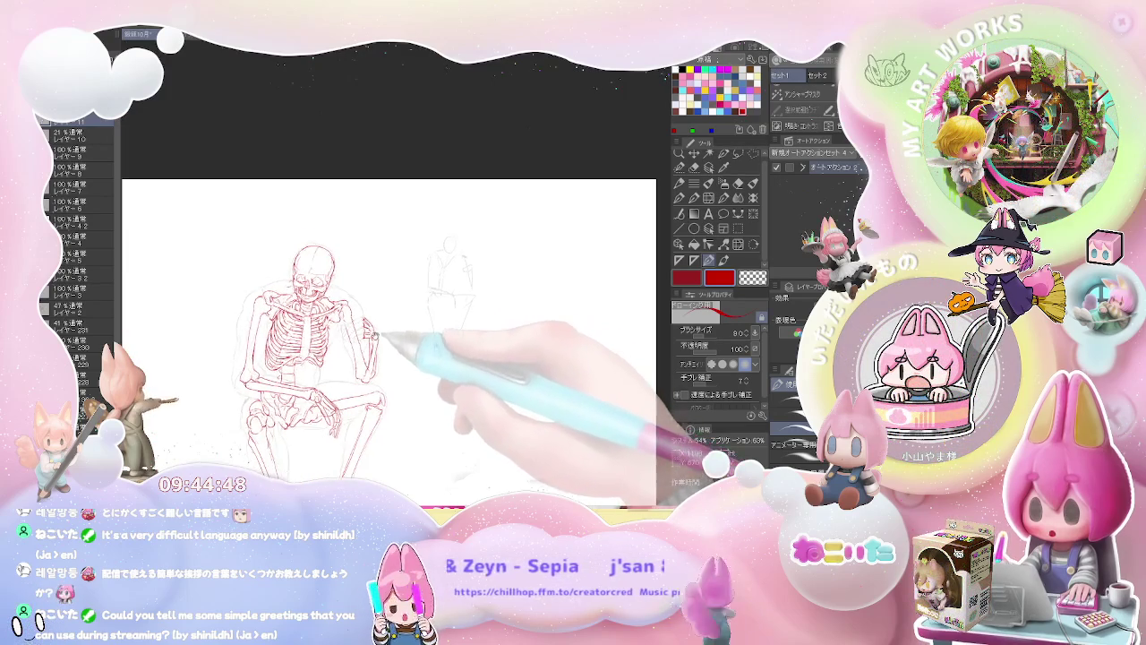
pyautogui.hotkey('ctrl', '+')
pyautogui.hotkey('ctrl', '+')
pyautogui.hotkey('ctrl', '-')
pyautogui.hotkey('ctrl', '+')
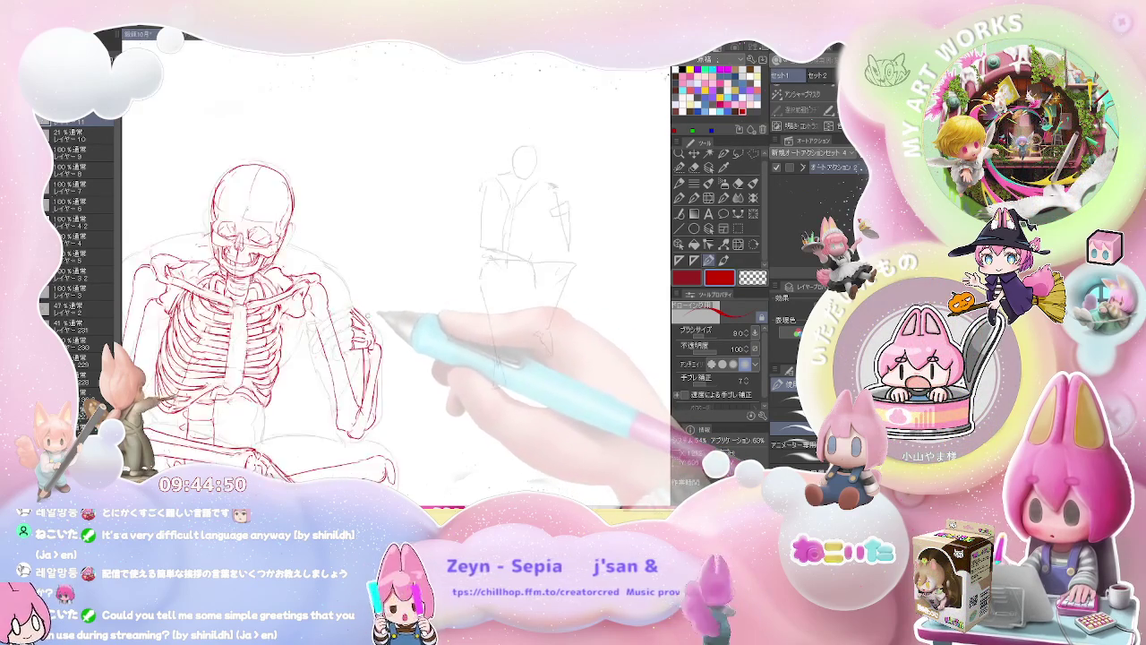
pyautogui.hotkey('ctrl', '+')
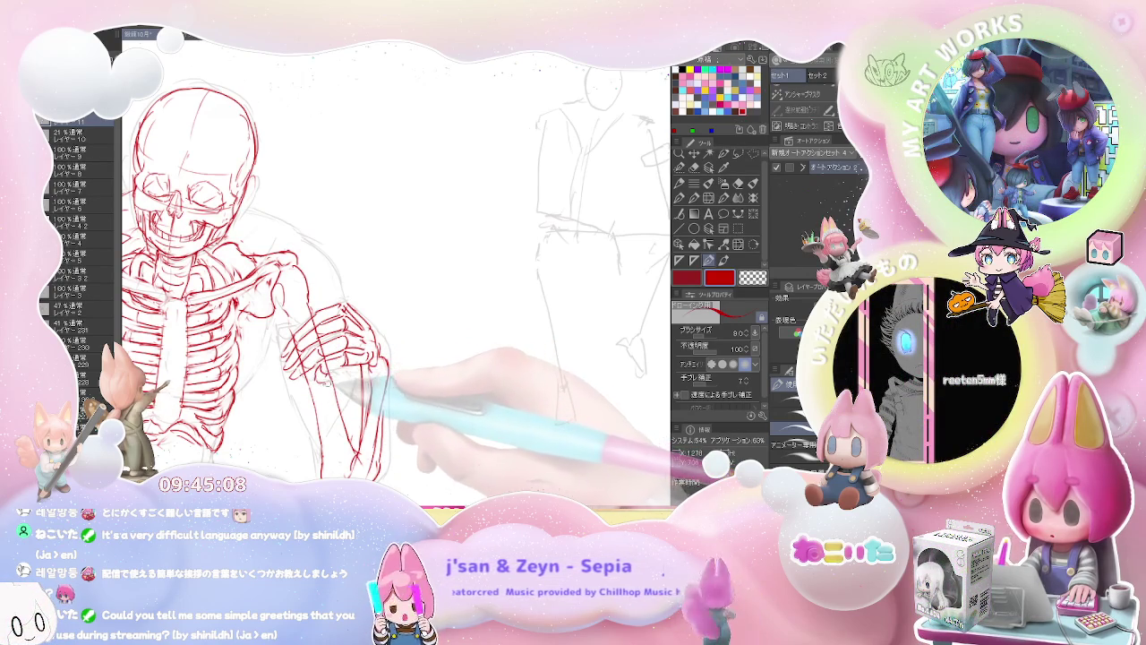
# Scroll over the red skeleton and erase stray skeleton lines.
pyautogui.scroll(-1, 399, 362)
pyautogui.scroll(-1, 399, 361)
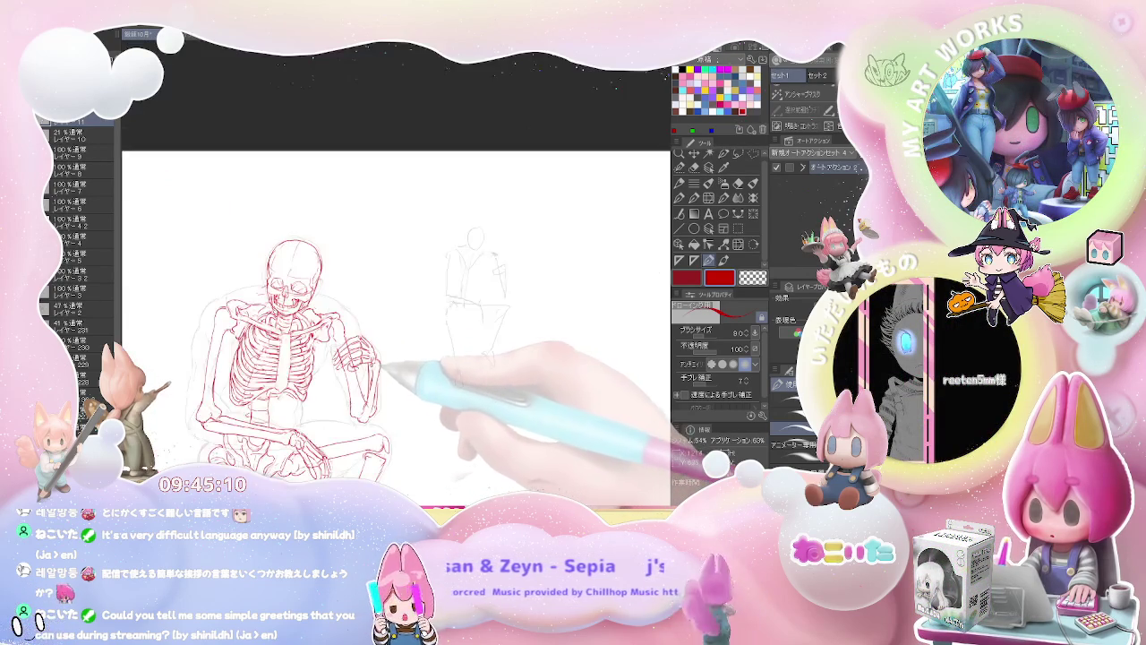
pyautogui.scroll(-1, 400, 362)
pyautogui.scroll(-1, 412, 363)
pyautogui.scroll(1, 412, 362)
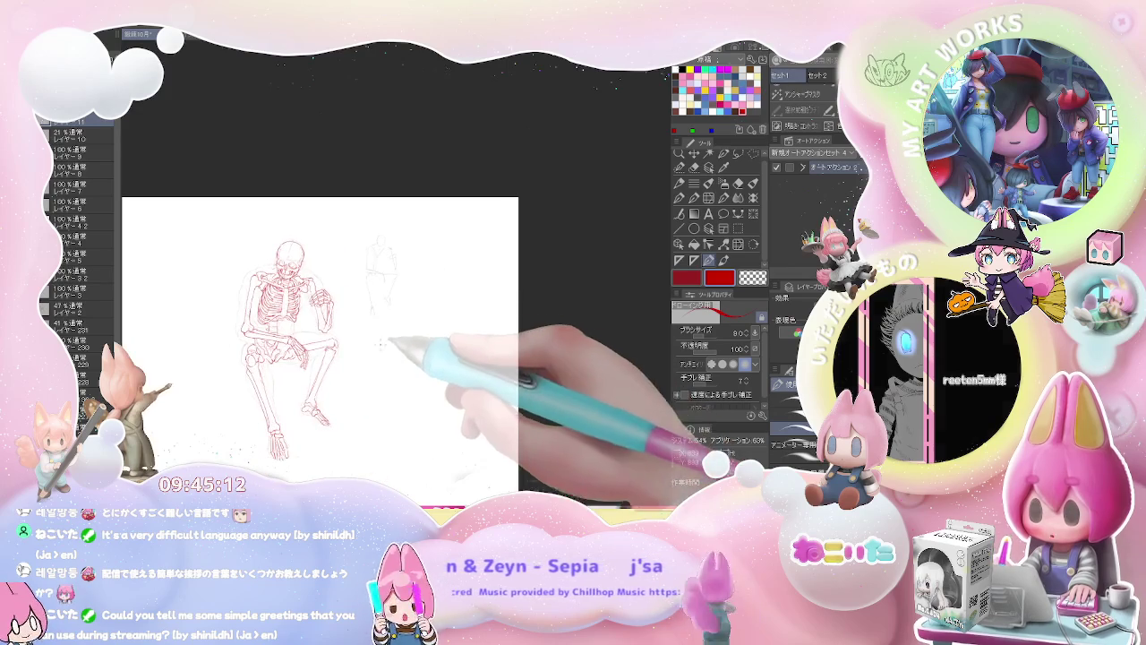
pyautogui.scroll(1, 390, 363)
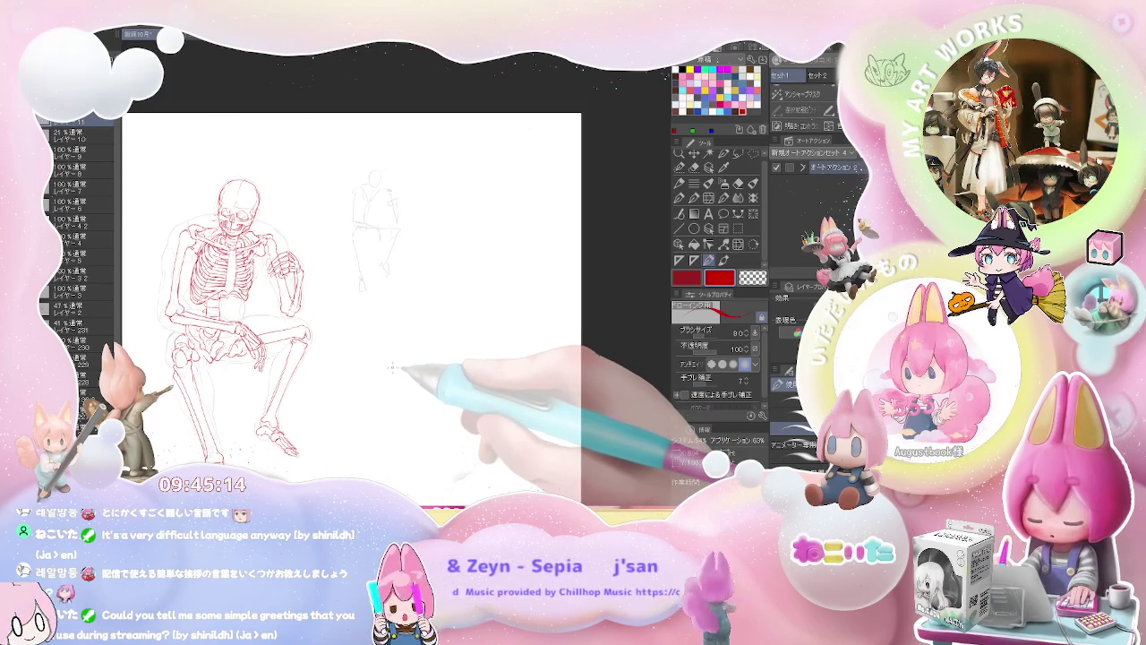
pyautogui.scroll(-1, 391, 367)
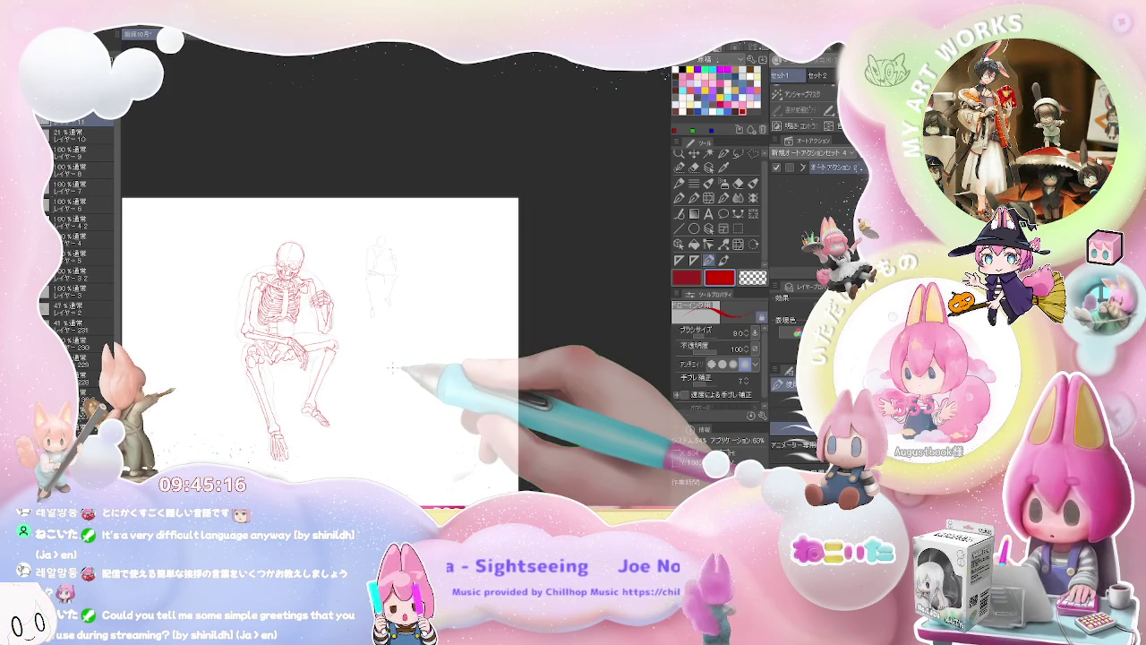
pyautogui.scroll(2, 391, 367)
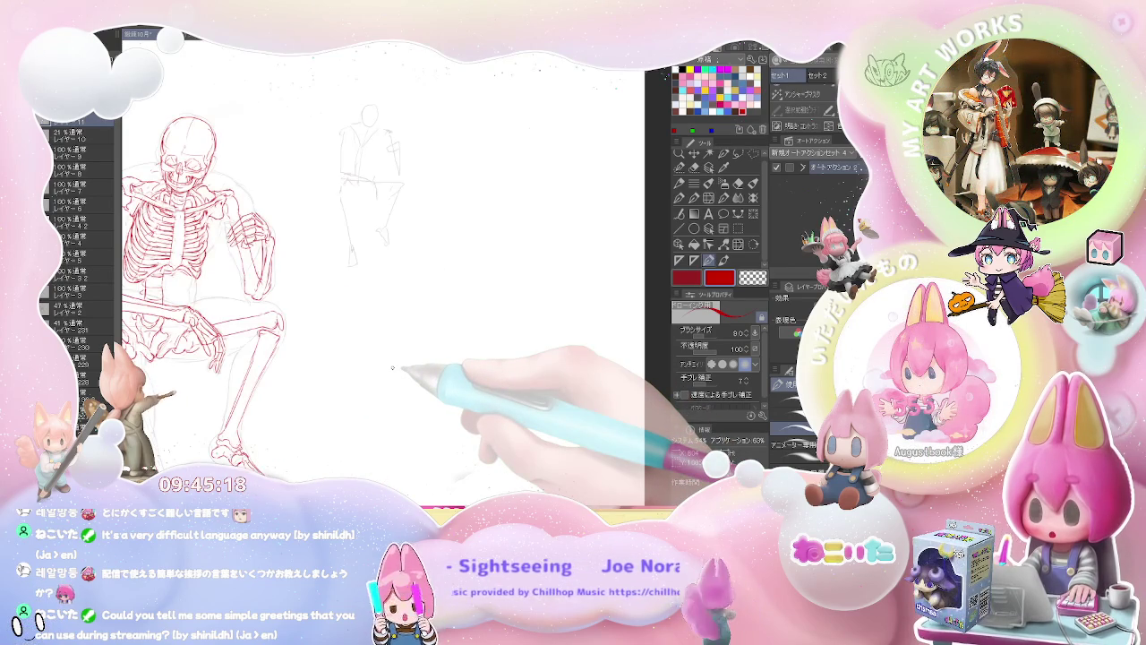
pyautogui.scroll(-1, 360, 331)
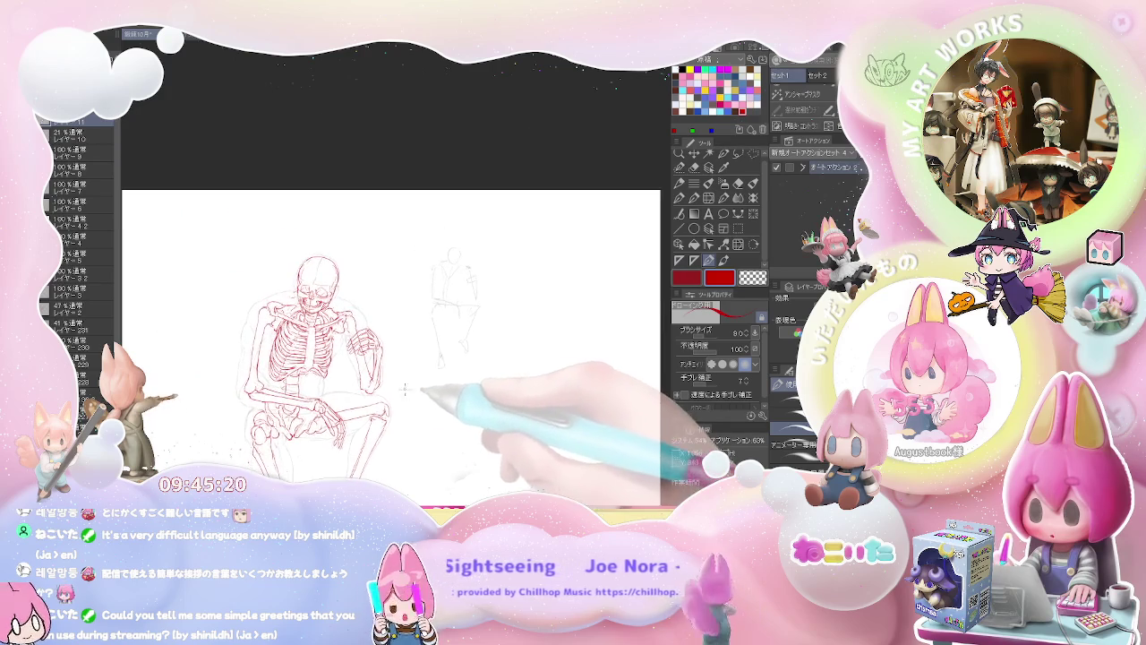
pyautogui.scroll(1, 360, 330)
pyautogui.scroll(2, 314, 367)
pyautogui.press('e')
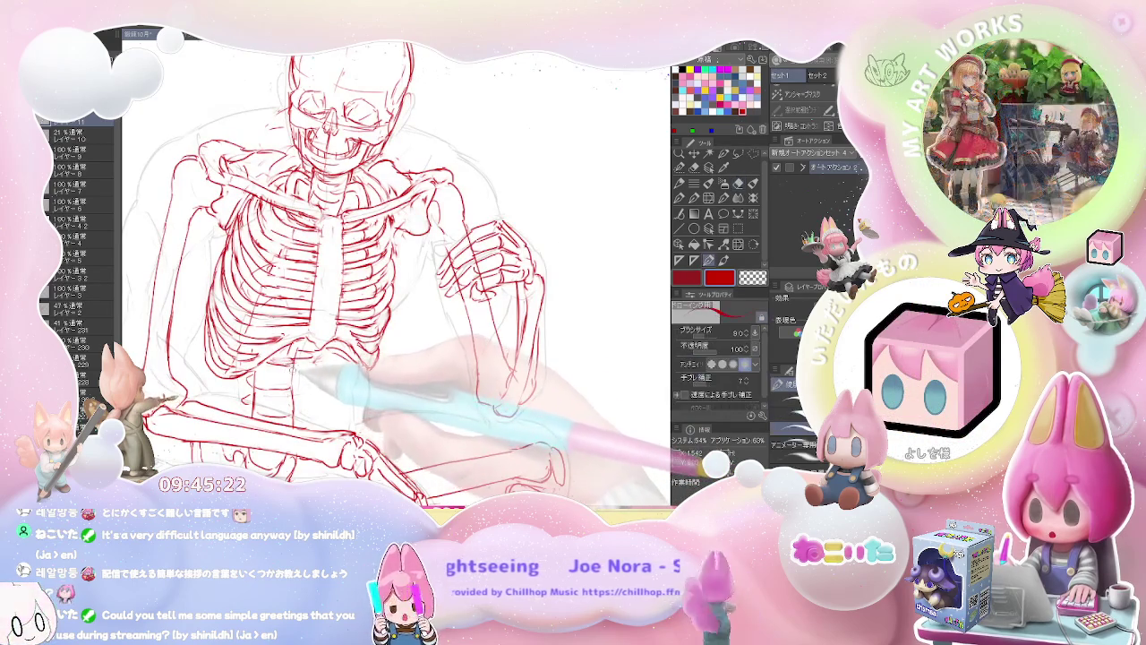
pyautogui.press('p')
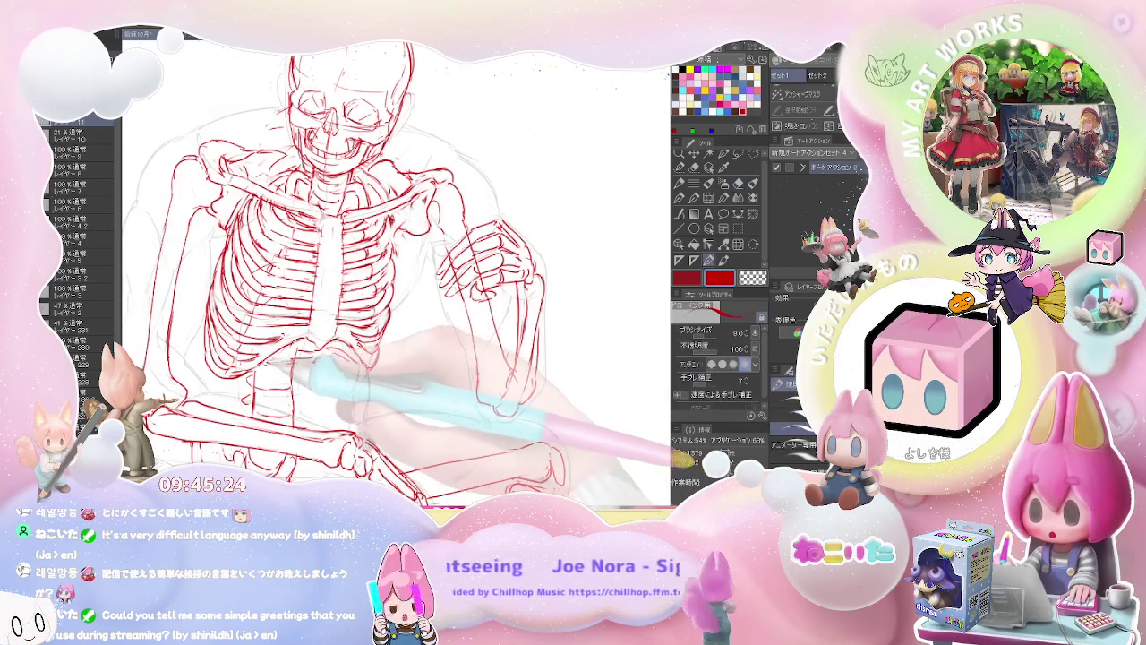
# Inspect the rest of the skeleton and erase any remaining rough red lines.
pyautogui.scroll(-1, 341, 331)
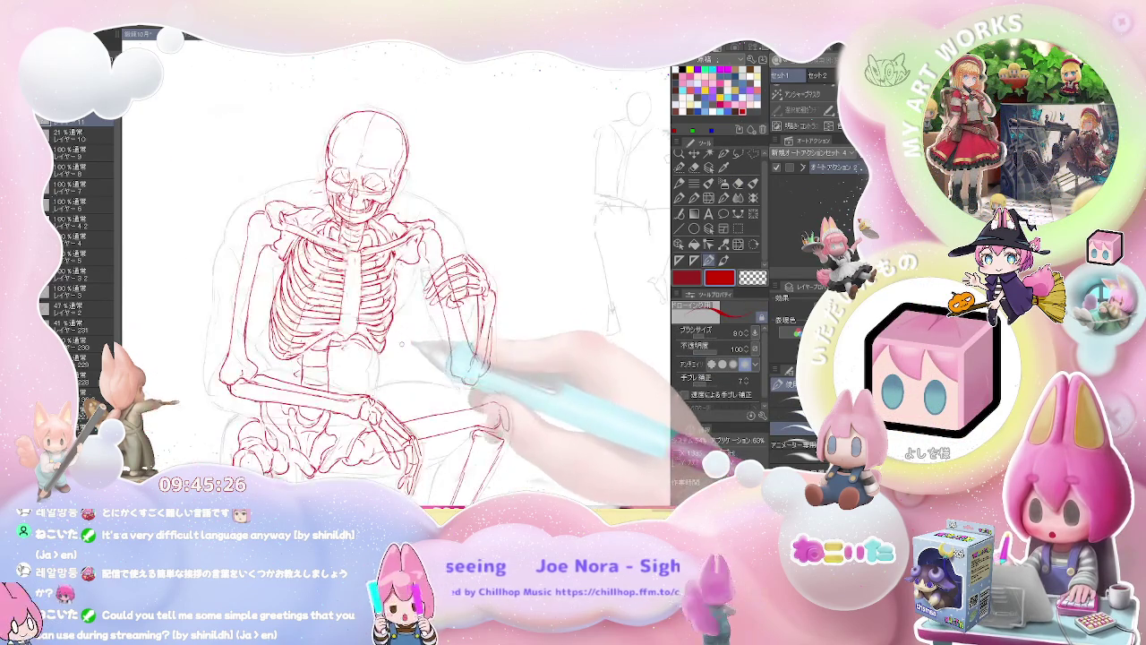
pyautogui.scroll(-1, 381, 345)
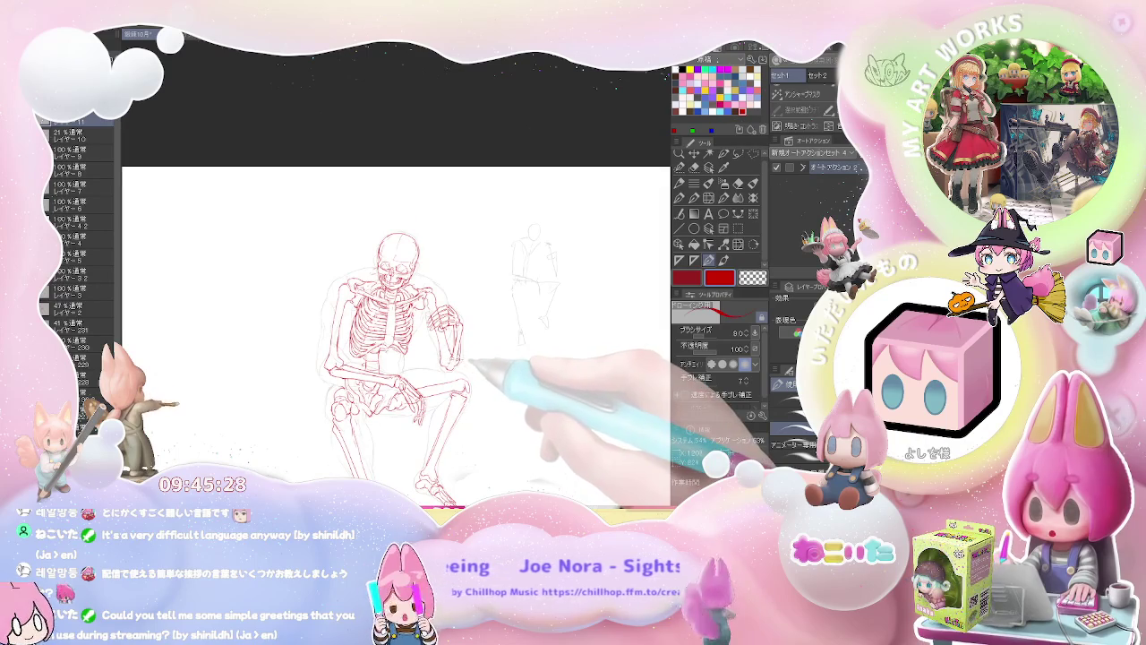
pyautogui.scroll(2, 461, 354)
pyautogui.scroll(2, 230, 231)
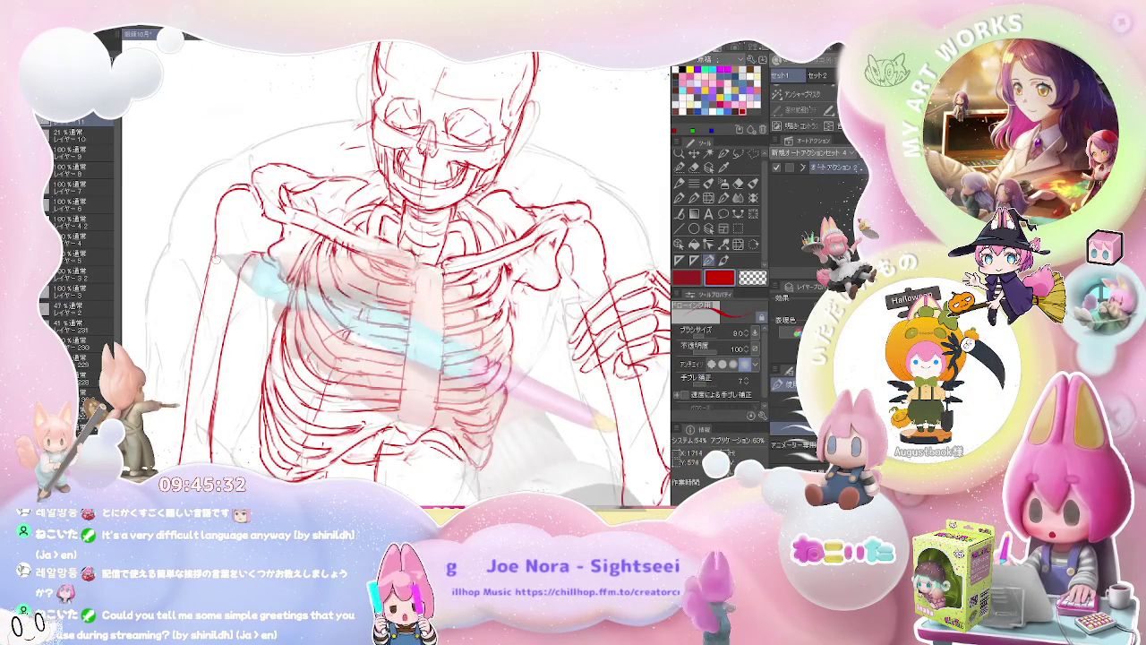
pyautogui.scroll(-1, 215, 233)
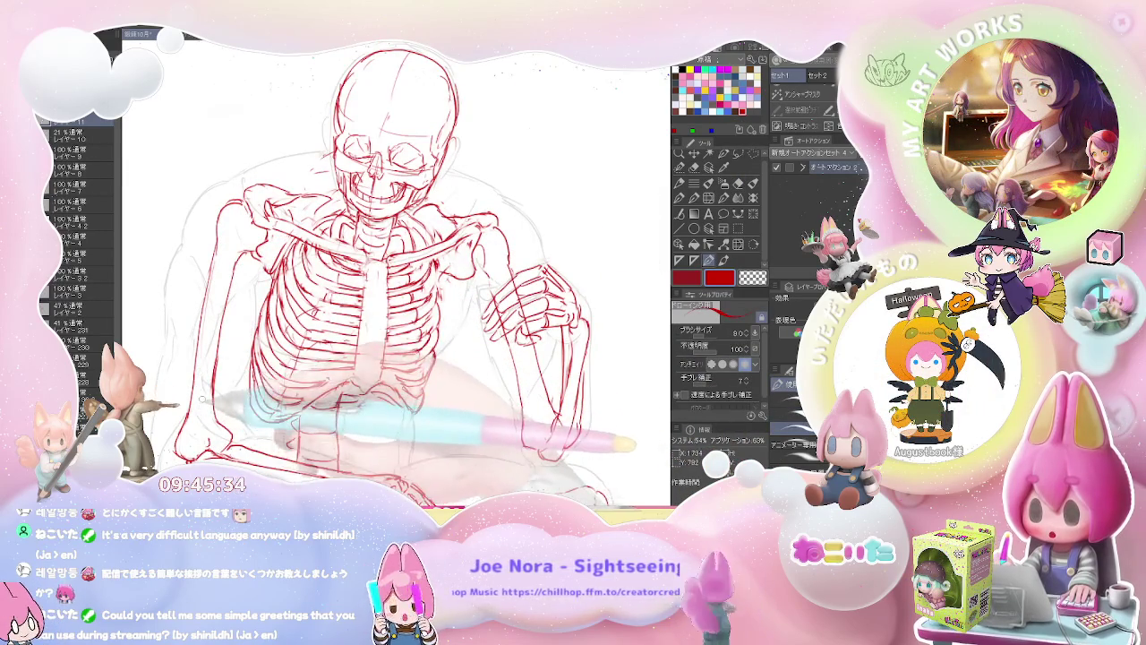
pyautogui.scroll(-1, 206, 403)
pyautogui.scroll(-1, 215, 412)
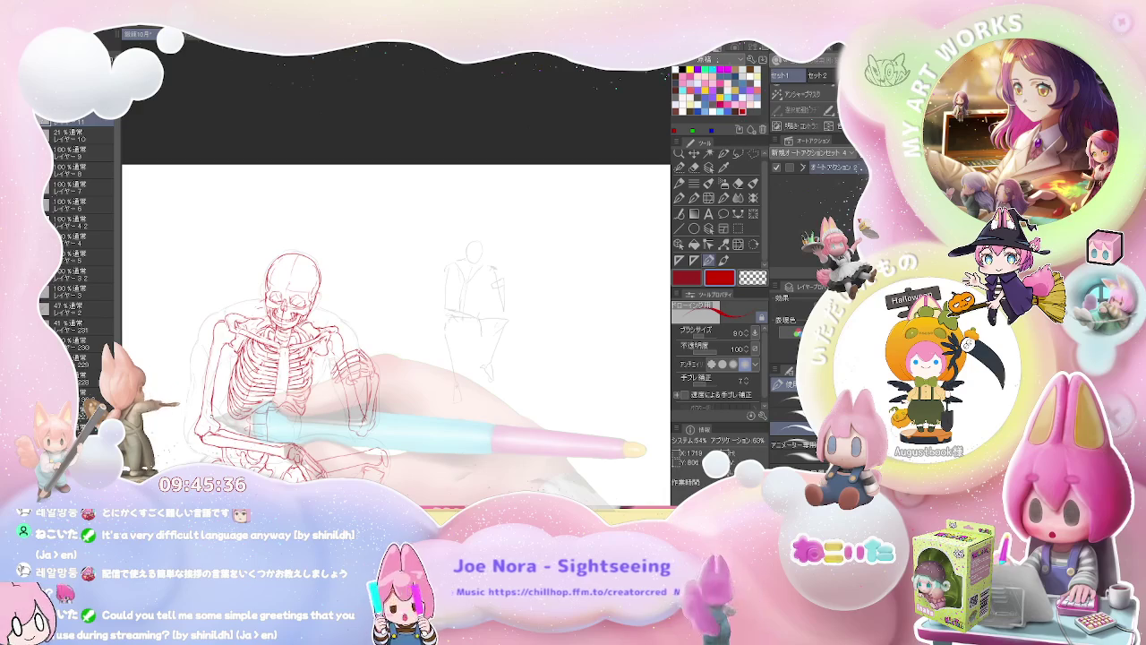
pyautogui.scroll(2, 220, 430)
pyautogui.scroll(1, 220, 430)
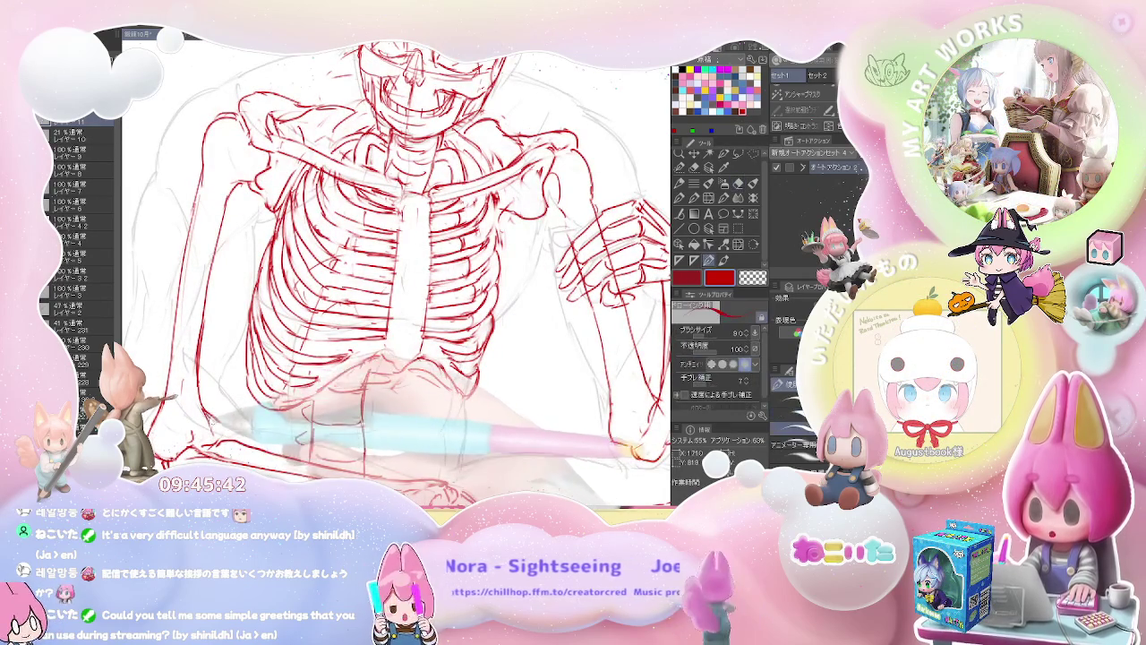
pyautogui.scroll(-2, 206, 403)
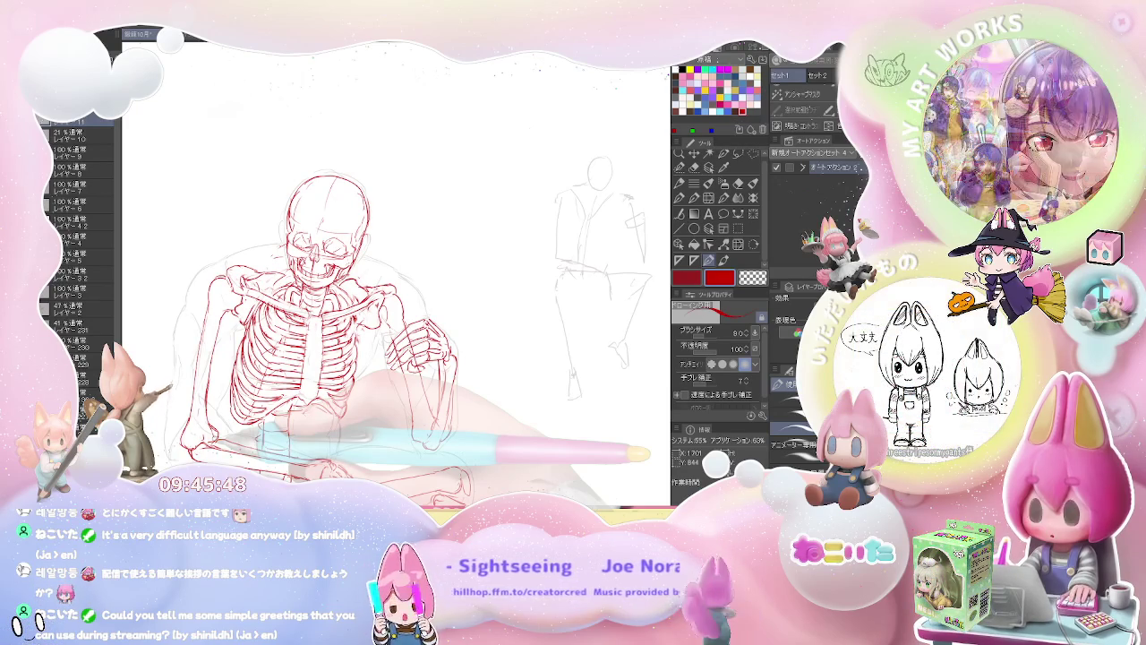
pyautogui.scroll(-2, 219, 452)
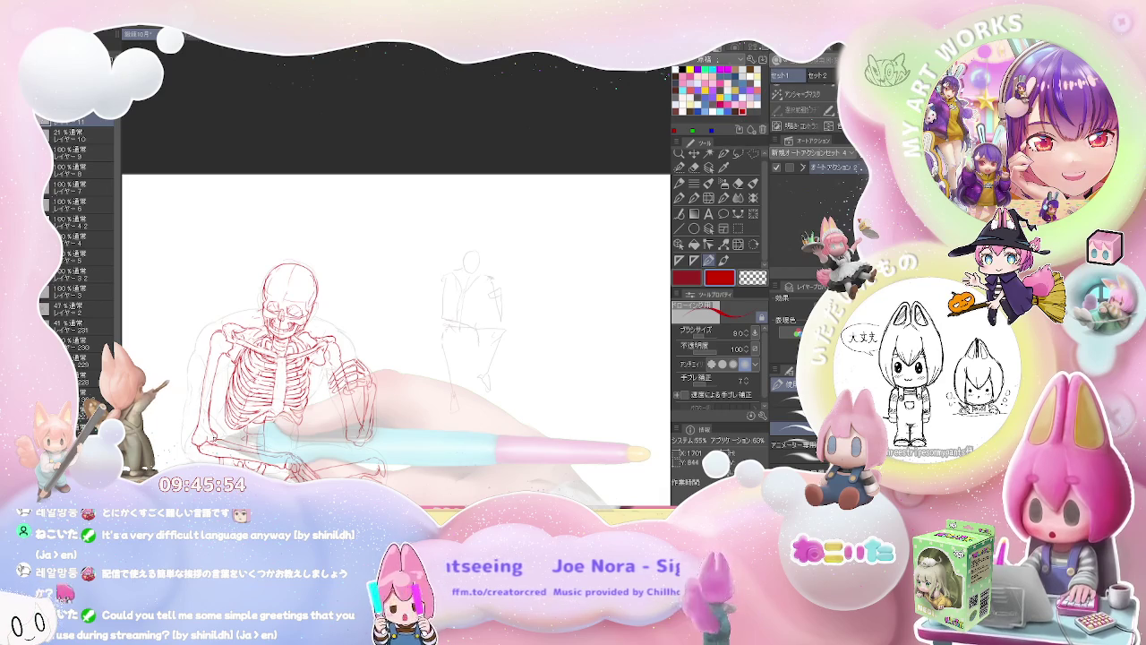
pyautogui.scroll(2, 322, 371)
pyautogui.press('e')
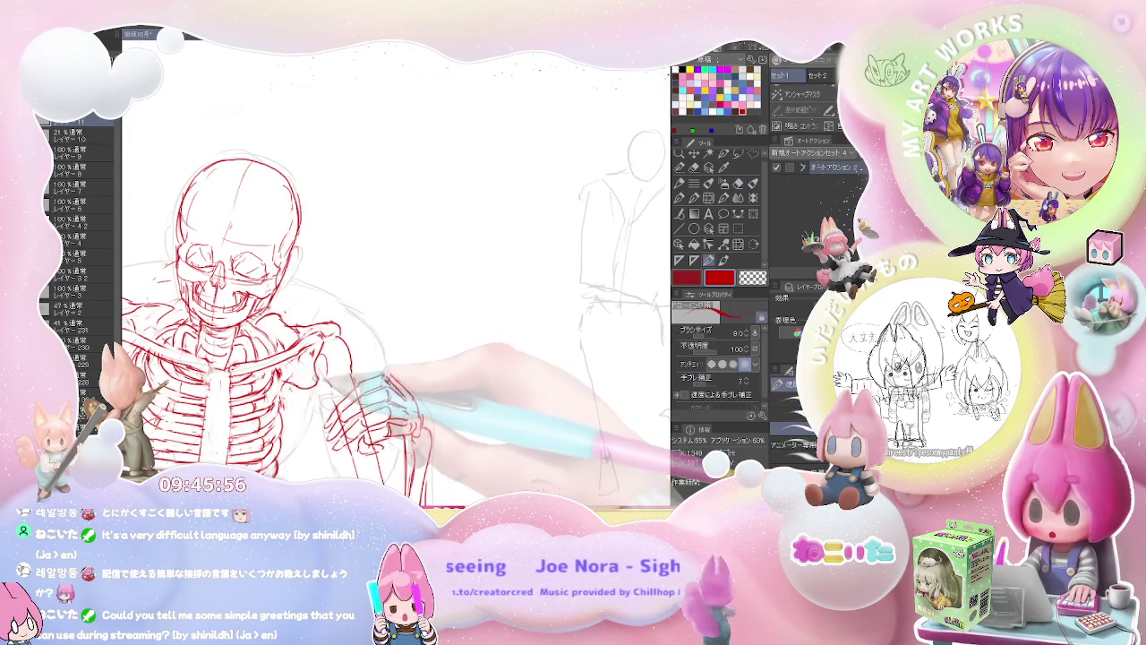
pyautogui.press('p')
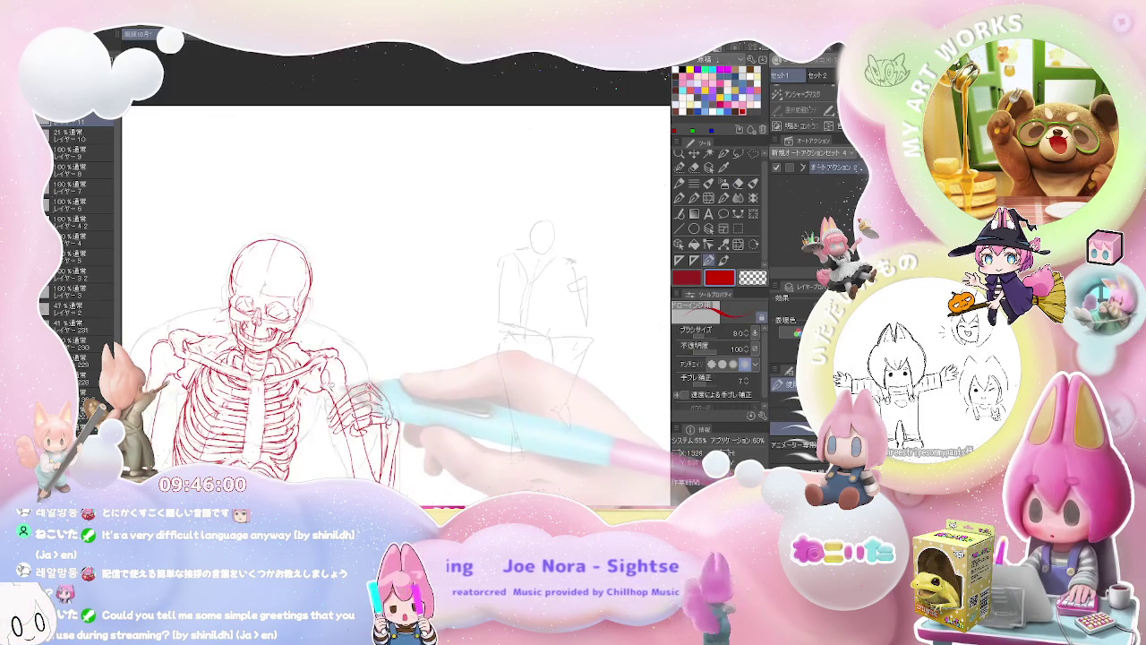
# Recentre the page and add a new empty layer on top for the body outline.
pyautogui.scroll(-1, 387, 381)
pyautogui.scroll(-1, 385, 367)
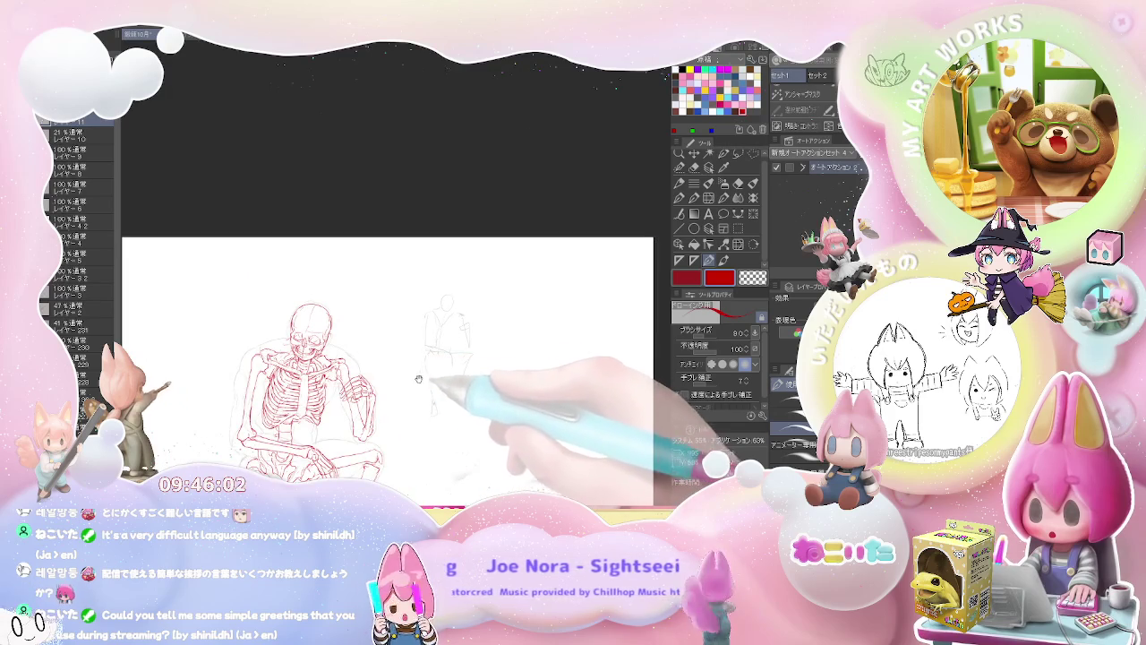
pyautogui.moveTo(415, 400); pyautogui.dragTo(412, 383)
pyautogui.scroll(-1, 413, 384)
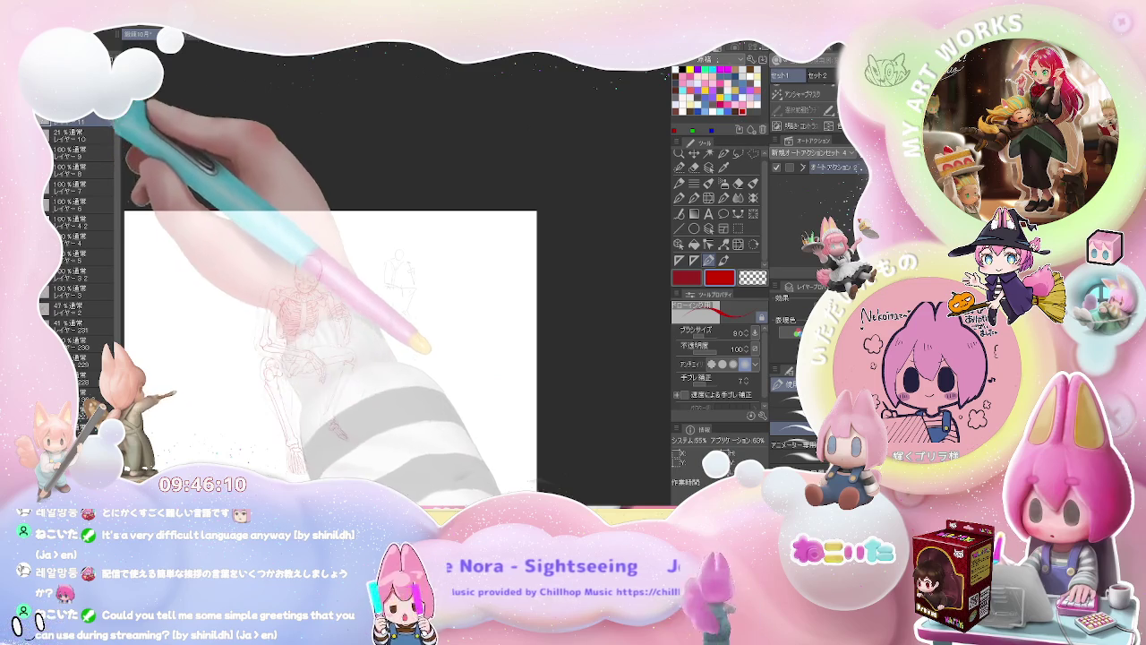
pyautogui.hotkey('ctrl', 'shift', 'n')
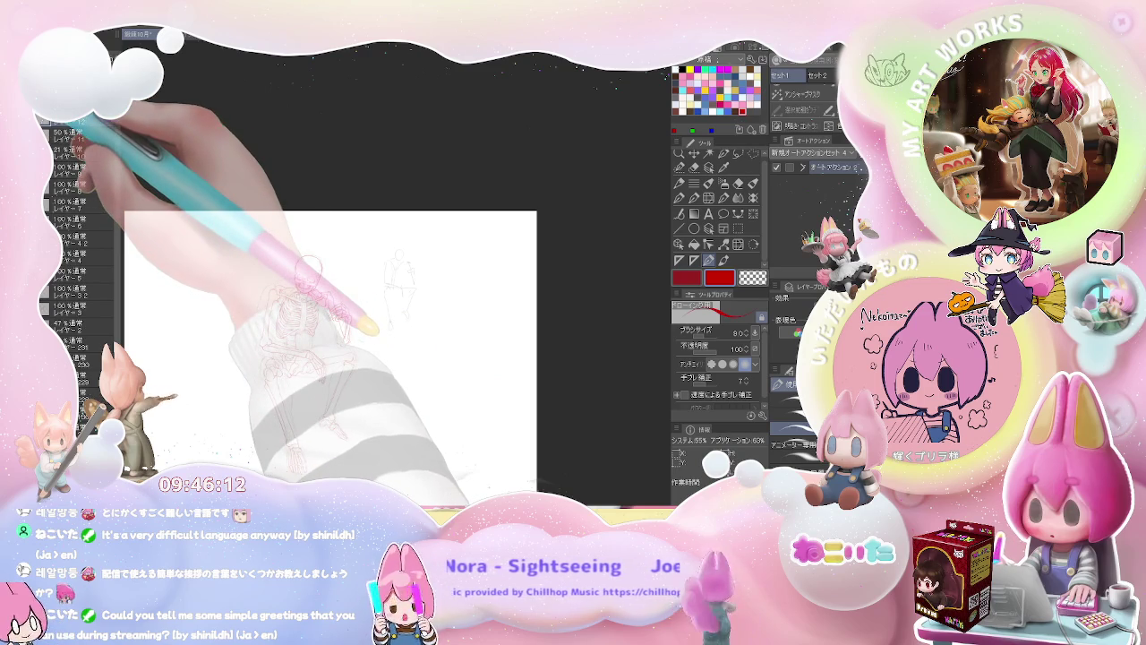
# Switch to blue and trace the skull's left side, top, right edge and jawline to the chin.
pyautogui.scroll(2, 394, 287)
pyautogui.scroll(2, 394, 287)
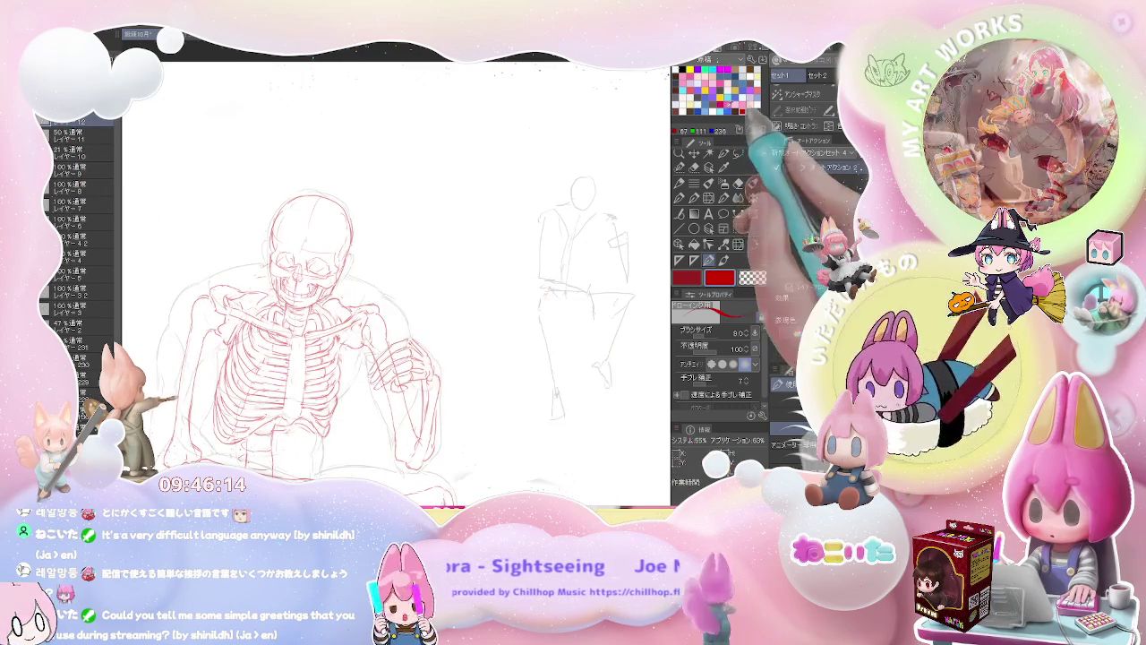
pyautogui.click(734, 108)
pyautogui.scroll(2, 331, 269)
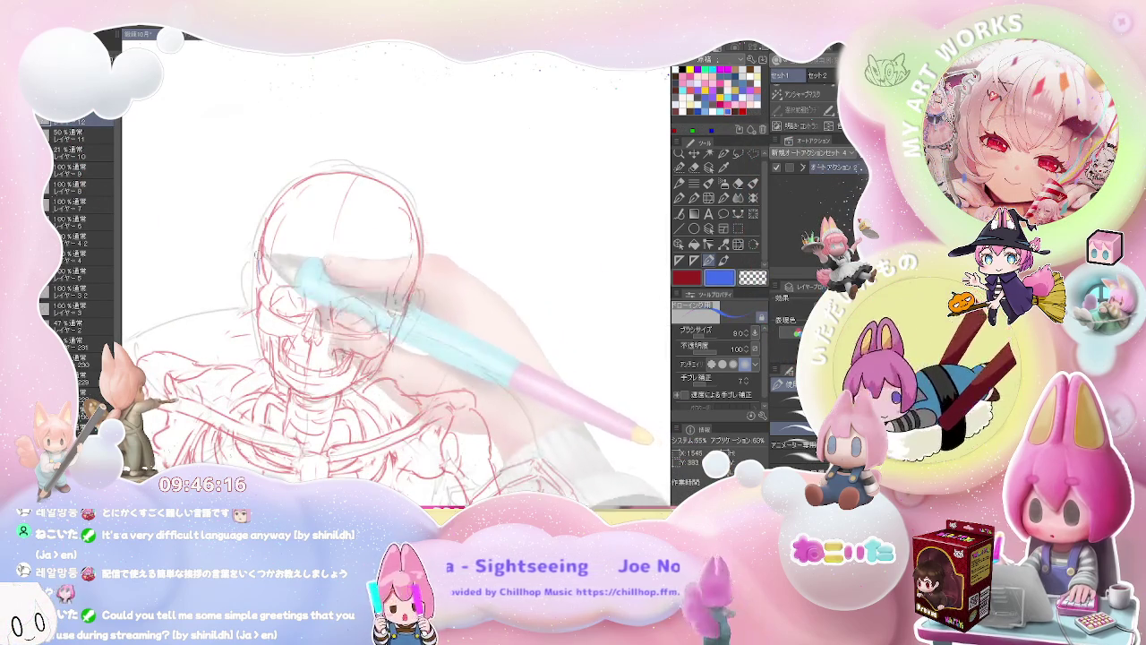
pyautogui.moveTo(284, 179)
pyautogui.mouseDown()
pyautogui.moveTo(259, 261)
pyautogui.moveTo(267, 376)
pyautogui.mouseUp()
pyautogui.moveTo(304, 174)
pyautogui.mouseDown()
pyautogui.moveTo(388, 174)
pyautogui.moveTo(422, 294)
pyautogui.mouseUp()
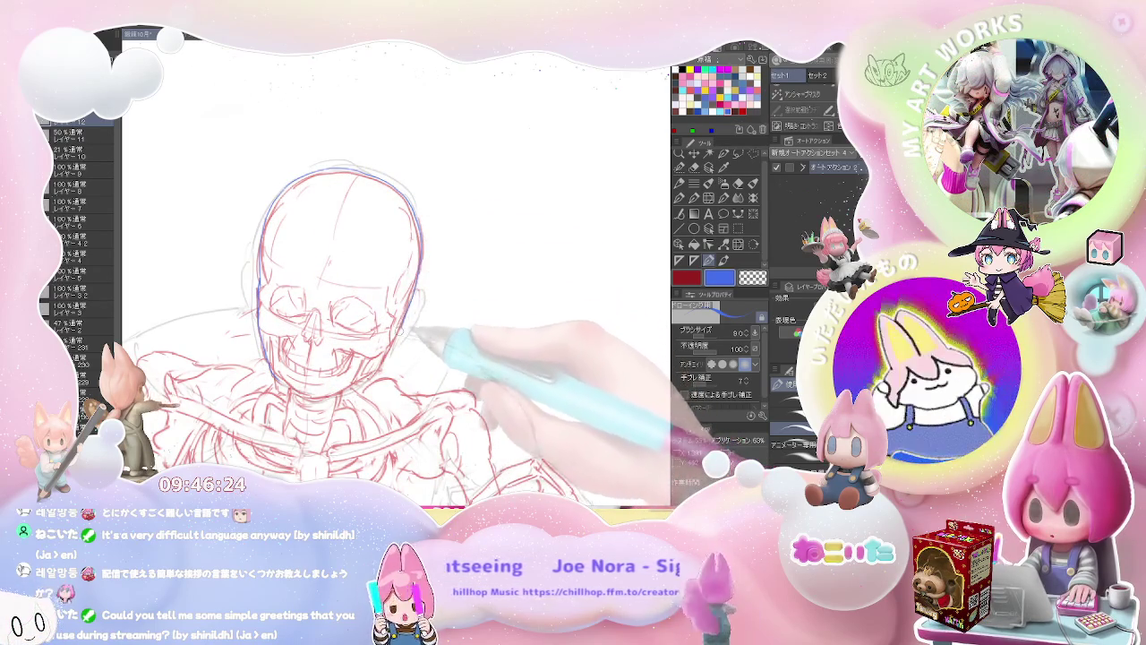
pyautogui.moveTo(384, 409)
pyautogui.mouseDown()
pyautogui.moveTo(317, 376)
pyautogui.moveTo(385, 374)
pyautogui.mouseUp()
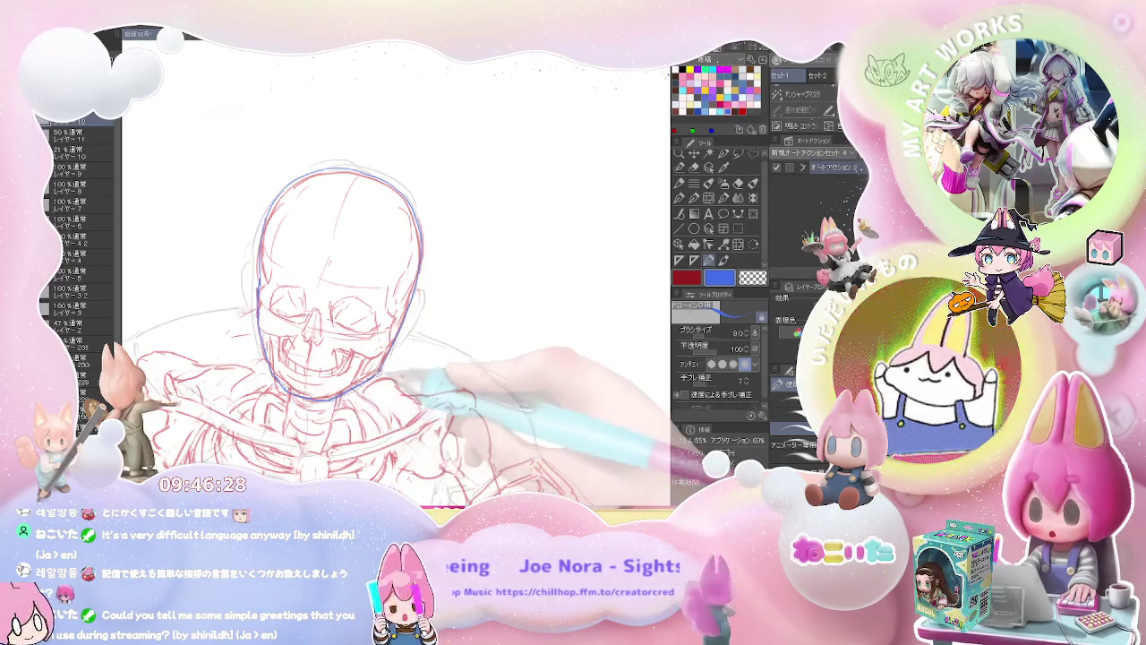
# Zoom out to include the ribcage and erase to fix the blue skull outline.
pyautogui.hotkey('ctrl', '-')
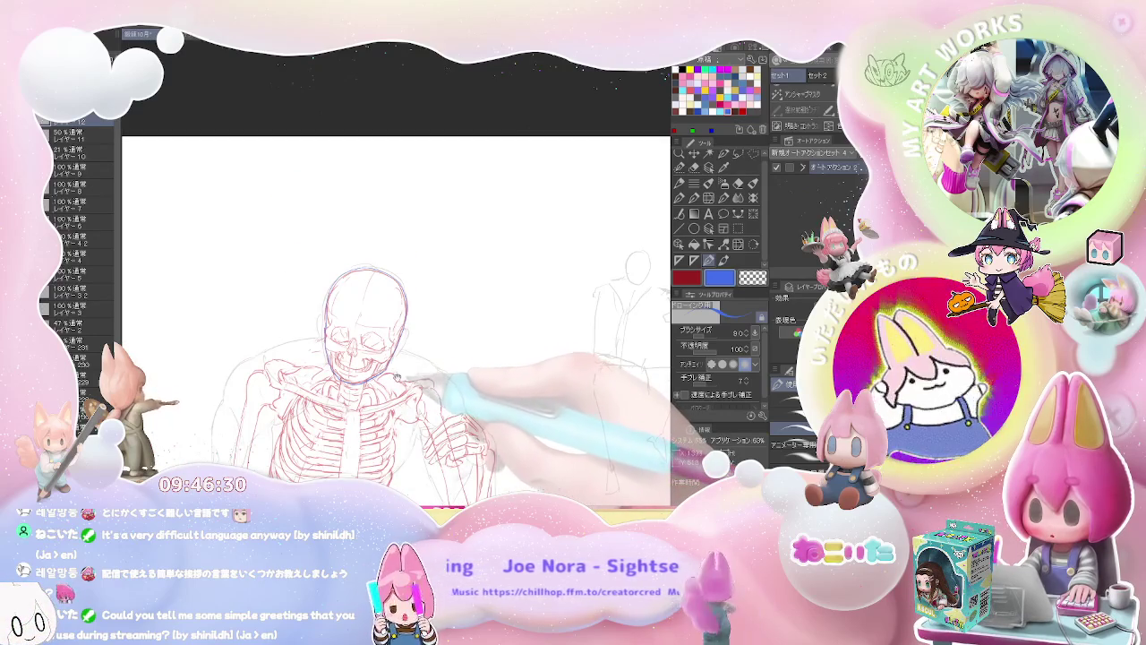
pyautogui.hotkey('ctrl', '+')
pyautogui.hotkey('ctrl', '+')
pyautogui.hotkey('ctrl', '+')
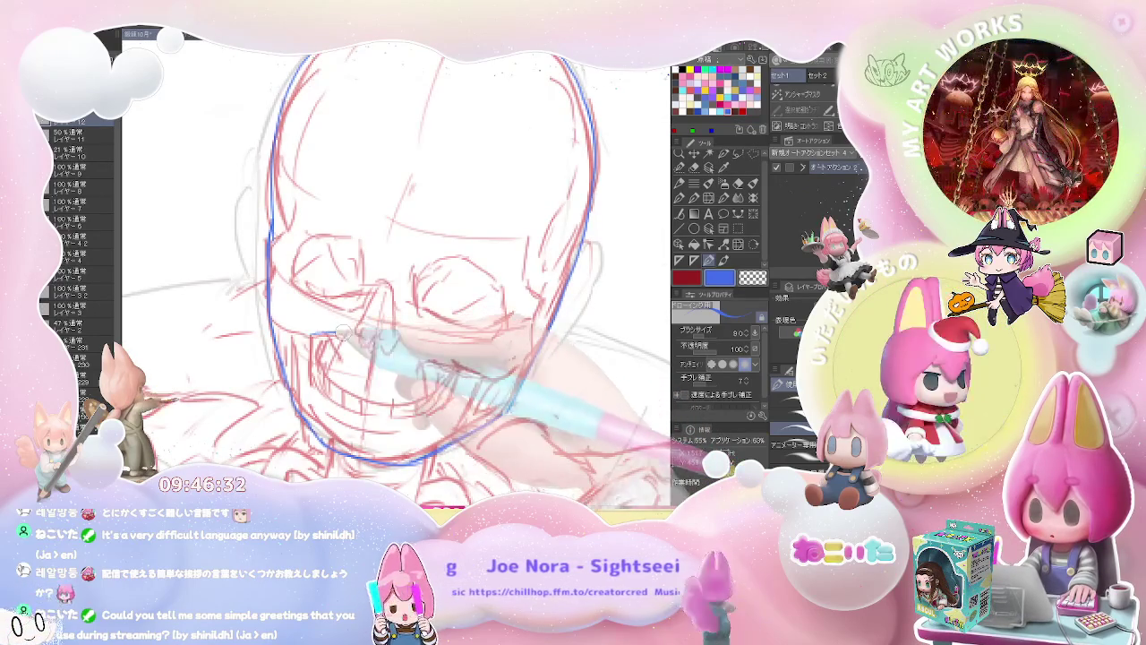
pyautogui.hotkey('ctrl', '-')
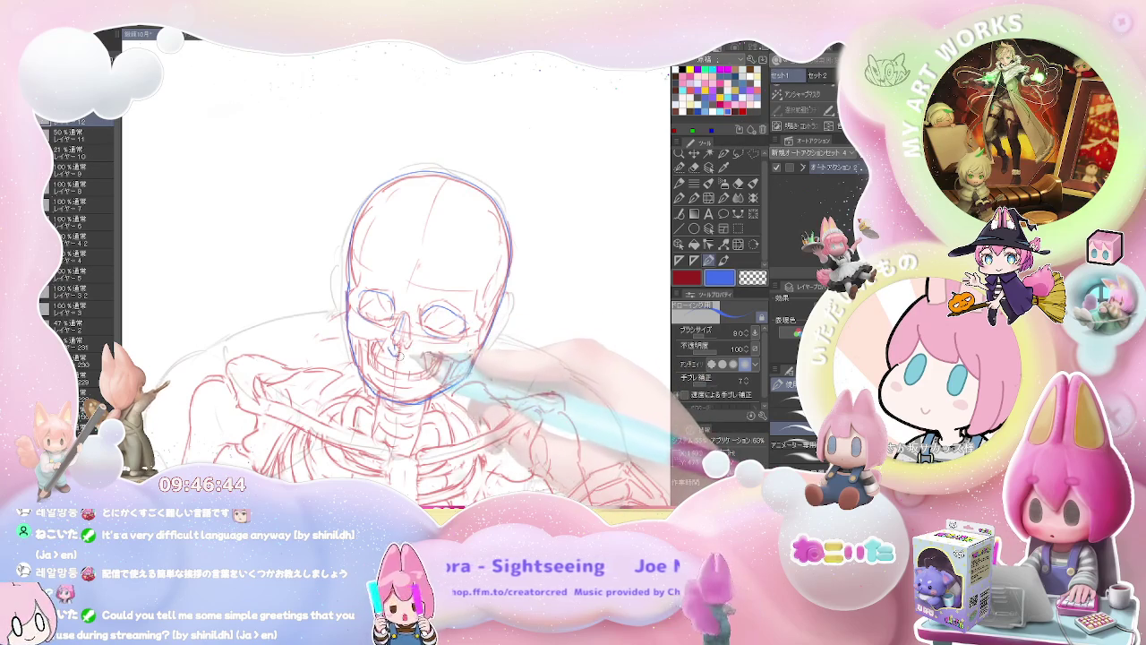
pyautogui.press('e')
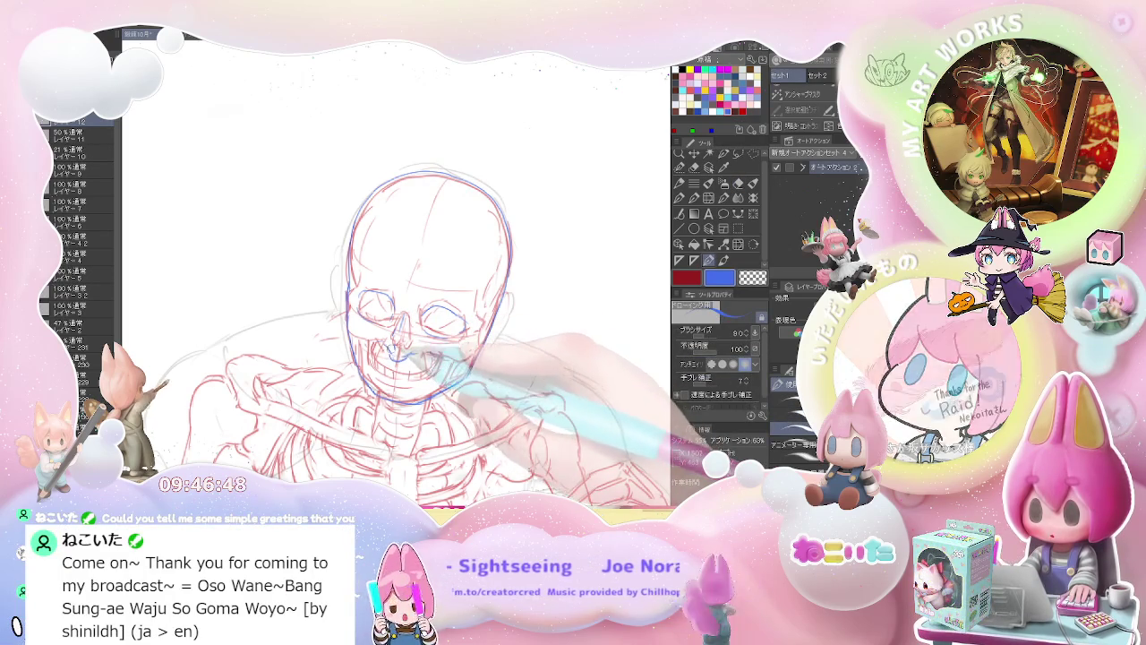
pyautogui.press('p')
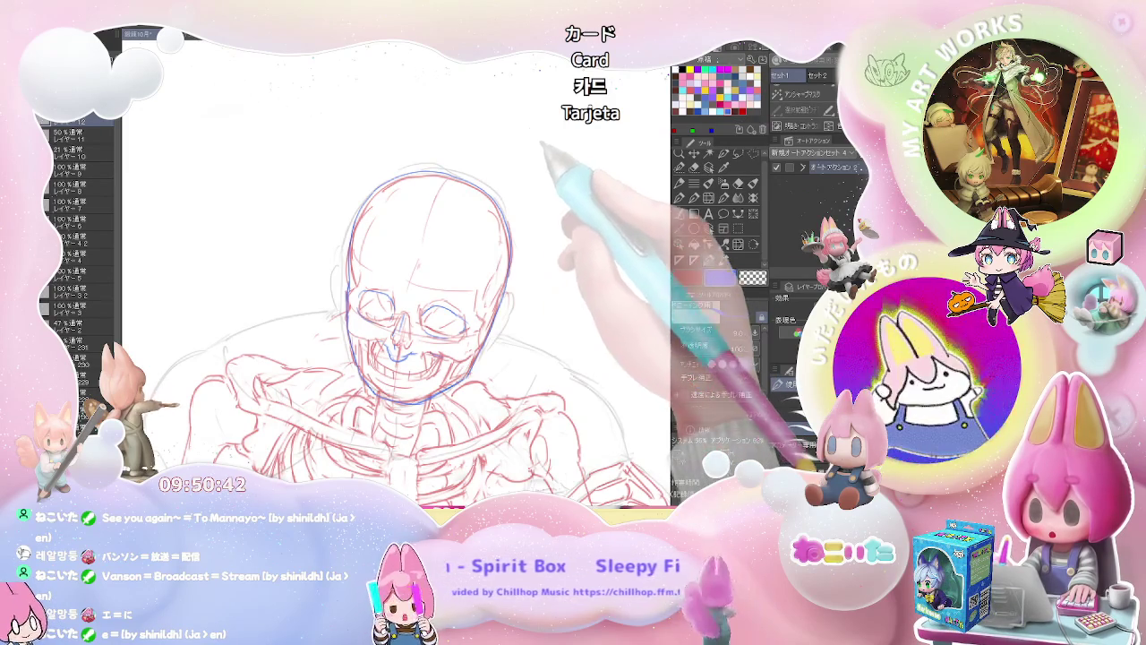
# Switch the pen to light purple and draw closed-eye curves over both eye sockets.
pyautogui.click(716, 85)
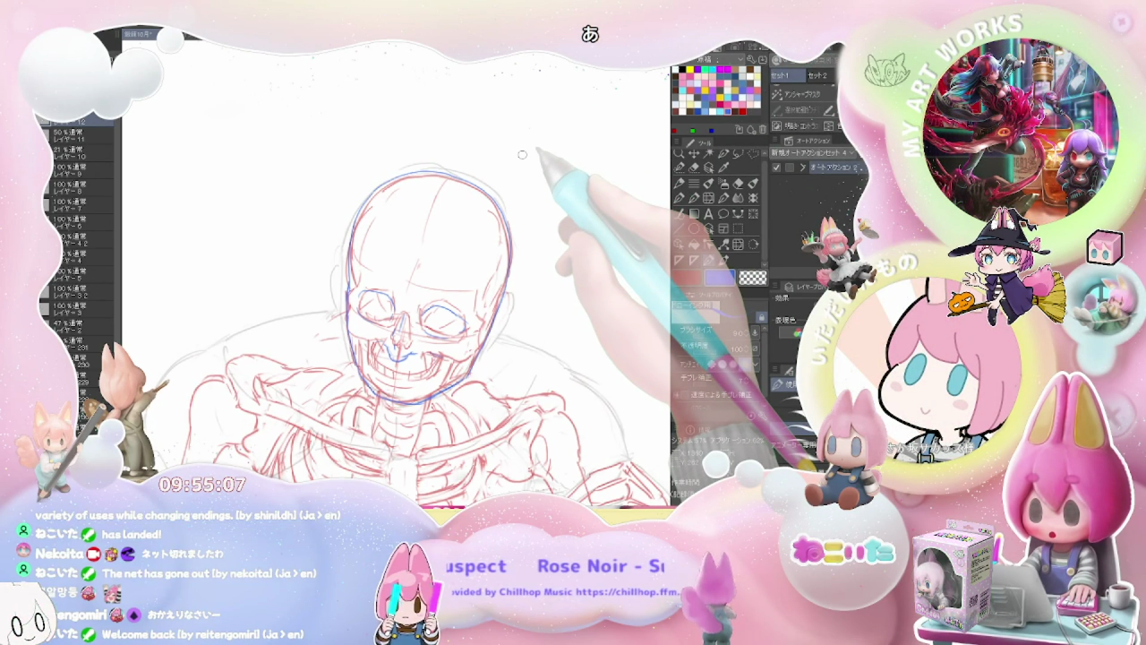
pyautogui.scroll(-1, 422, 326)
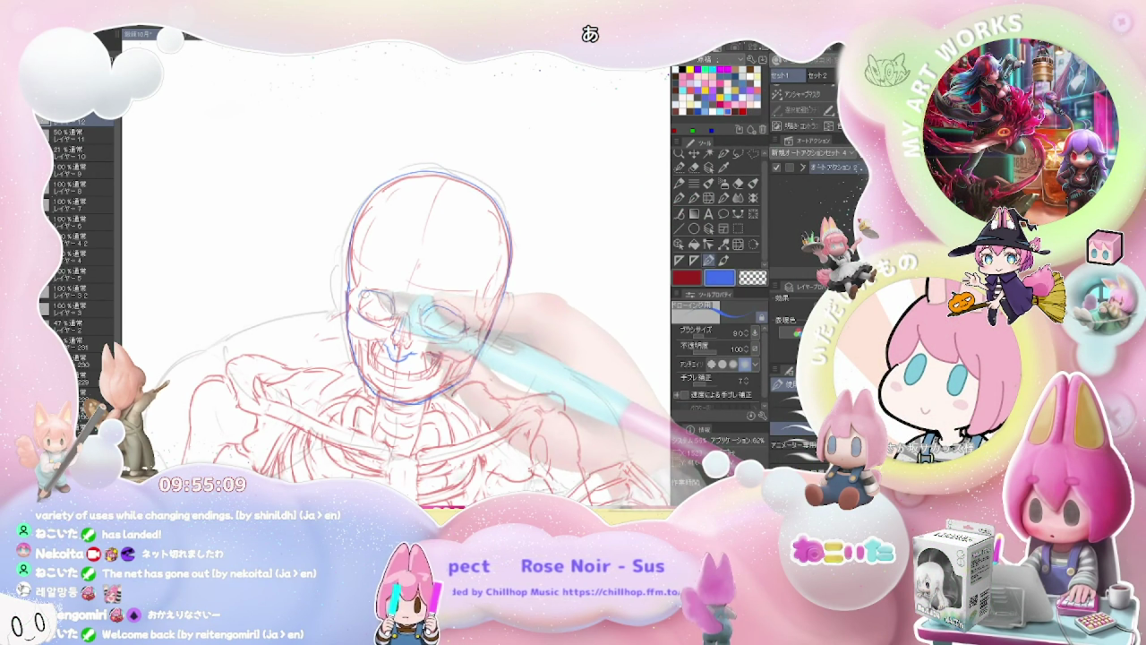
pyautogui.scroll(-1, 421, 340)
pyautogui.scroll(2, 437, 328)
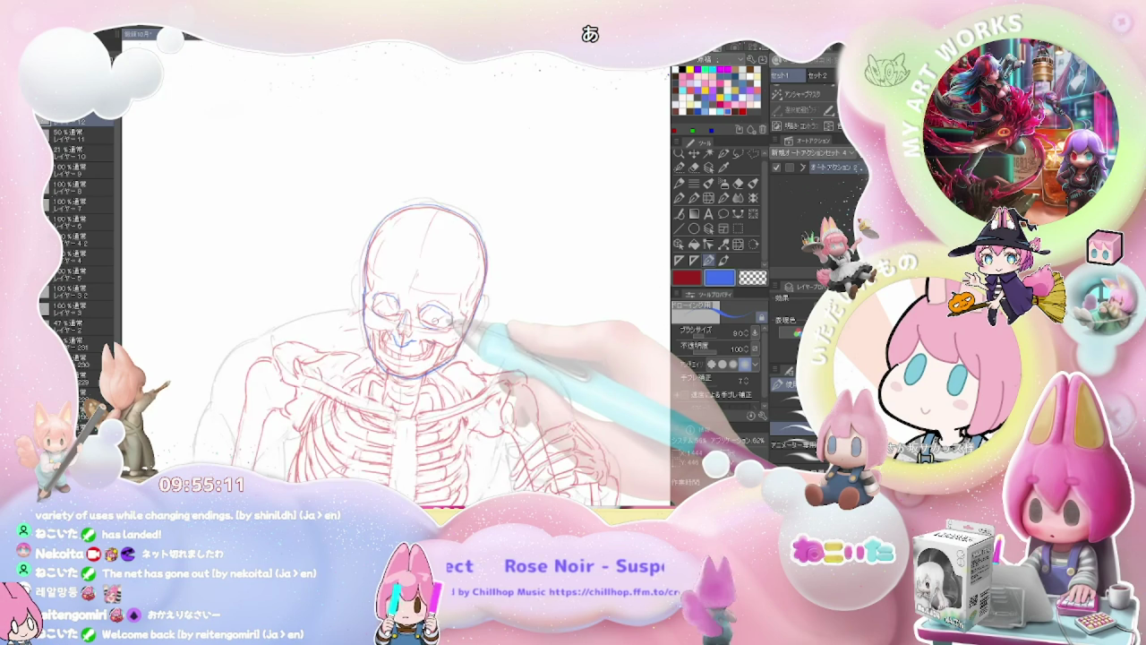
pyautogui.scroll(2, 437, 329)
pyautogui.scroll(-2, 328, 293)
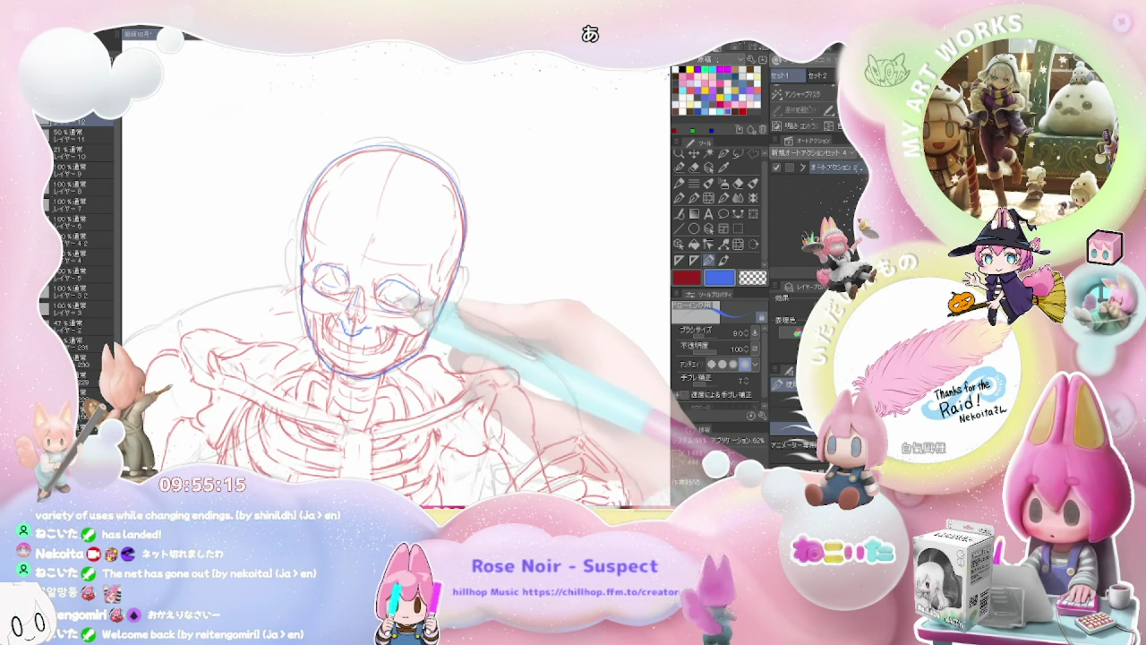
pyautogui.scroll(-1, 403, 314)
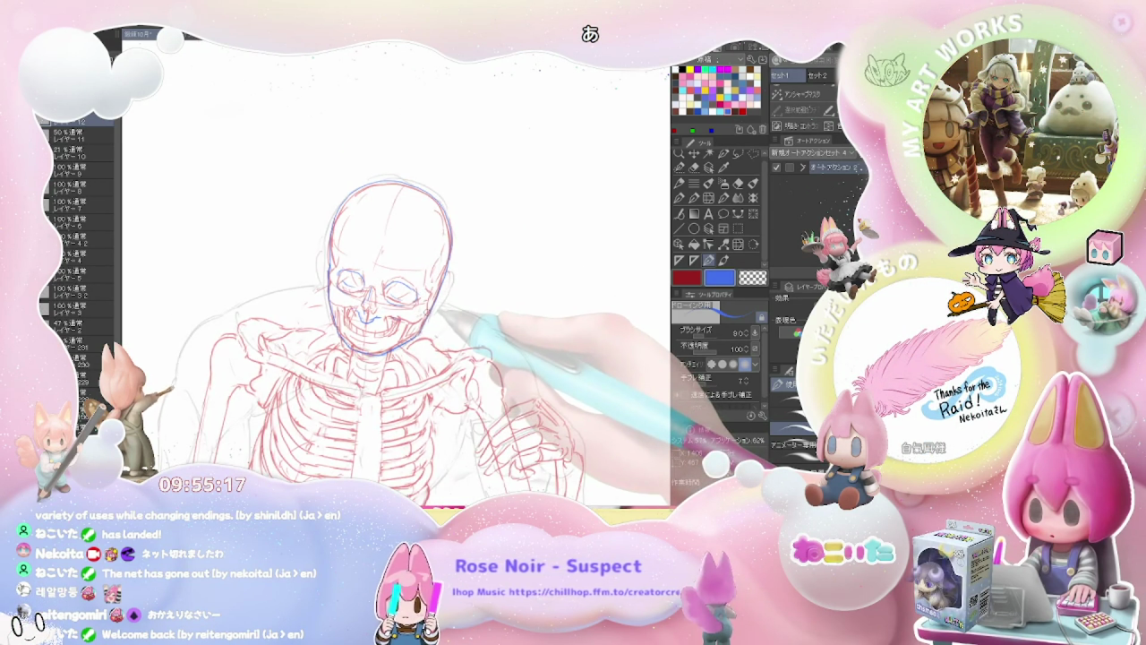
pyautogui.scroll(1, 421, 309)
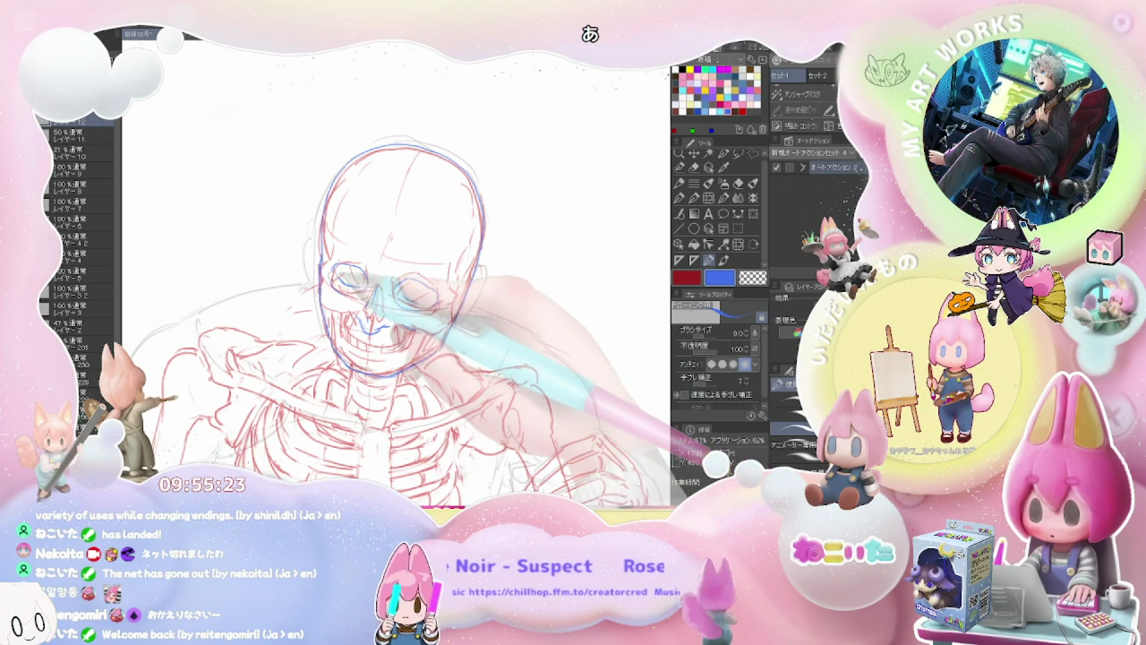
pyautogui.scroll(-2, 444, 309)
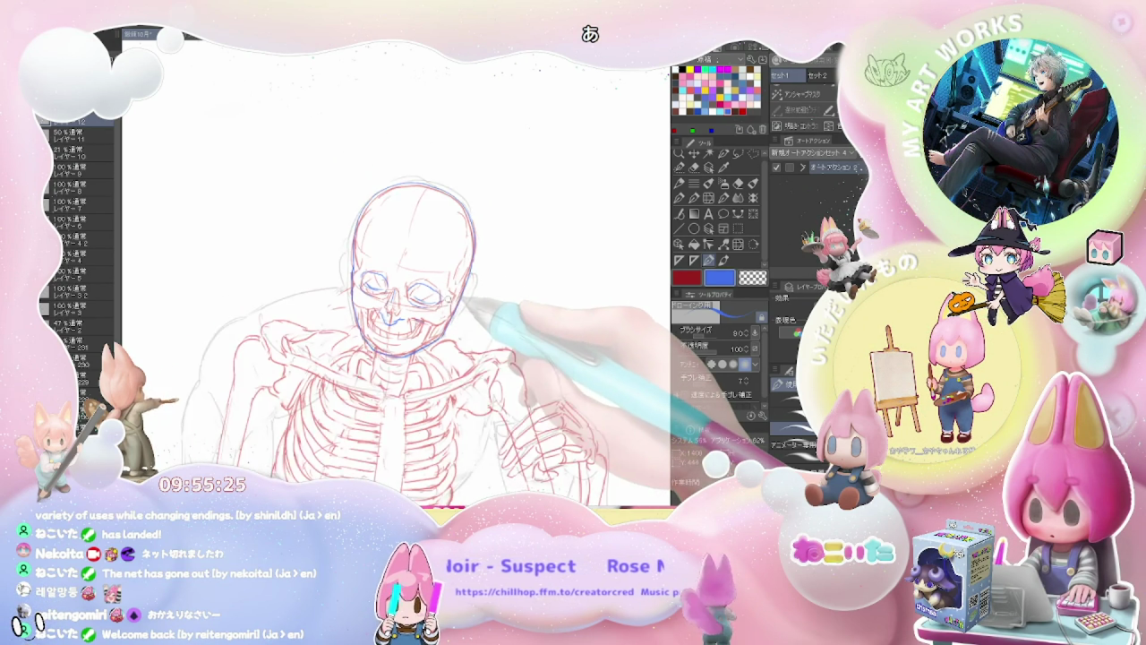
pyautogui.scroll(2, 423, 324)
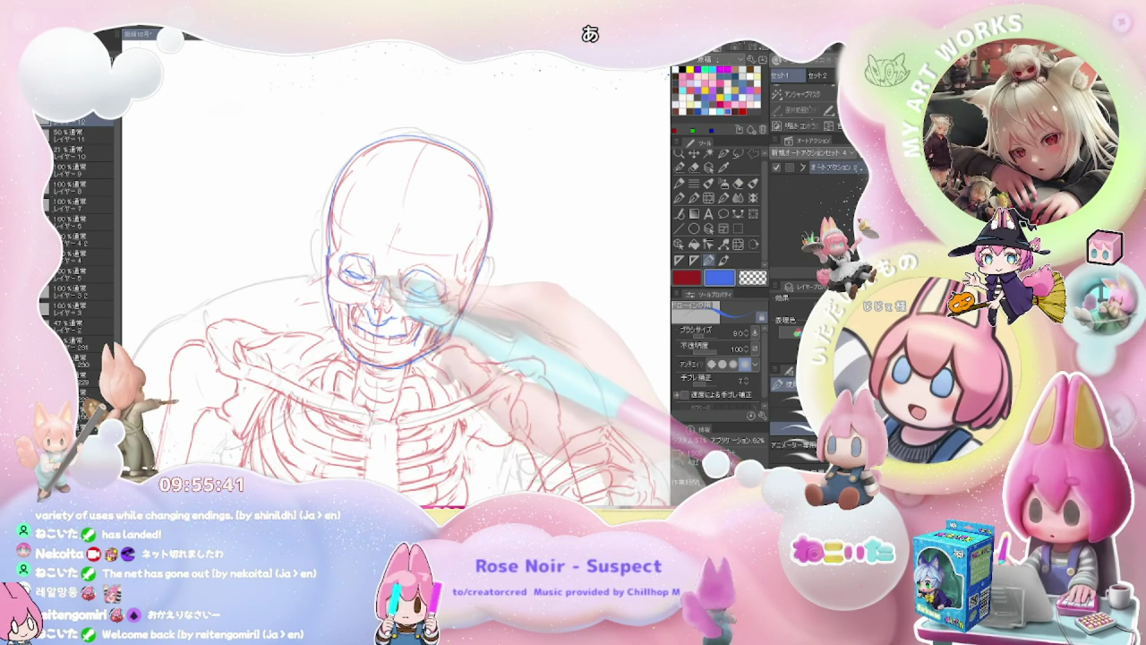
pyautogui.hotkey('ctrl', '-')
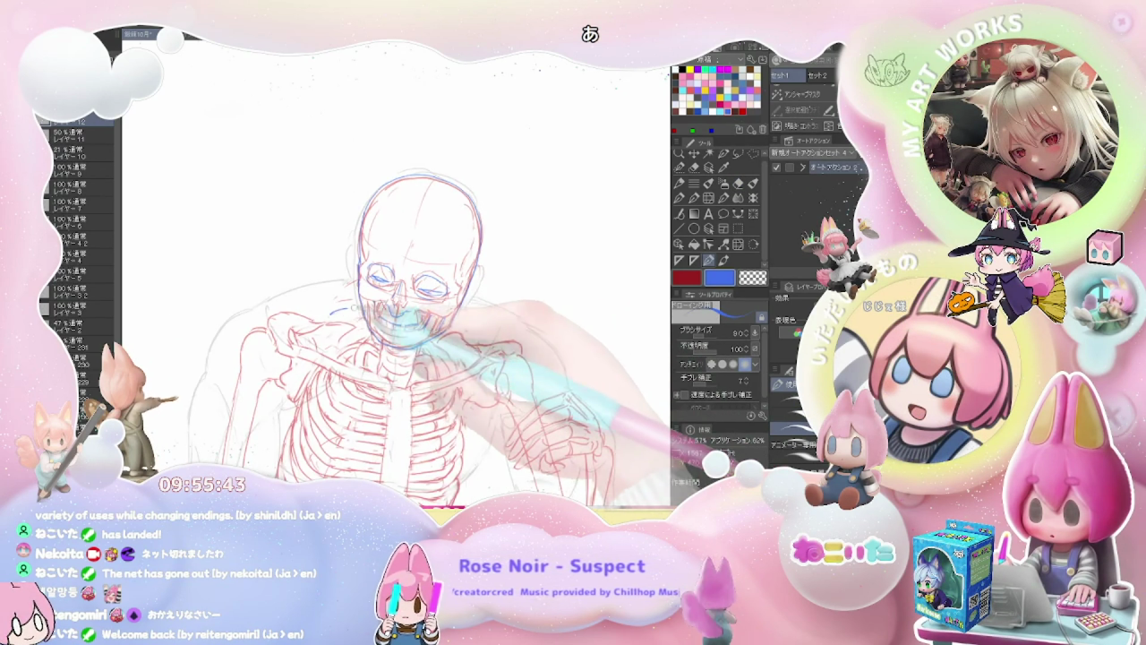
# Trace a blue line along the skull's left jaw, then reframe the seated figure.
pyautogui.moveTo(367, 293); pyautogui.dragTo(301, 306)
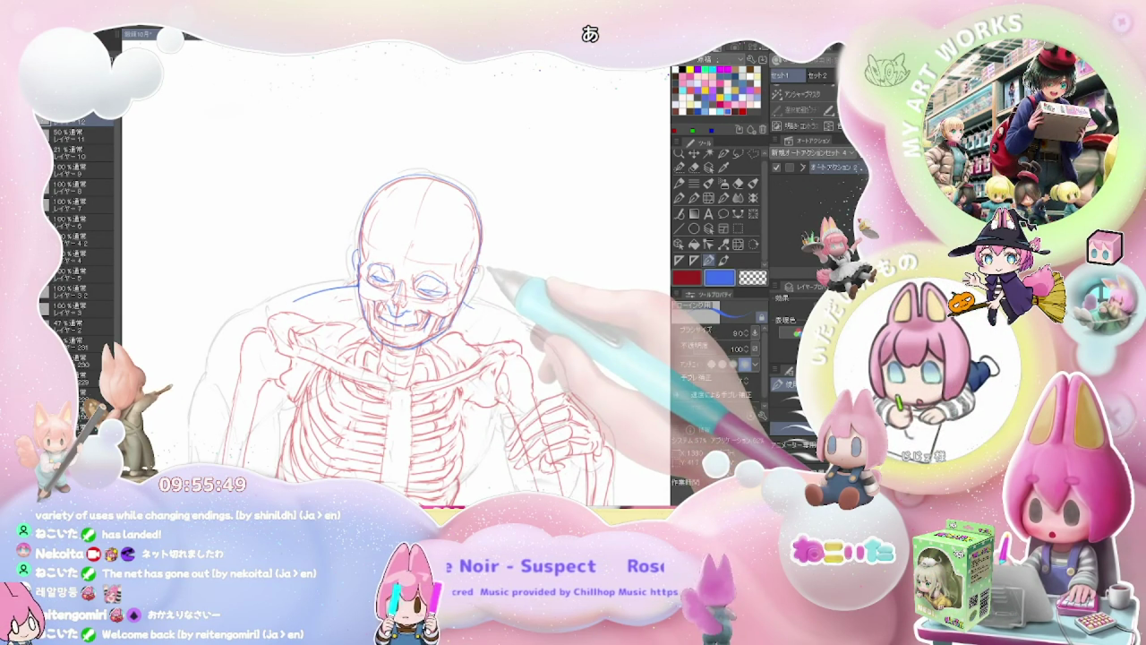
pyautogui.hotkey('ctrl', '-')
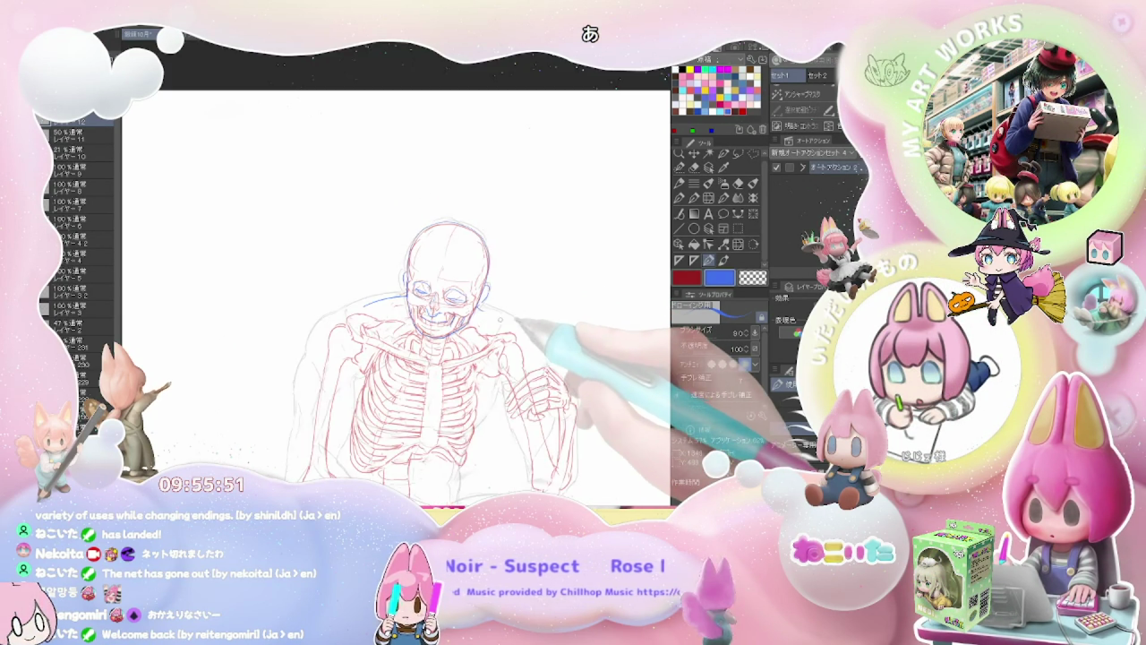
pyautogui.moveTo(491, 309)
pyautogui.mouseDown()
pyautogui.moveTo(406, 275)
pyautogui.moveTo(442, 286)
pyautogui.mouseUp()
# Draw blue contours across the shoulders and upper arms, erasing and redrawing stray strokes.
pyautogui.press('b')
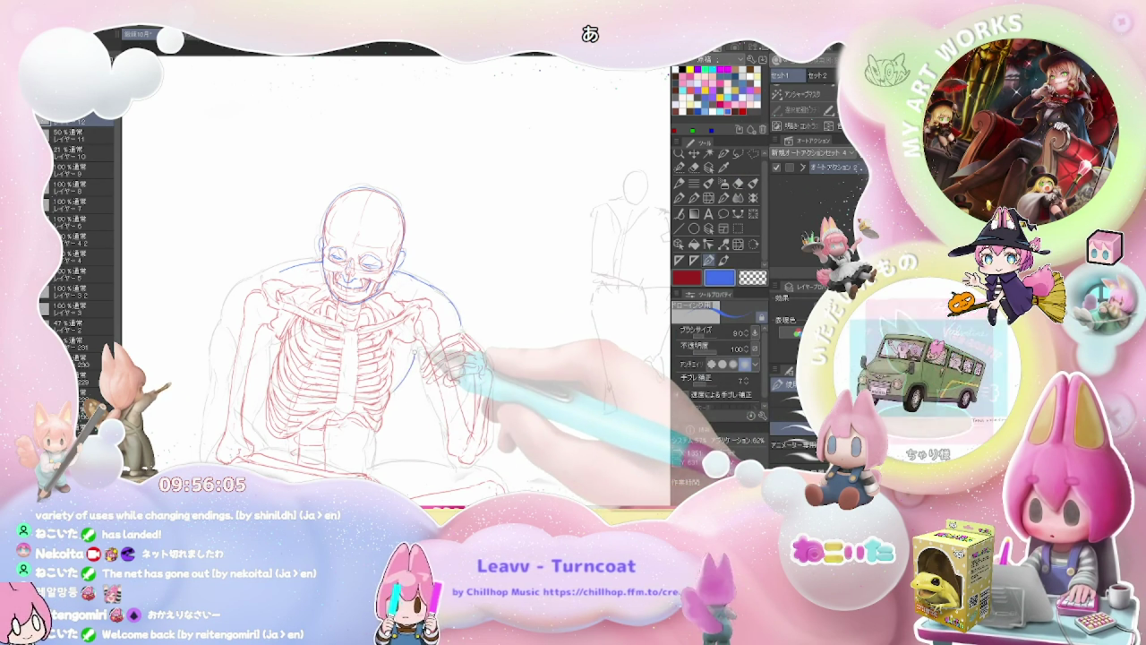
pyautogui.hotkey('ctrl', '-')
pyautogui.hotkey('ctrl', '+')
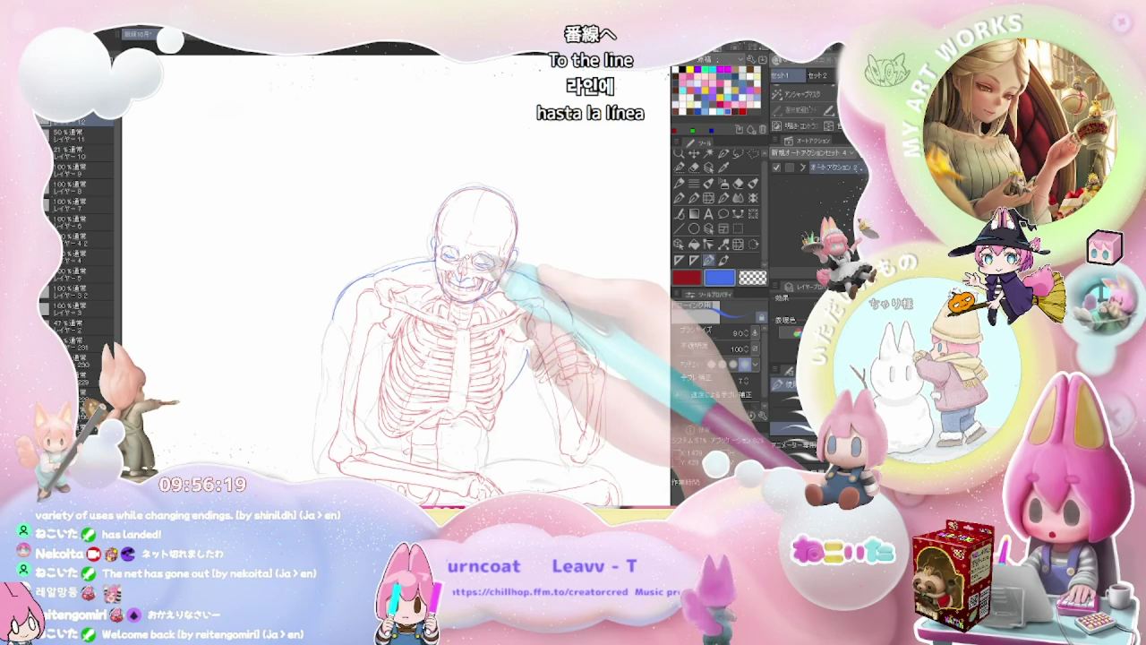
pyautogui.hotkey('ctrl', '-')
pyautogui.press('e')
pyautogui.hotkey('ctrl', '+')
pyautogui.press('p')
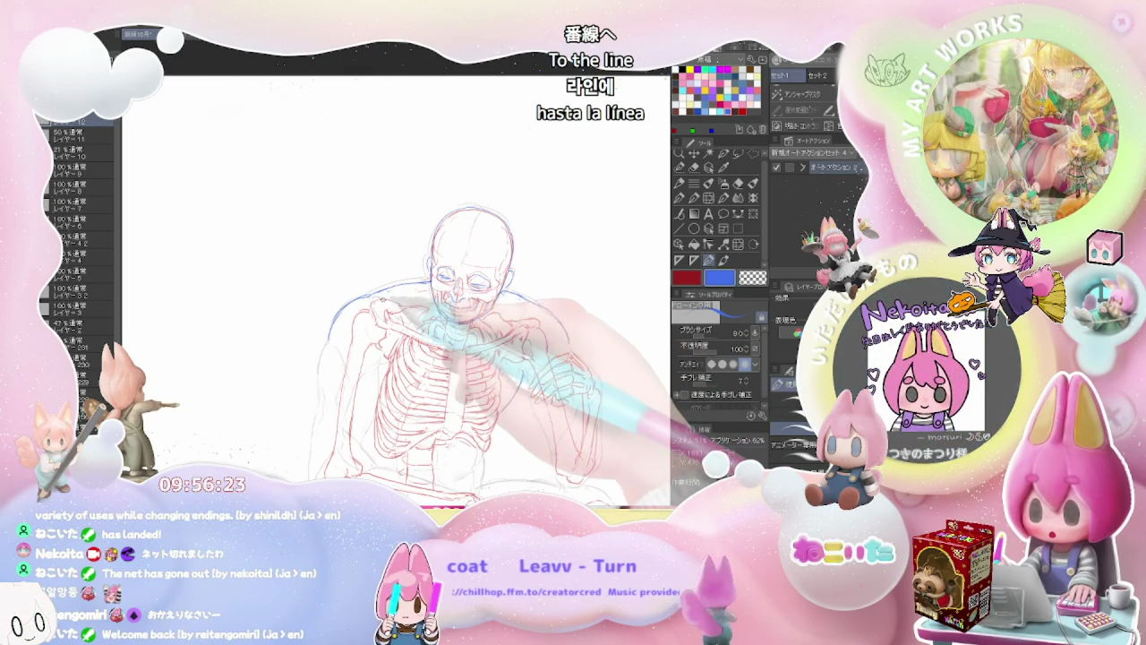
pyautogui.scroll(-2, 421, 331)
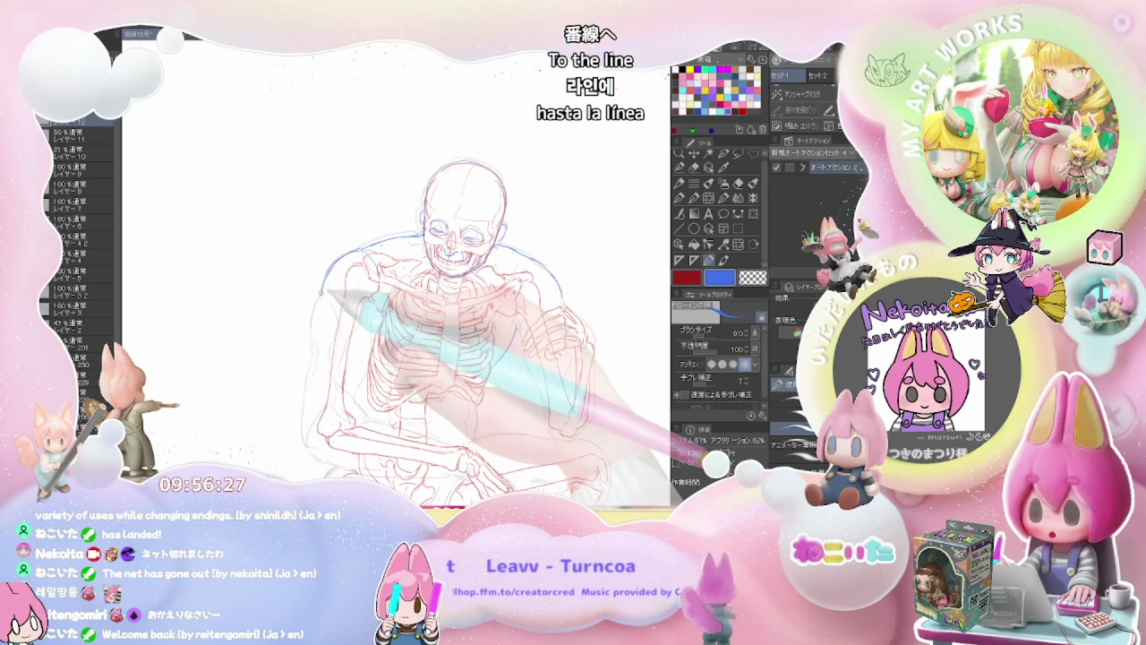
pyautogui.scroll(-2, 405, 318)
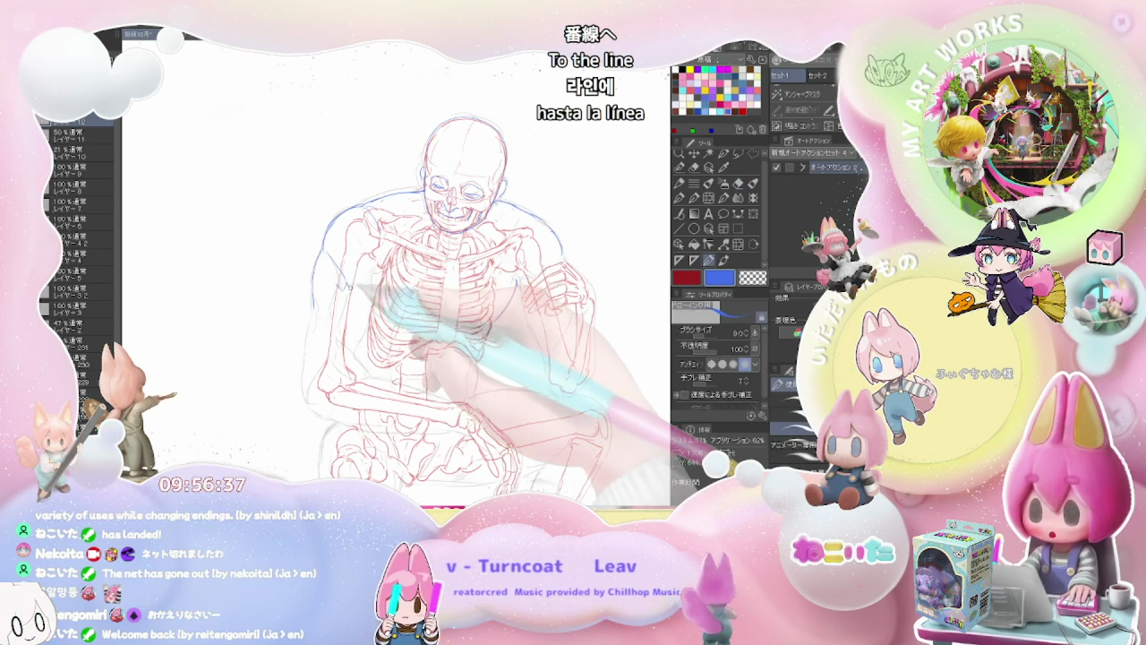
pyautogui.press('e')
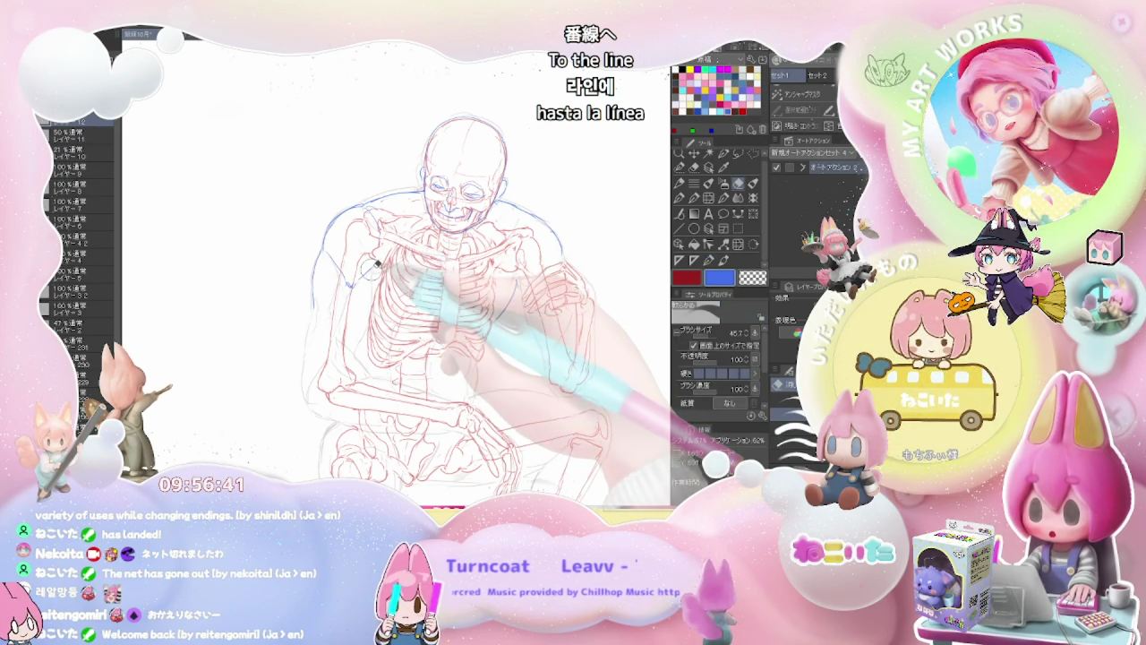
# Refine the blue head-and-shoulder contour over the red bones, erasing and redrawing faulty strokes.
pyautogui.press('p')
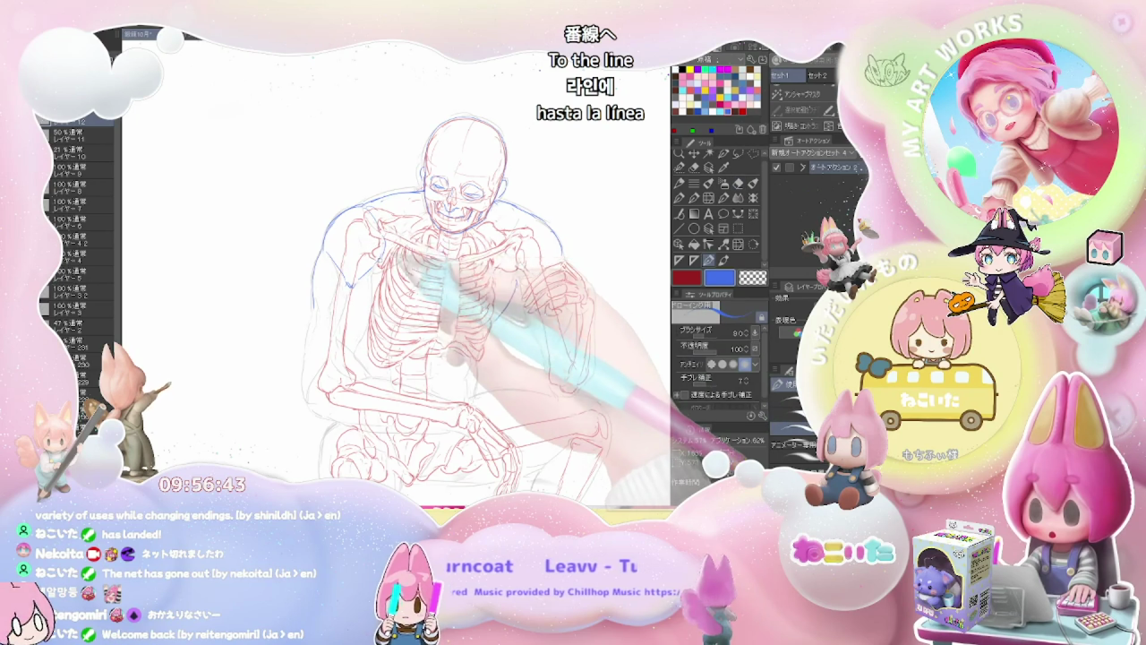
pyautogui.scroll(2, 413, 288)
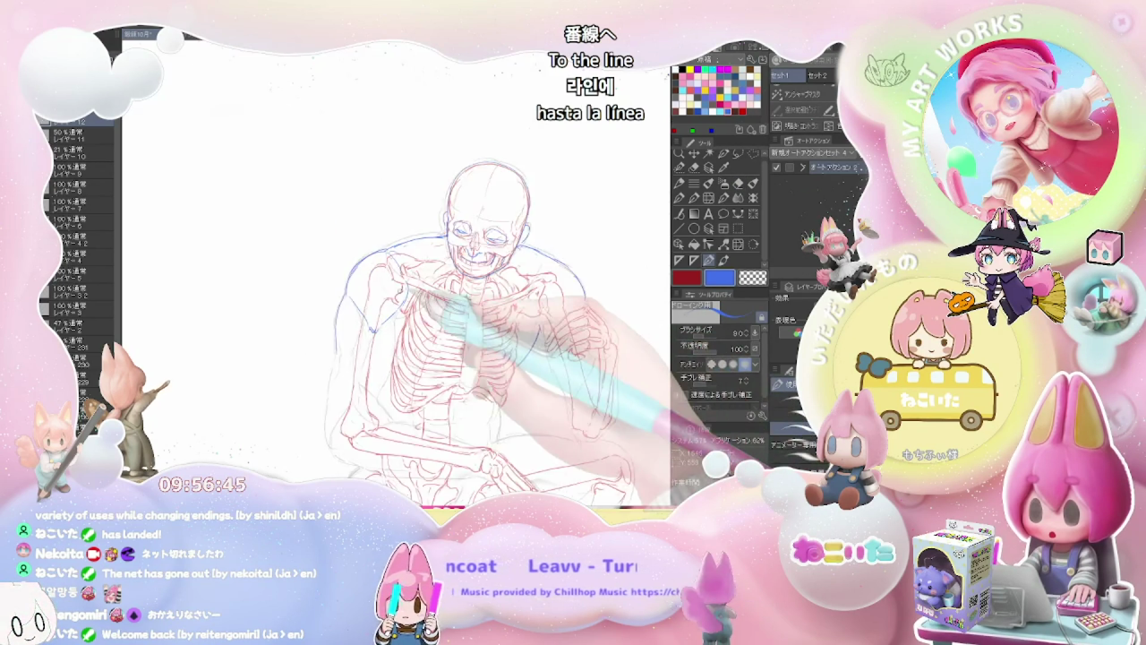
pyautogui.press('e')
pyautogui.press('p')
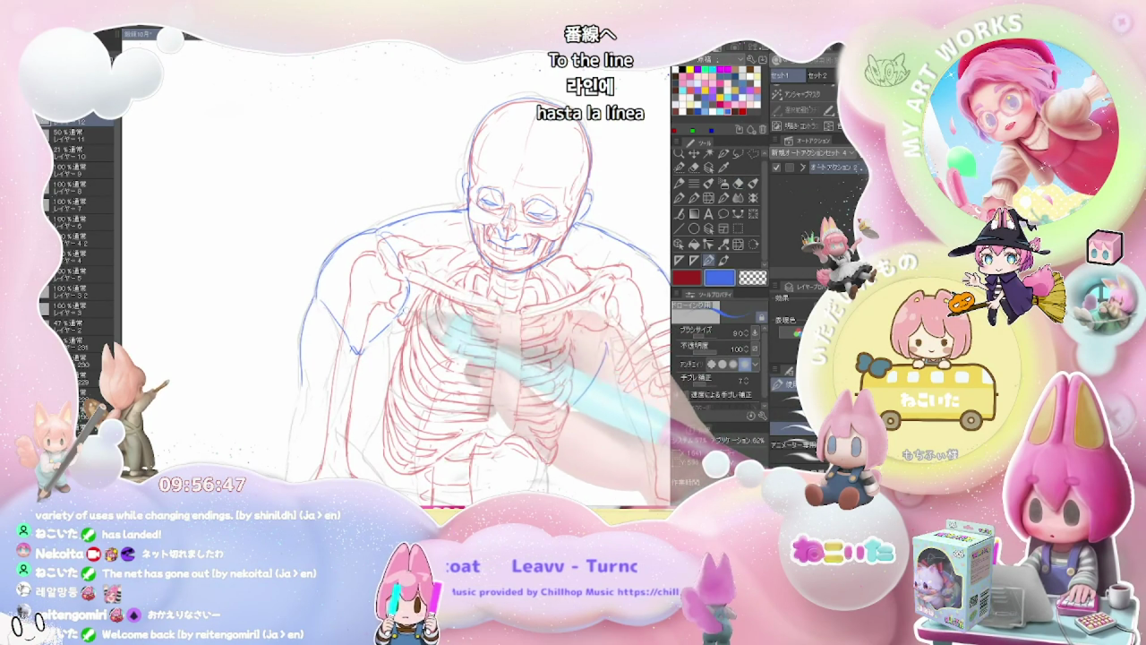
pyautogui.press('e')
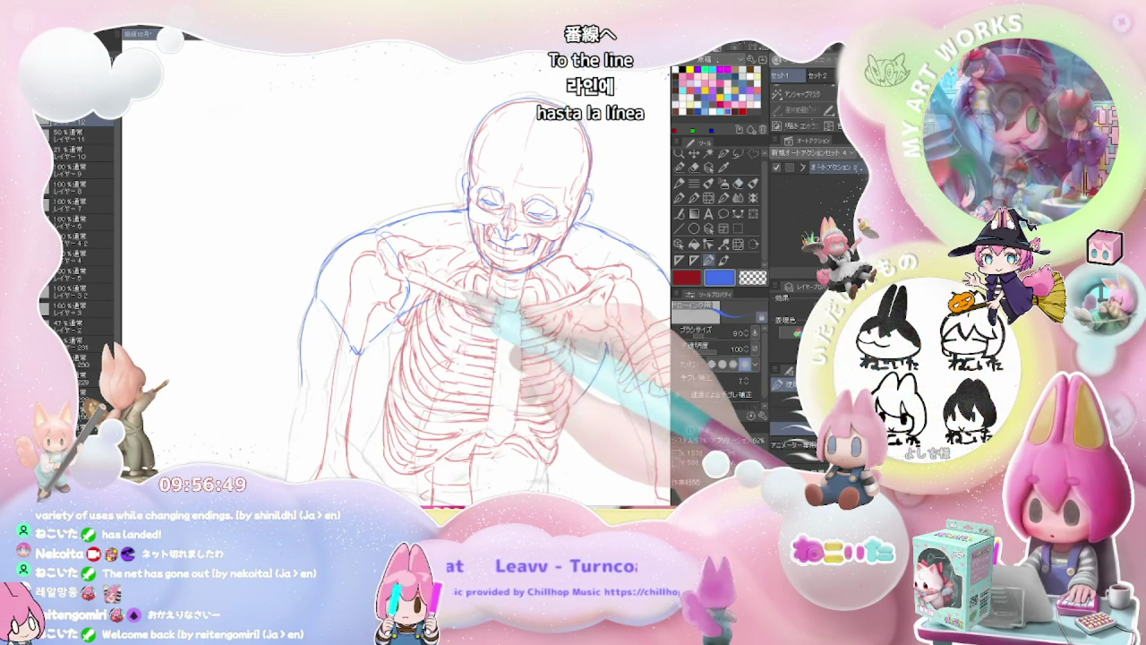
pyautogui.press('p')
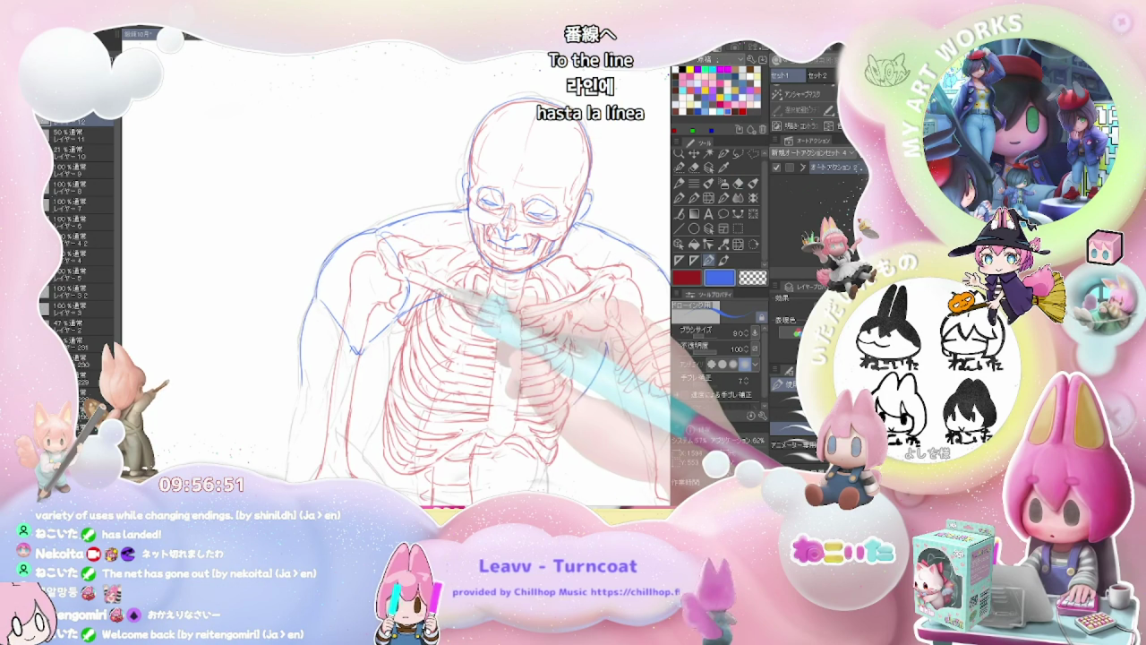
pyautogui.scroll(-2, 484, 286)
pyautogui.scroll(-2, 483, 286)
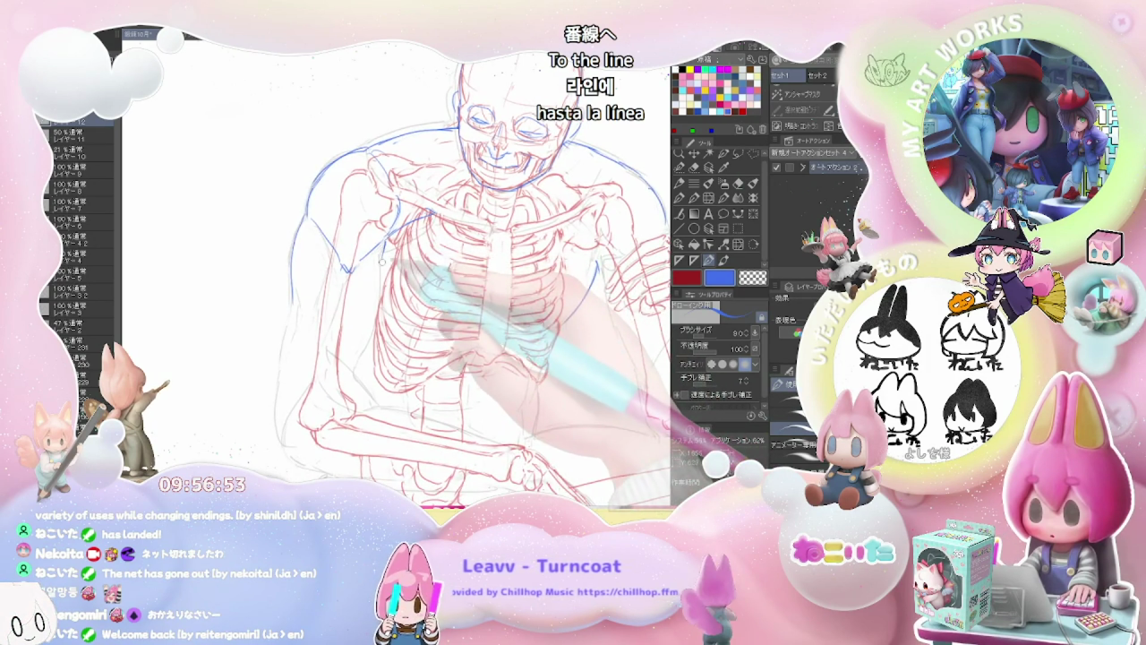
pyautogui.press('e')
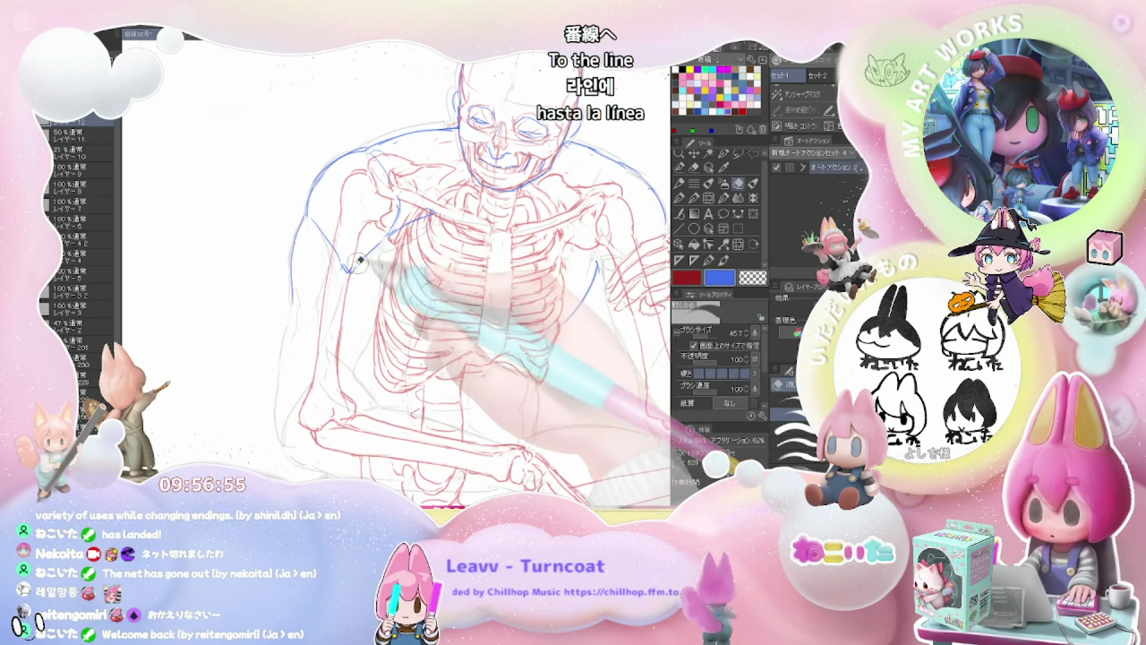
pyautogui.press('p')
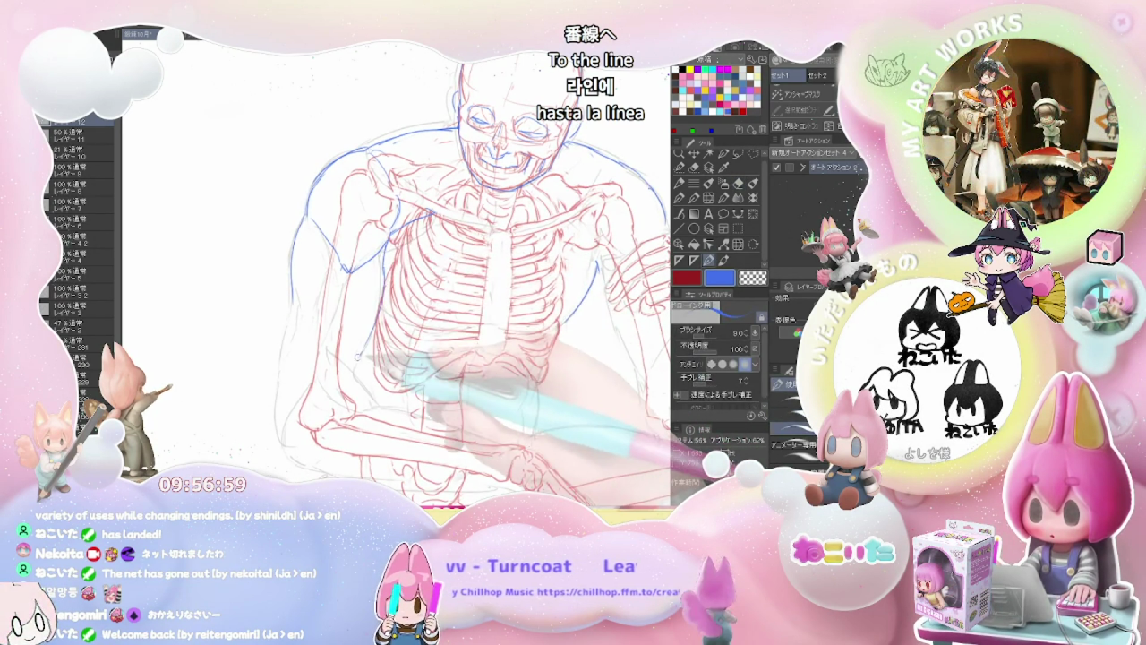
# Extend the blue outline down the figure's left shoulder and upper arm toward the elbow.
pyautogui.hotkey('ctrl', '-')
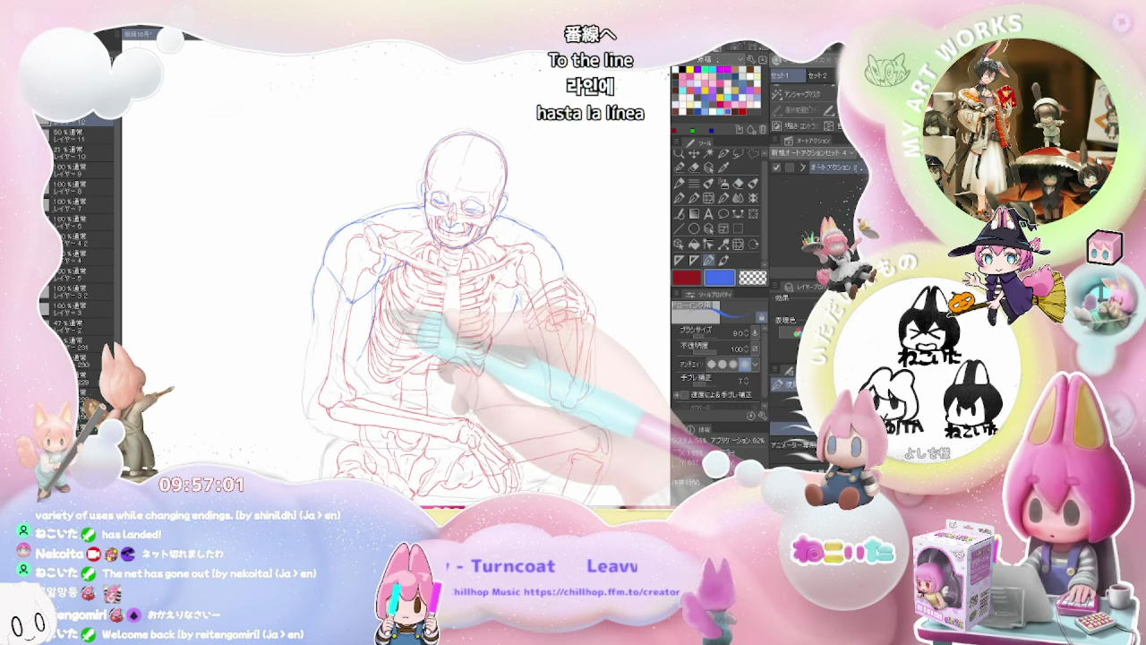
pyautogui.moveTo(502, 359); pyautogui.dragTo(421, 336)
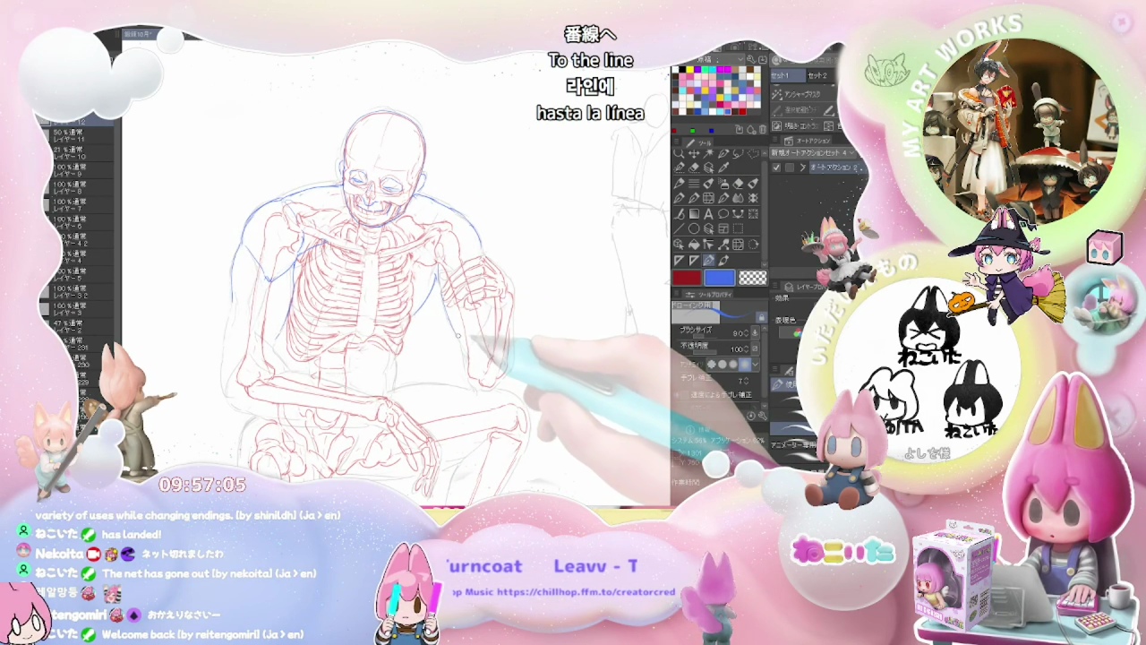
pyautogui.hotkey('ctrl', '-')
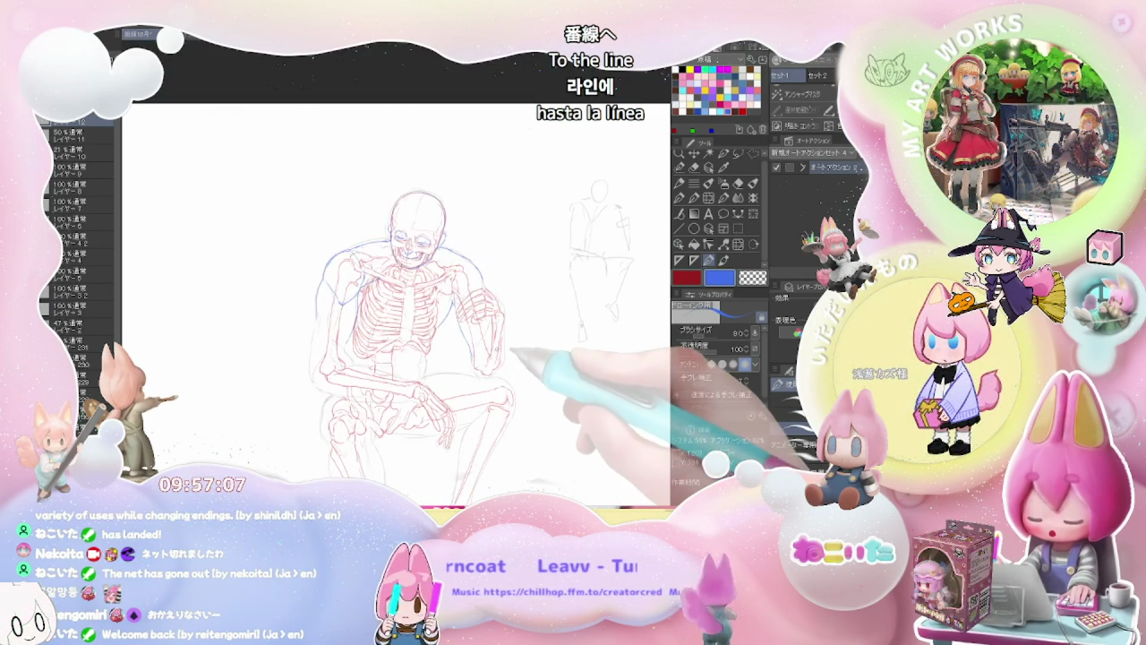
pyautogui.moveTo(515, 350); pyautogui.dragTo(551, 318)
pyautogui.press('e')
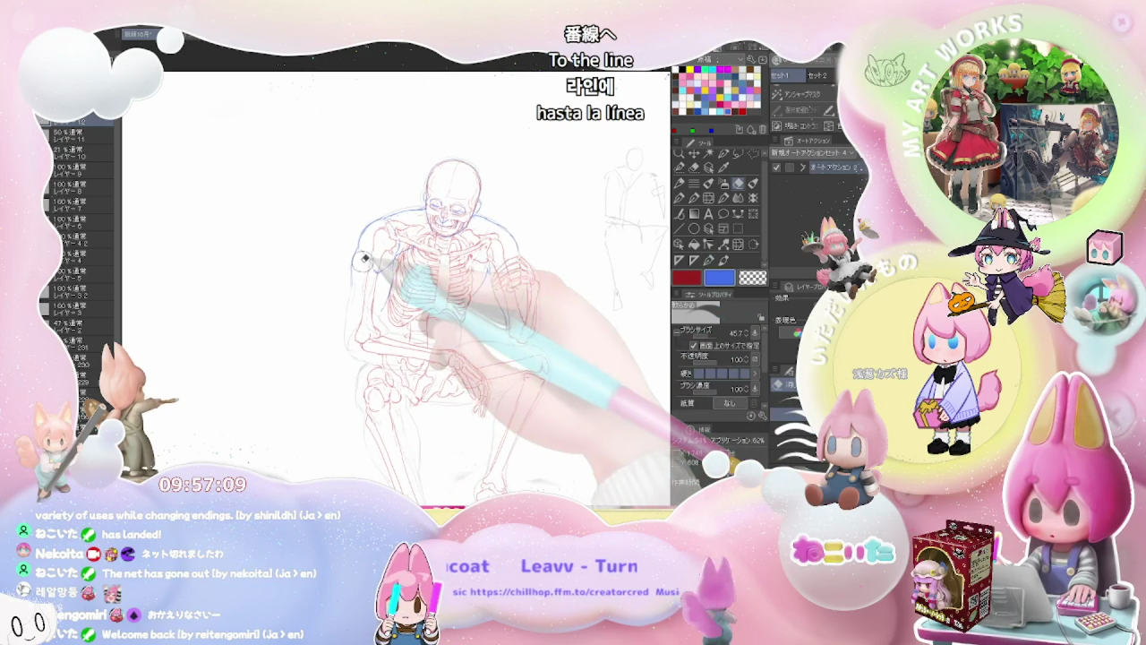
pyautogui.scroll(3, 364, 259)
pyautogui.press('p')
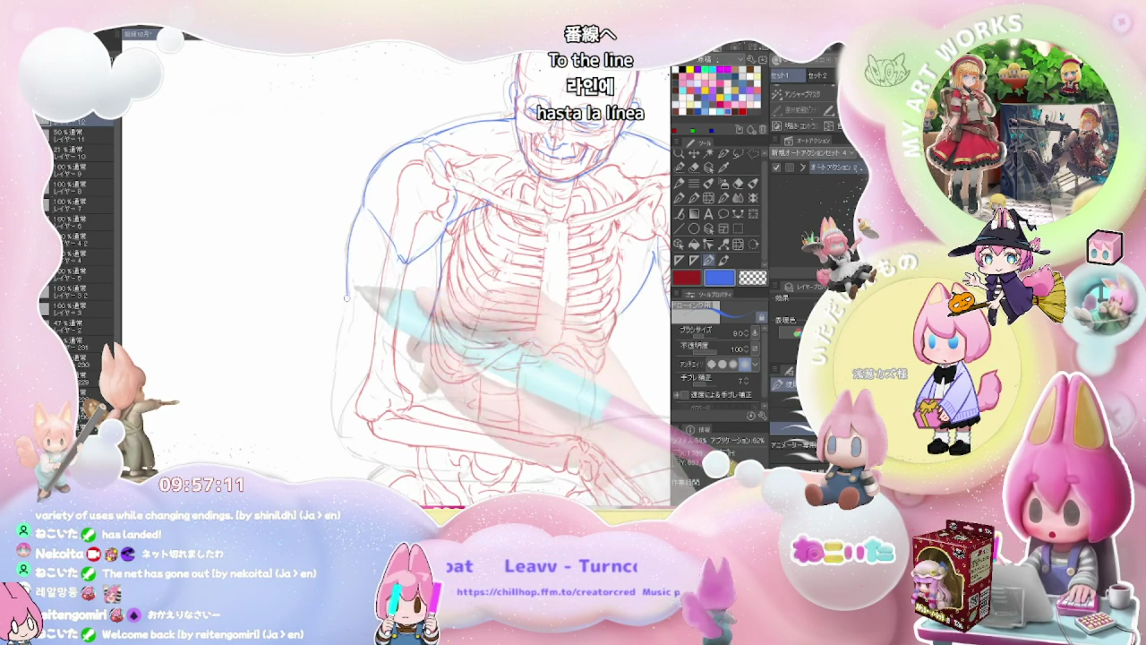
pyautogui.moveTo(348, 294); pyautogui.dragTo(335, 383)
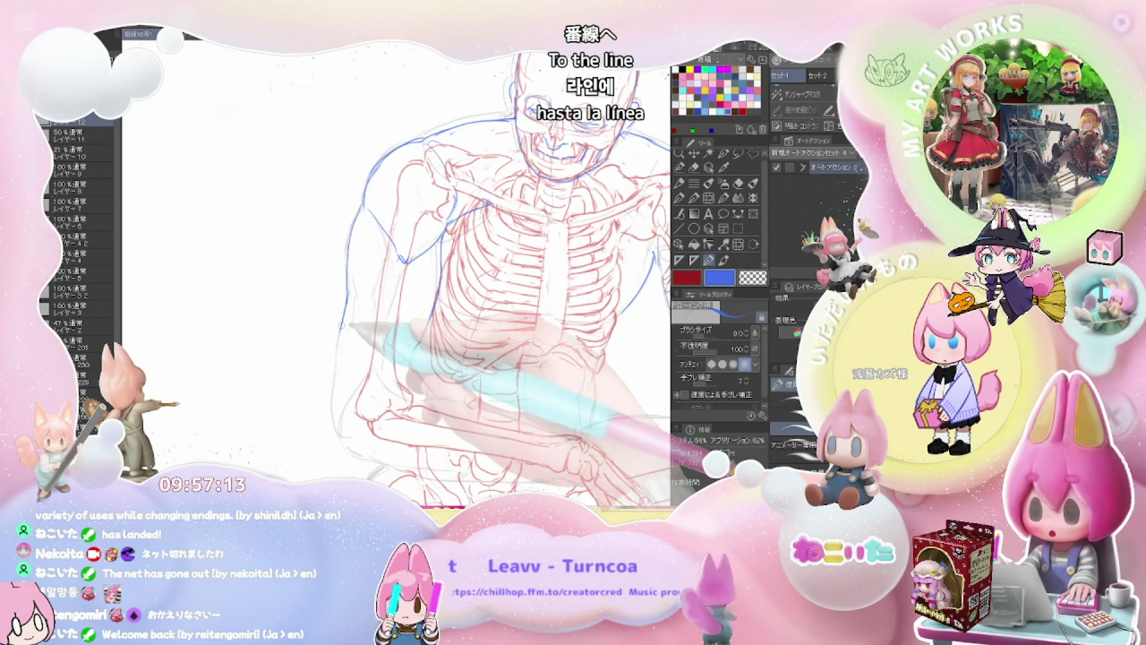
pyautogui.scroll(-2, 430, 358)
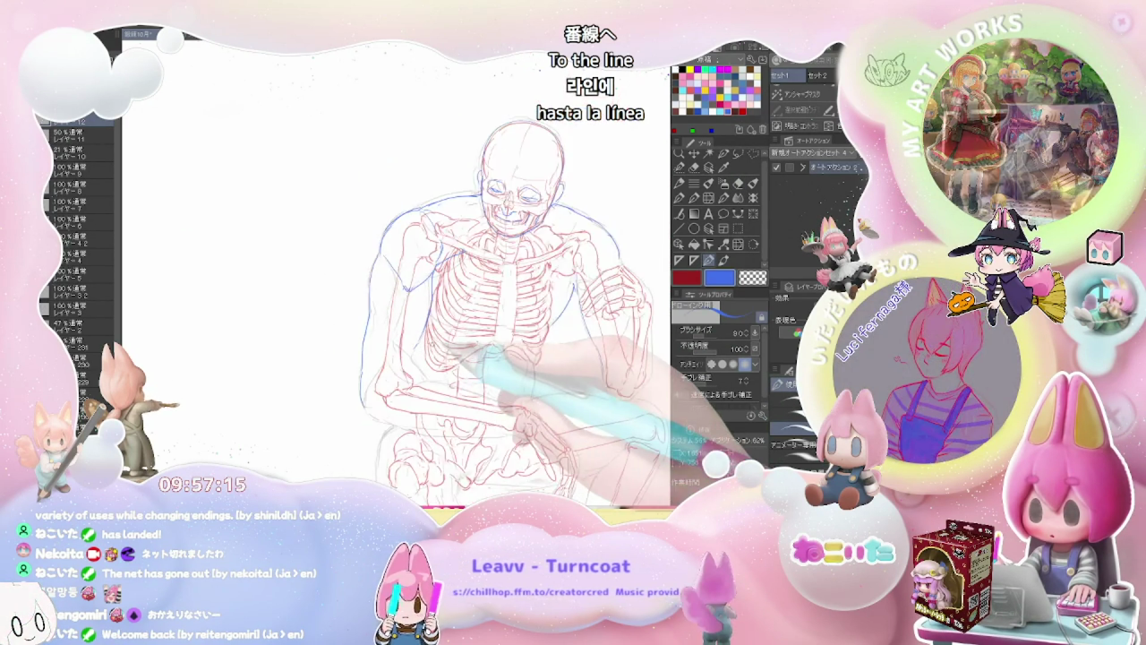
pyautogui.scroll(-2, 502, 376)
pyautogui.moveTo(541, 391); pyautogui.dragTo(481, 400)
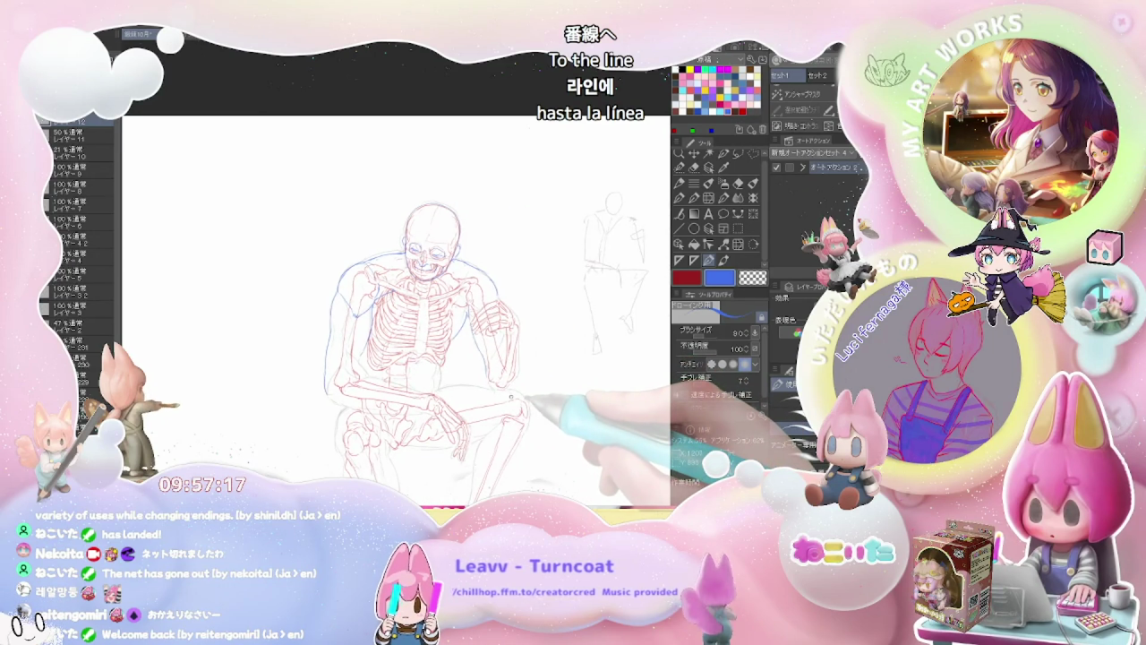
pyautogui.scroll(2, 392, 353)
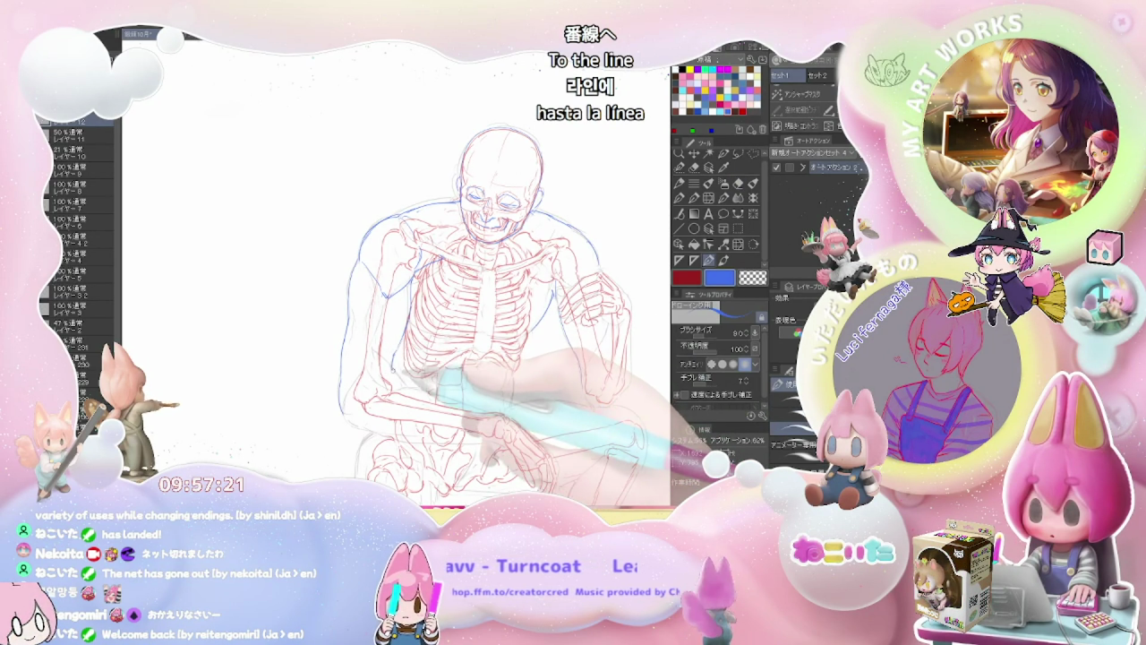
pyautogui.scroll(-1, 394, 296)
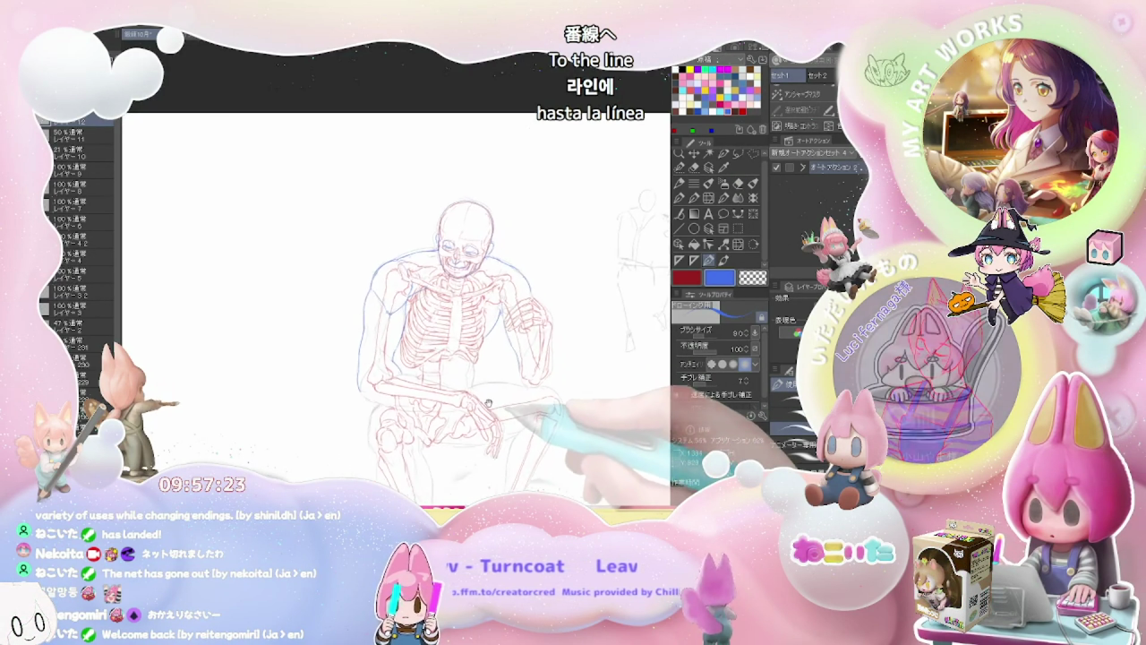
pyautogui.scroll(-1, 394, 296)
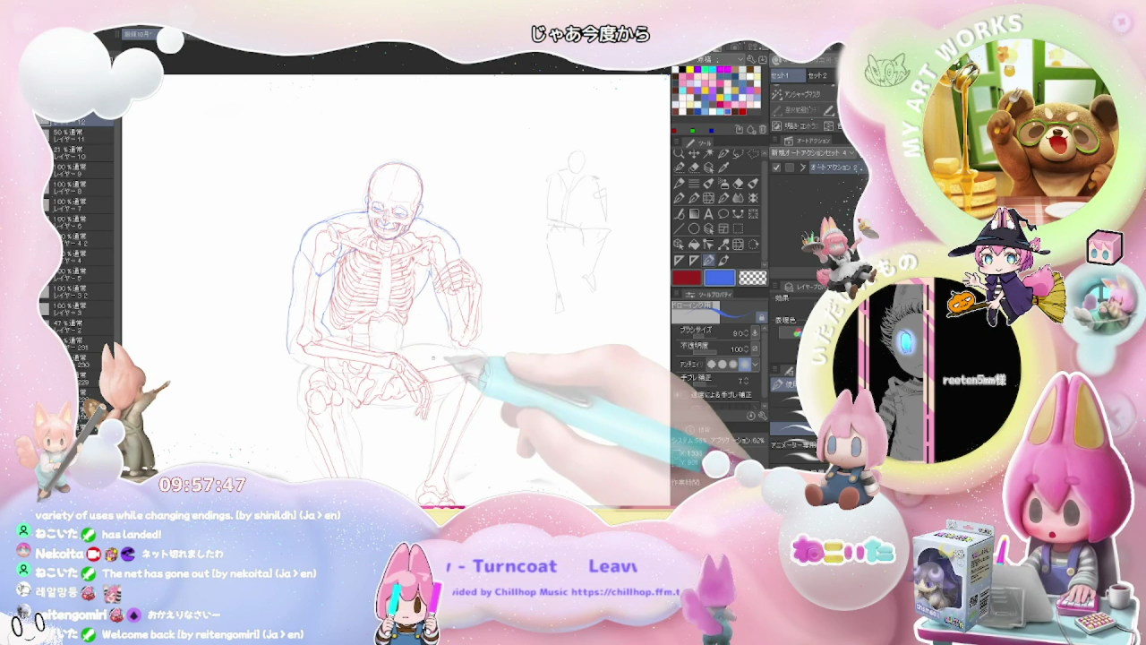
# Continue the blue G-pen contour along the left torso and the right shoulder and raised arm.
pyautogui.scroll(2, 410, 299)
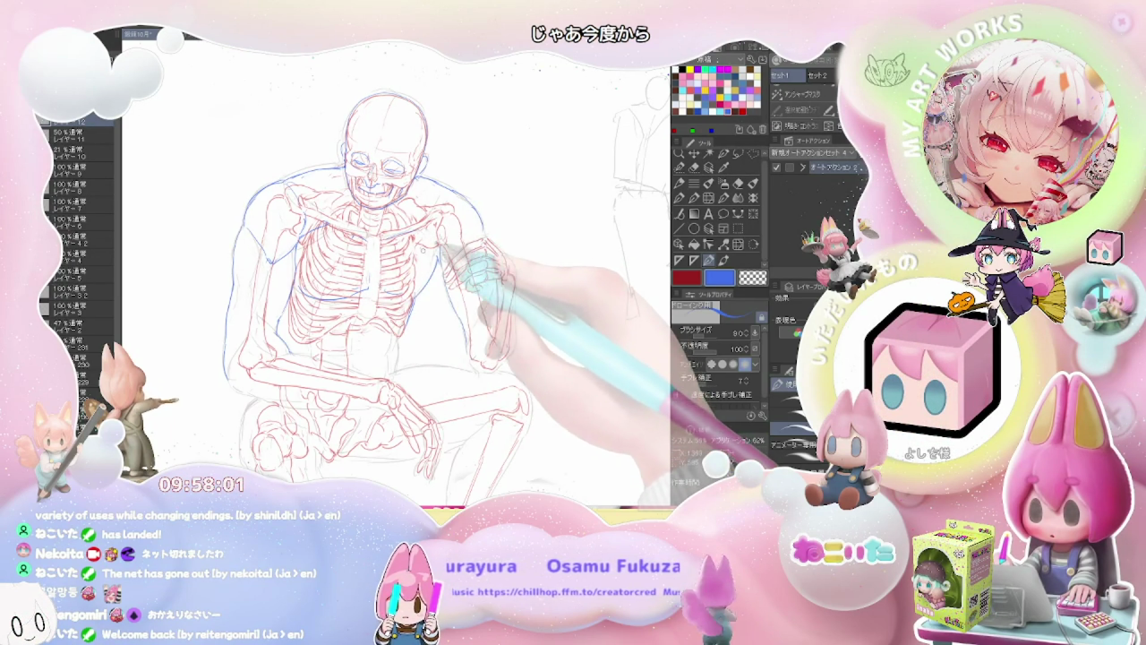
# Erase and redraw the blue outline around the raised right forearm and fist toward the elbow.
pyautogui.press('e')
pyautogui.press('p')
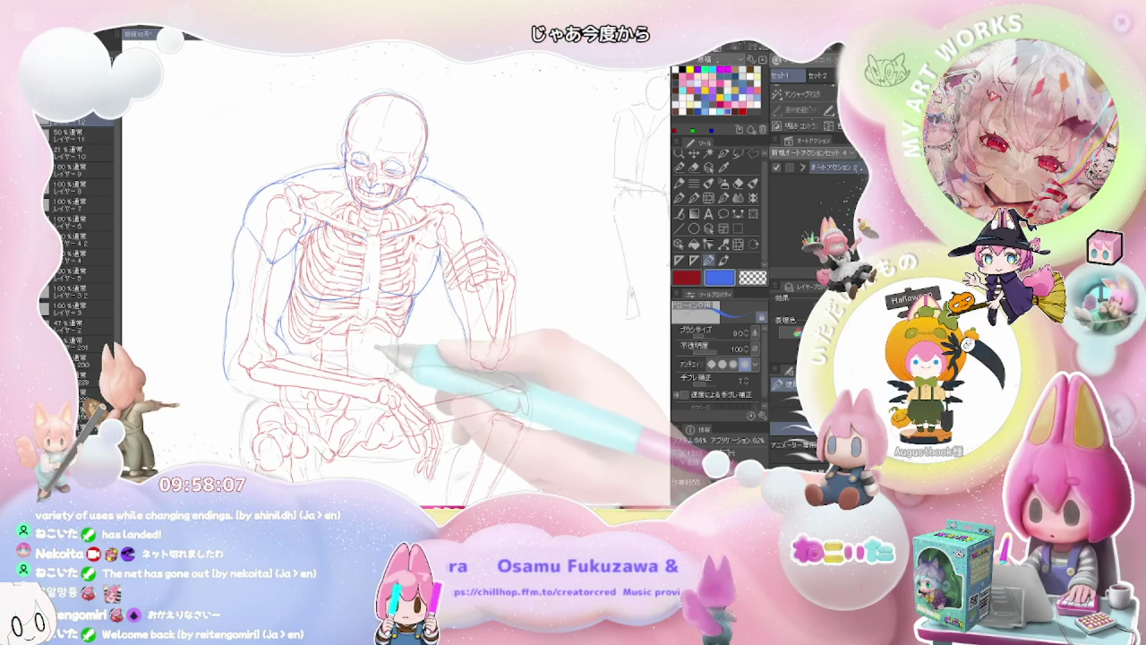
pyautogui.hotkey('ctrl', '-')
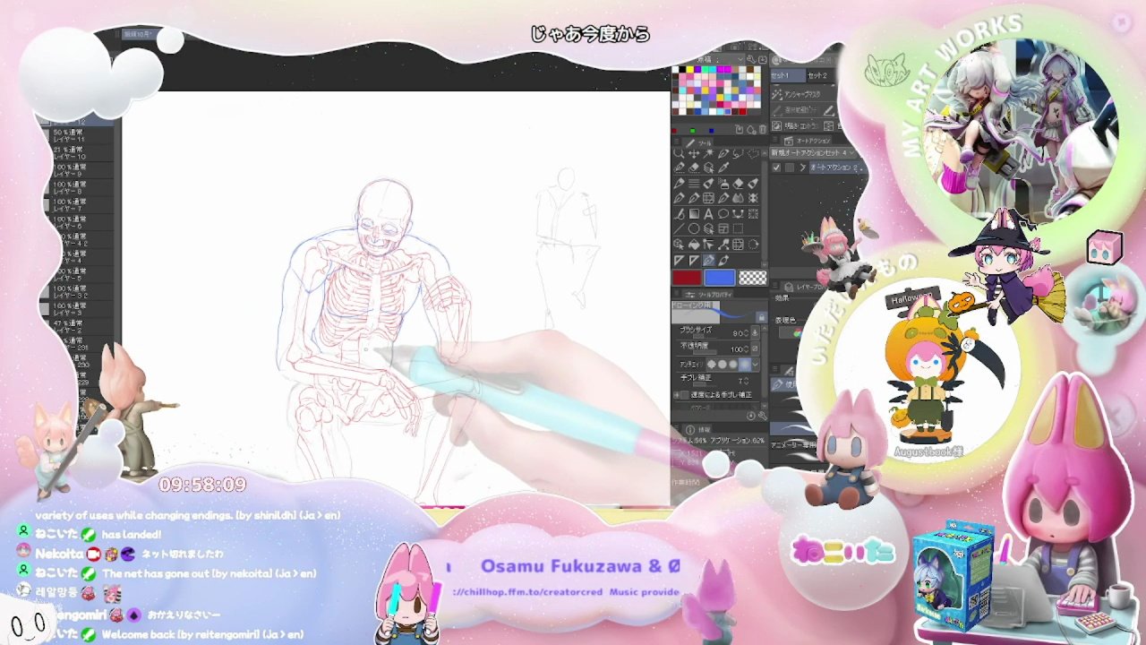
pyautogui.hotkey('ctrl', '+')
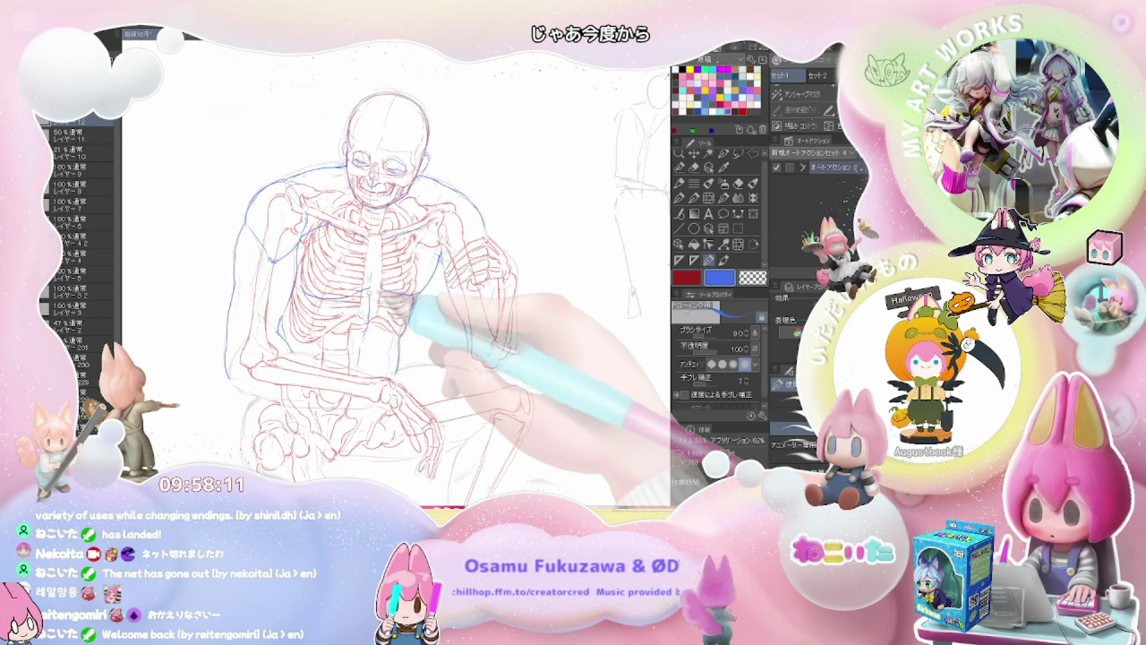
pyautogui.moveTo(369, 257); pyautogui.dragTo(373, 304)
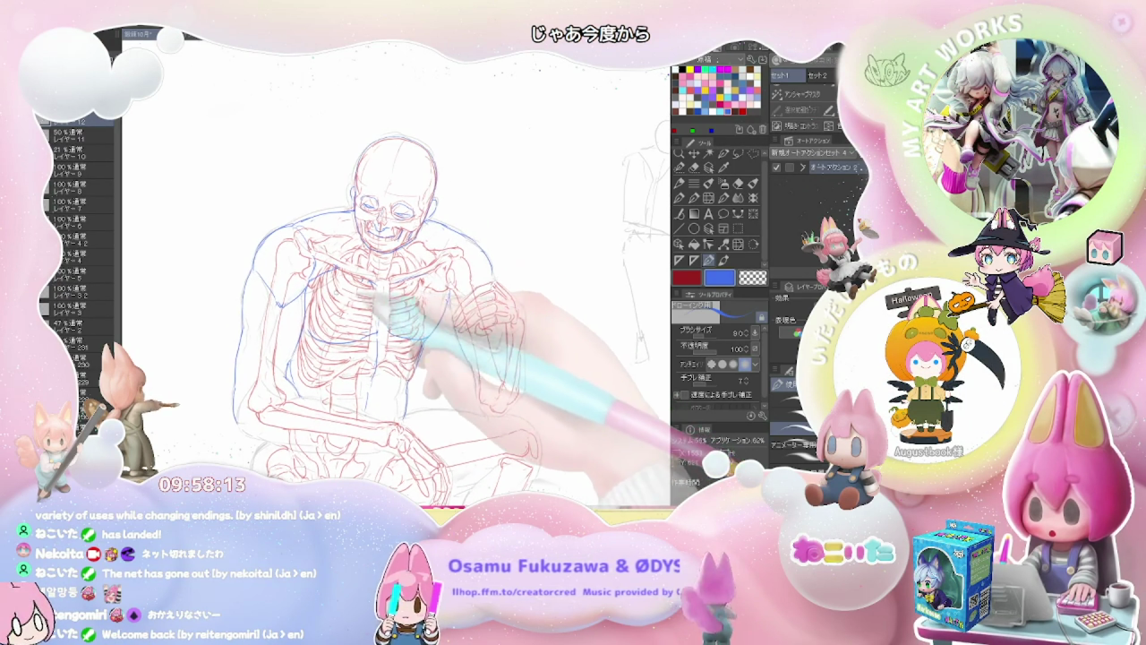
pyautogui.press('p')
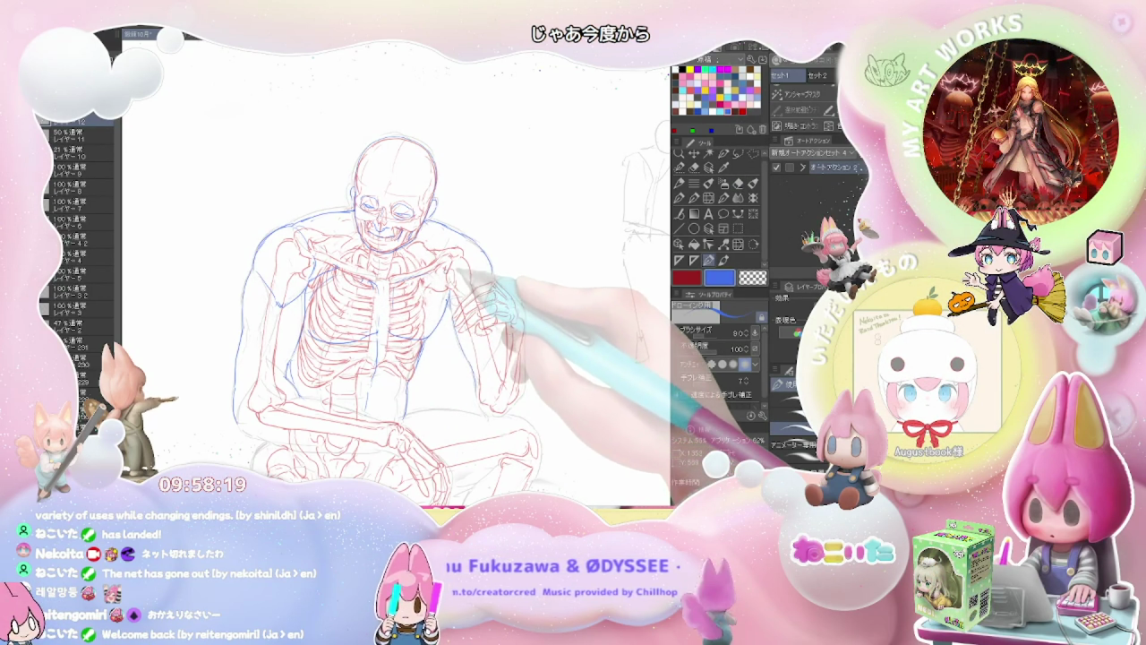
pyautogui.press('p')
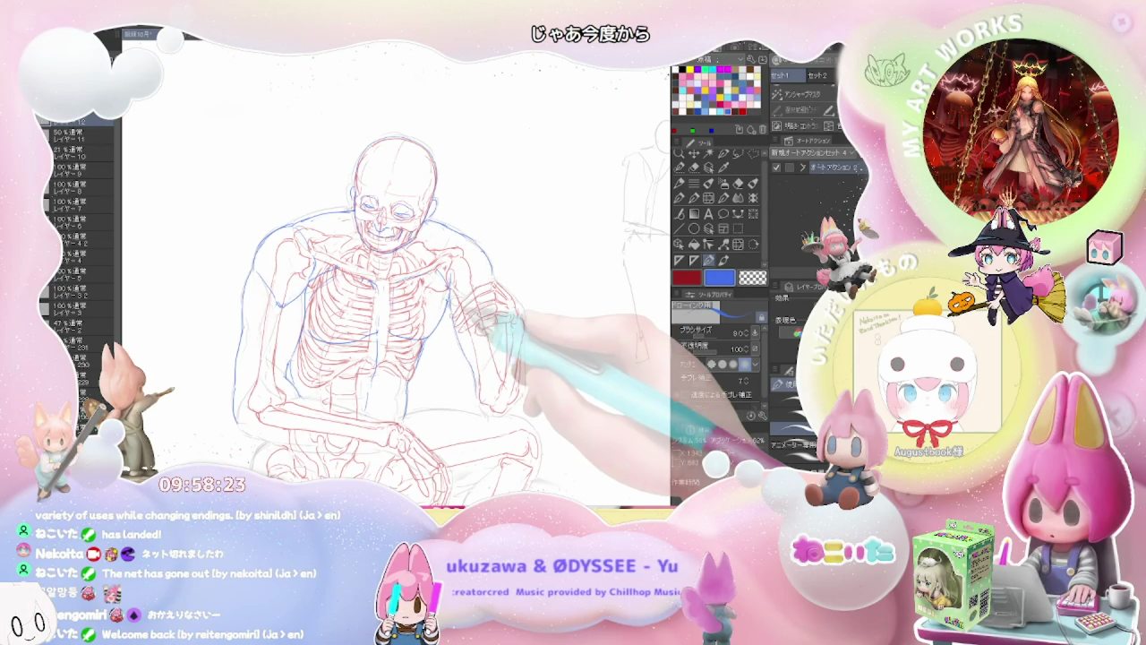
pyautogui.moveTo(516, 403); pyautogui.dragTo(470, 345)
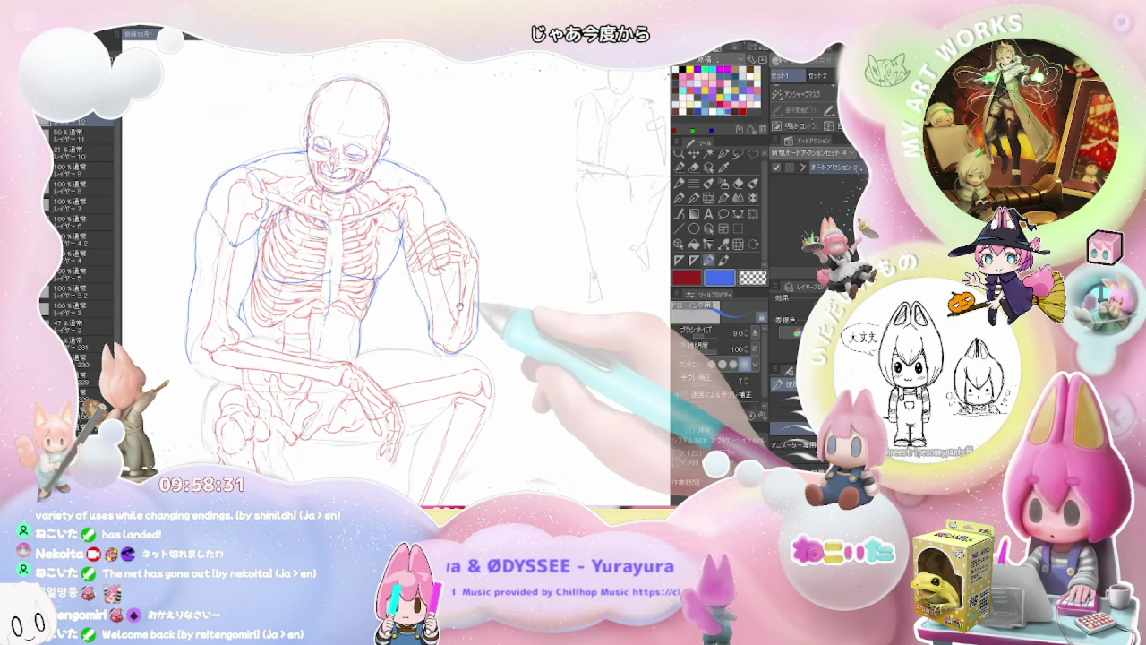
pyautogui.moveTo(439, 308); pyautogui.dragTo(428, 335)
# Add blue contour strokes at the right shoulder and upper arm, erasing stray lines.
pyautogui.press('e')
pyautogui.press('p')
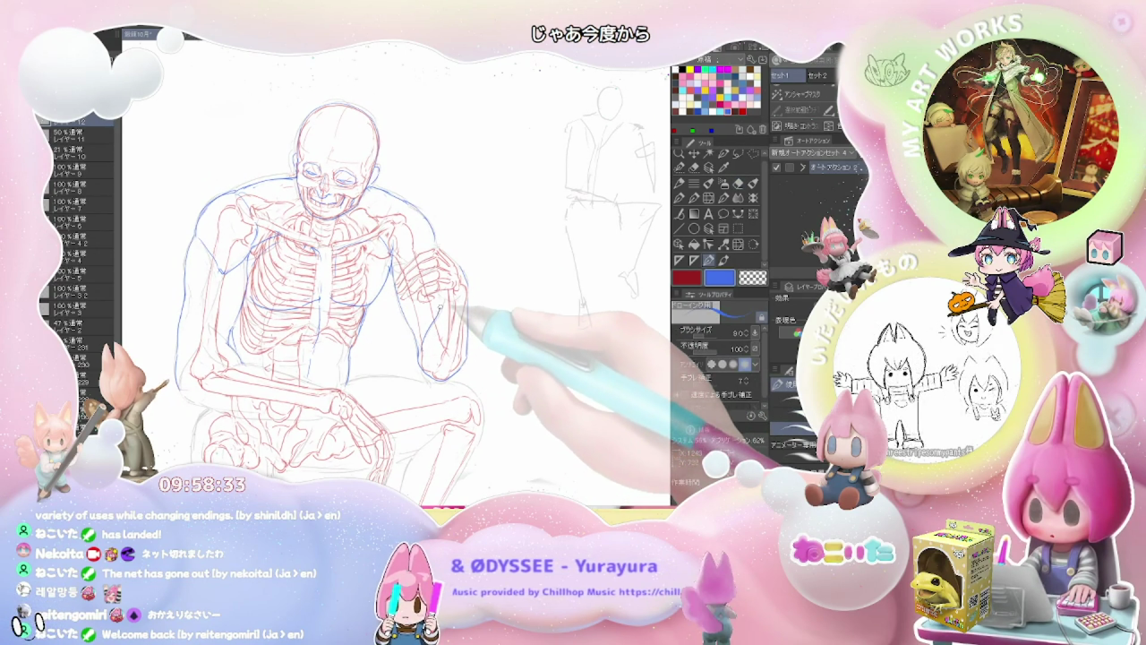
pyautogui.scroll(-2, 452, 299)
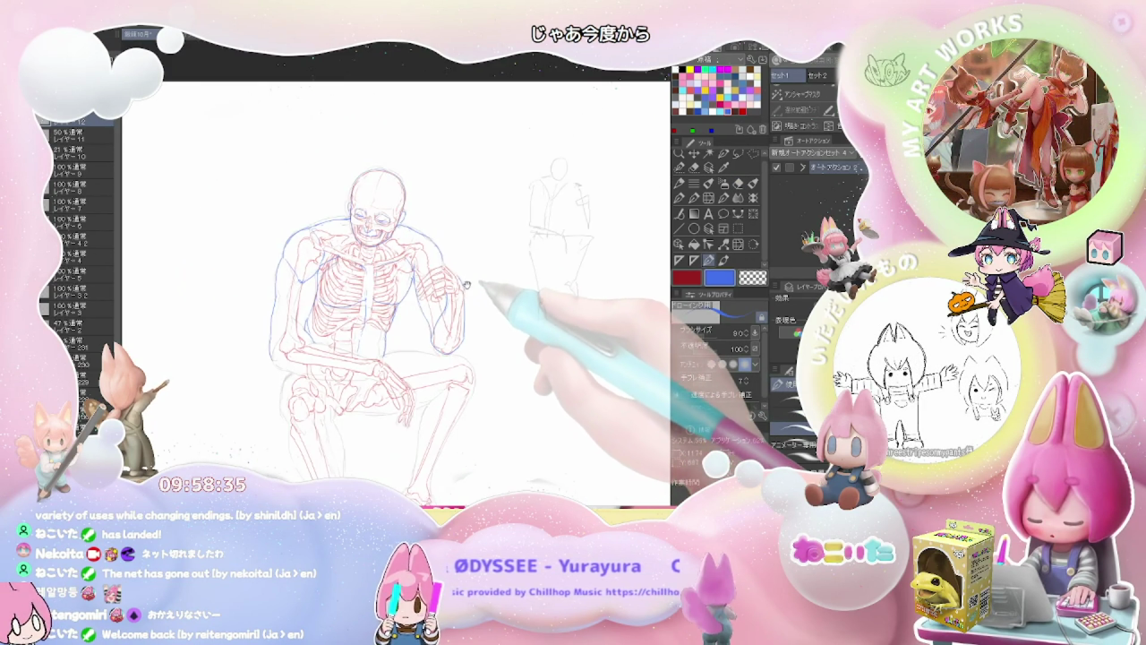
pyautogui.scroll(3, 419, 326)
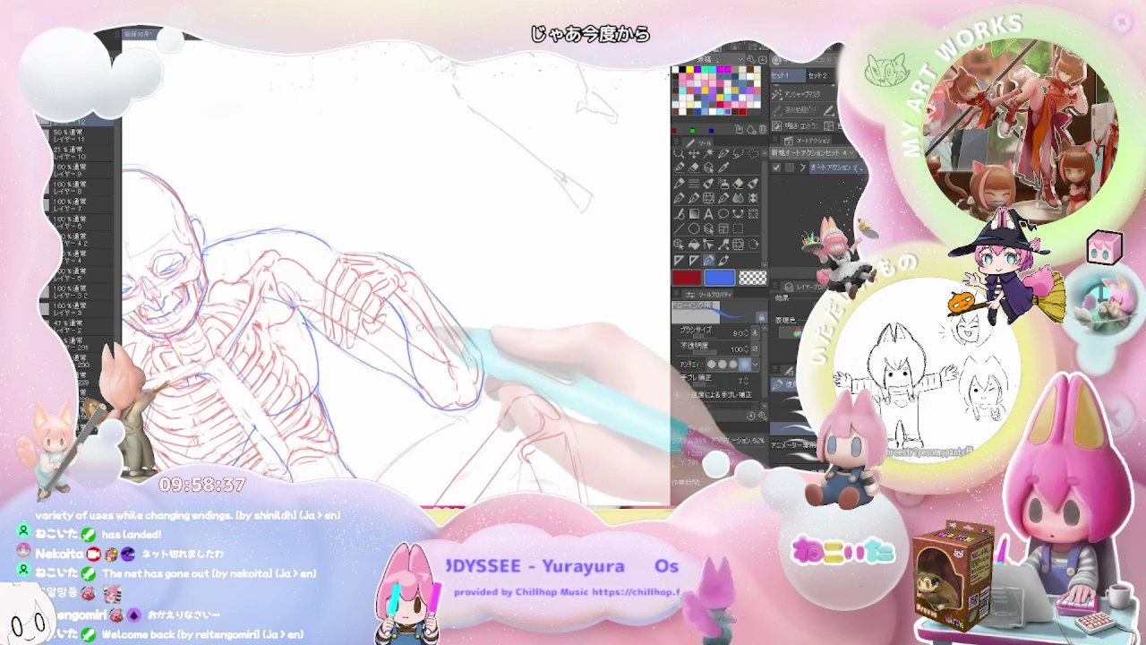
pyautogui.press('e')
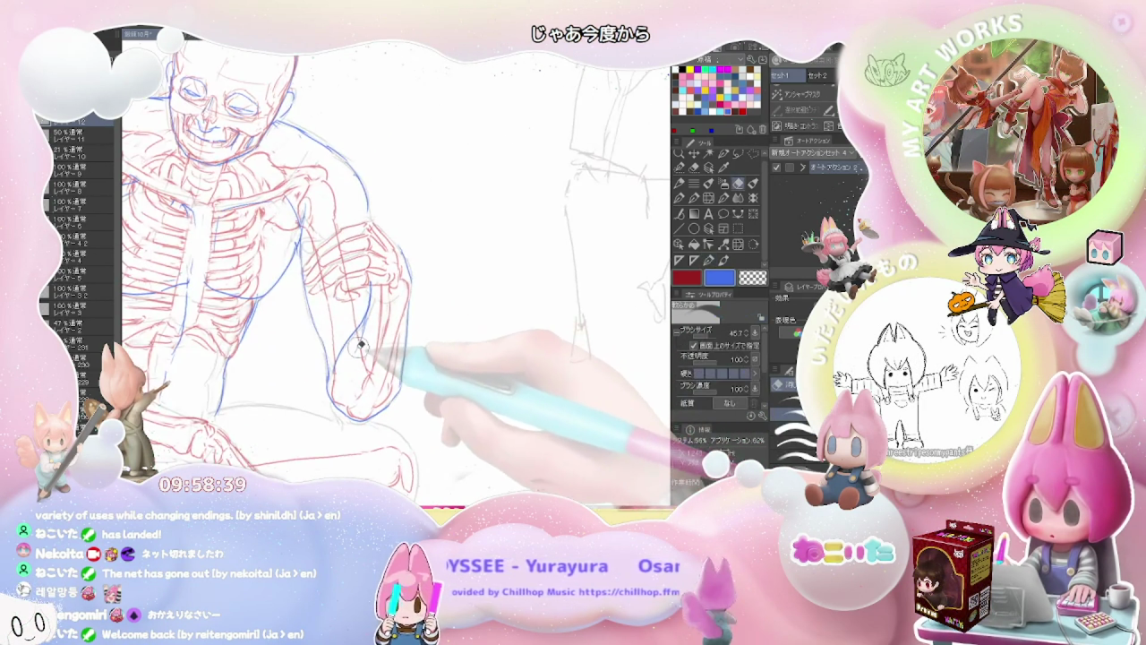
pyautogui.press('p')
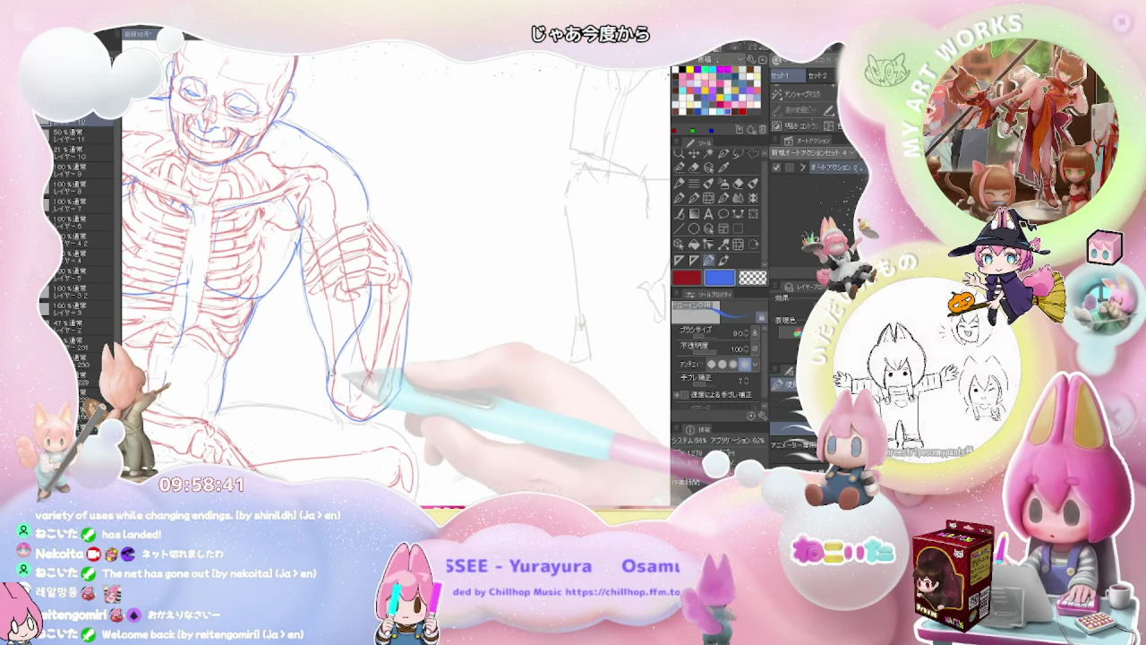
pyautogui.scroll(2, 367, 326)
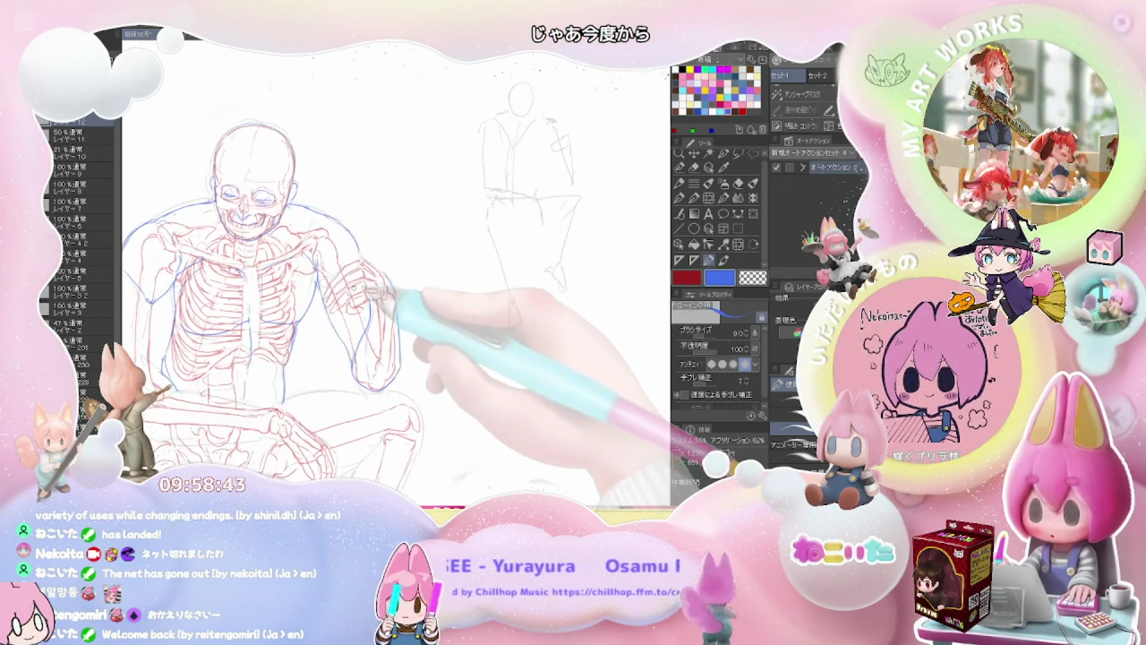
pyautogui.scroll(2, 329, 252)
pyautogui.moveTo(325, 257); pyautogui.dragTo(321, 269)
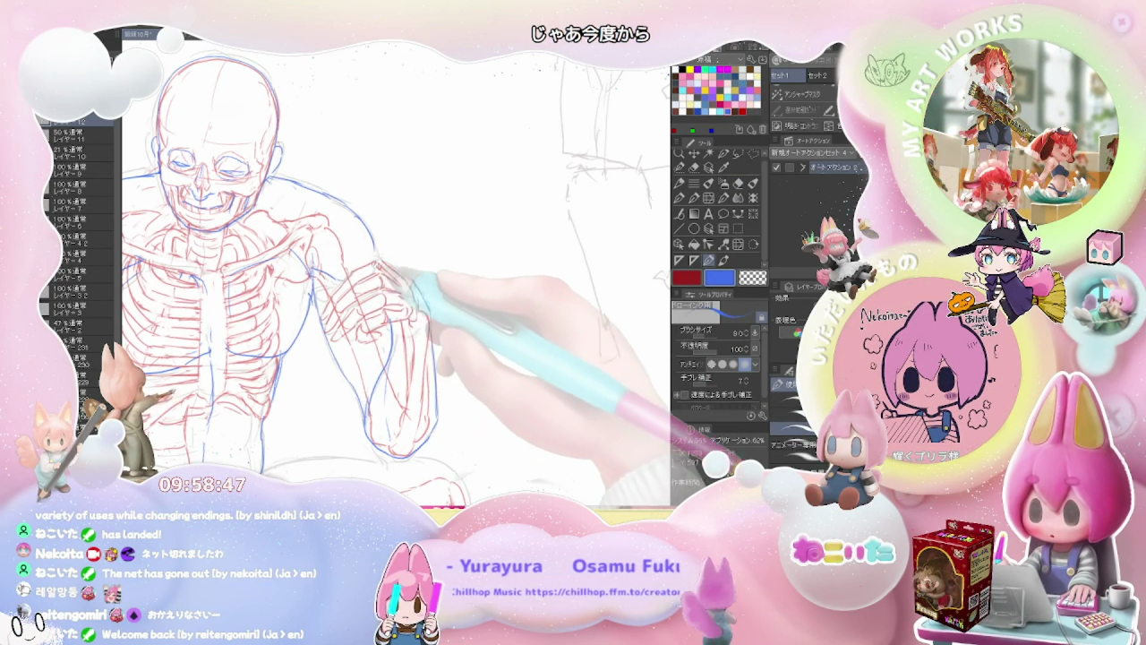
pyautogui.scroll(-2, 395, 272)
pyautogui.scroll(-2, 390, 258)
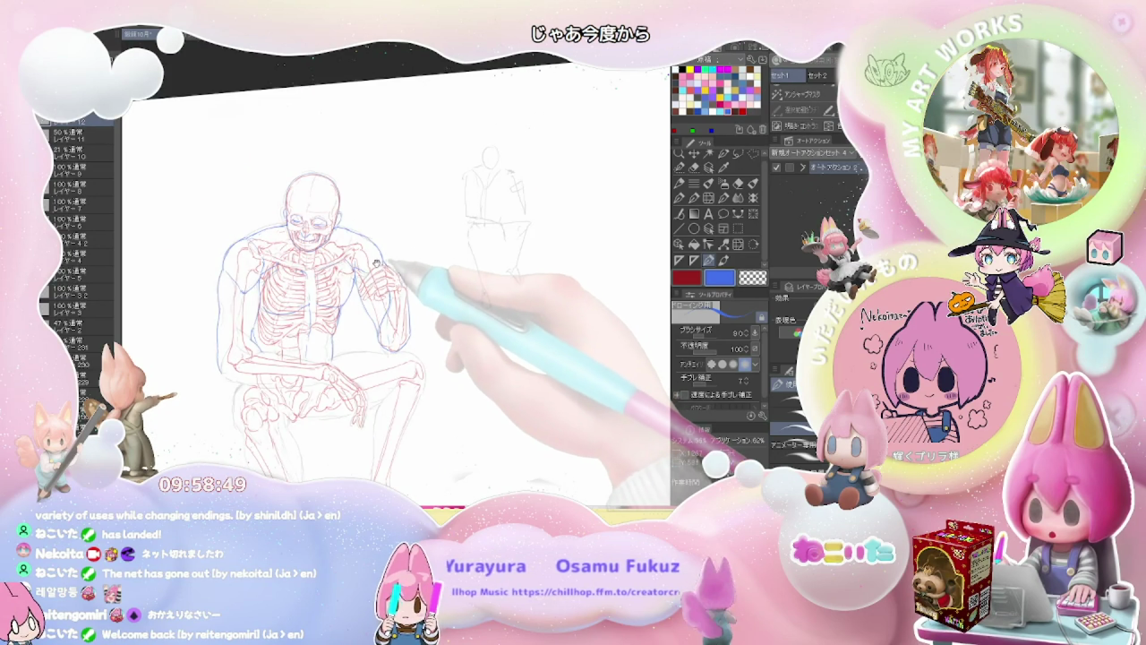
pyautogui.scroll(3, 394, 269)
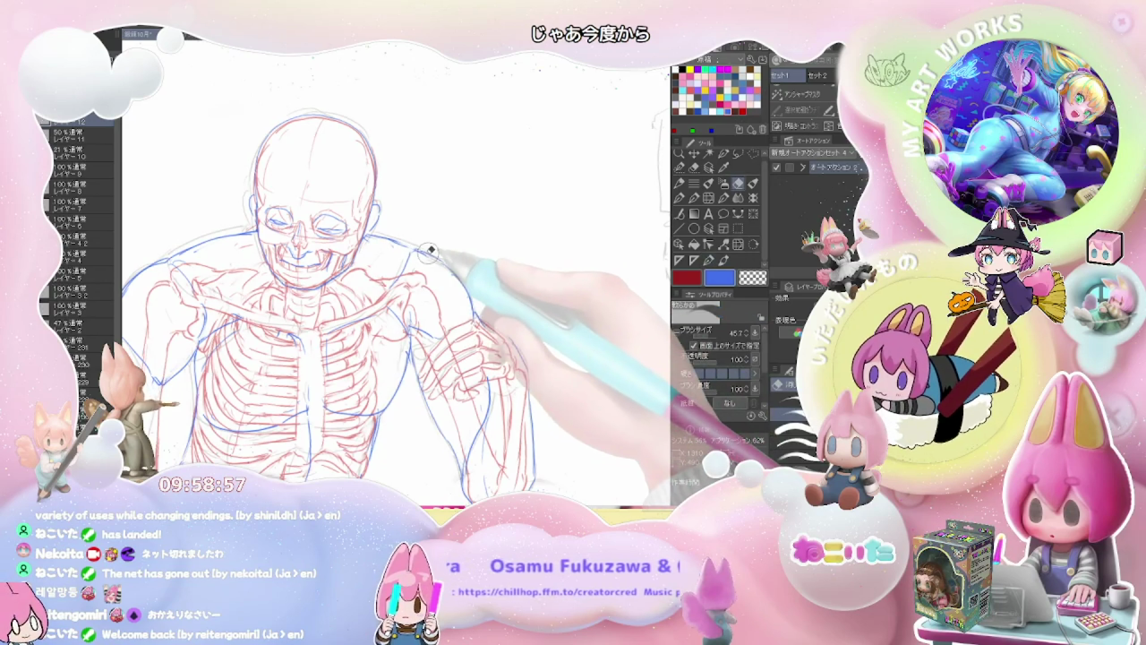
# Tilt the canvas and rework the blue contour over the red collarbone at the neck and right shoulder.
pyautogui.scroll(-3, 322, 272)
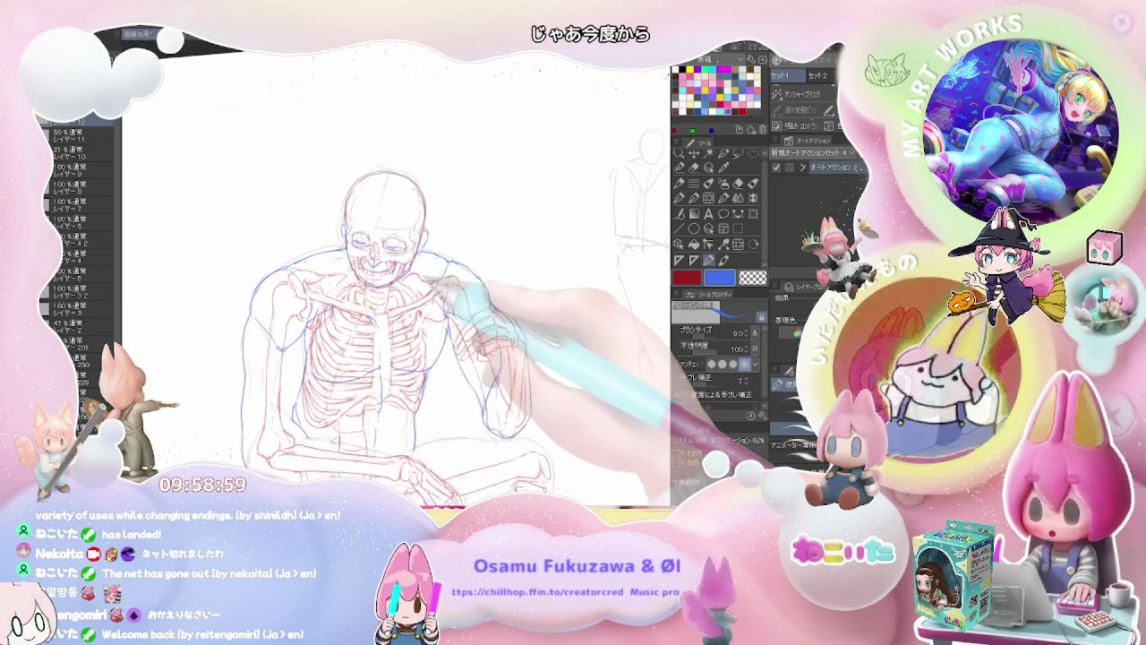
pyautogui.press('p')
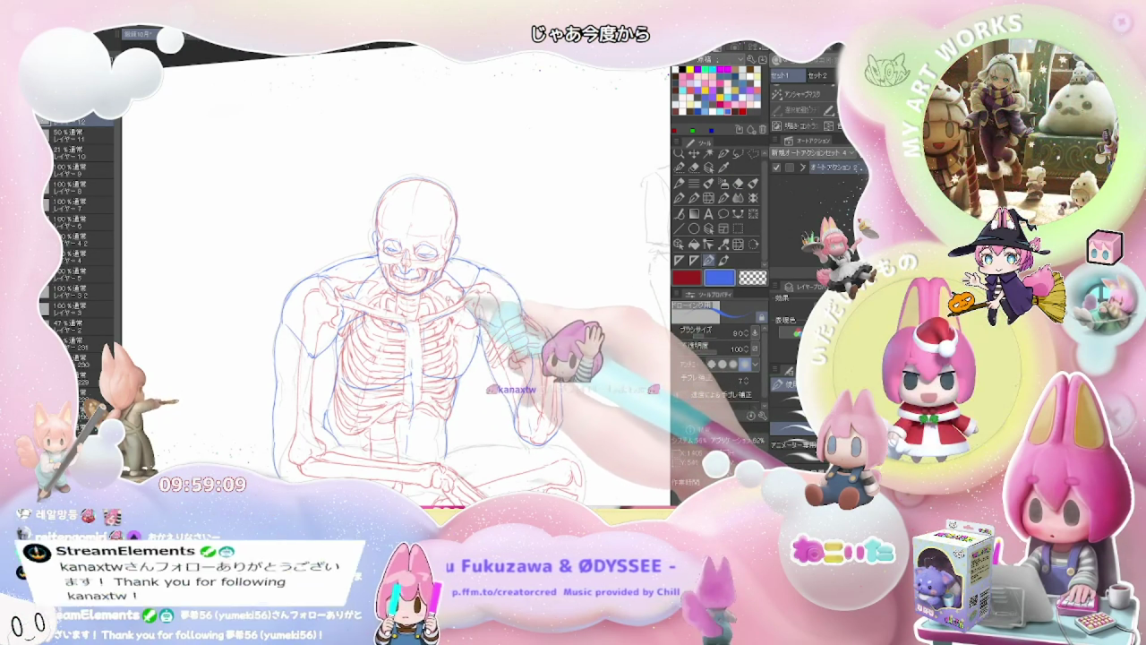
pyautogui.press('-')
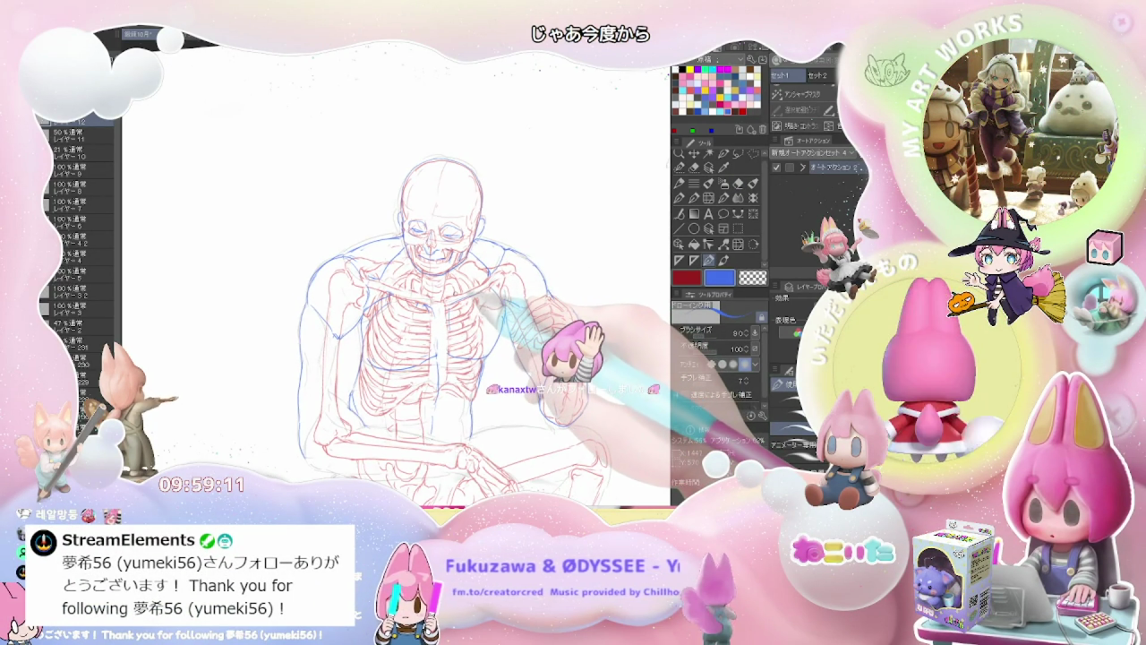
pyautogui.press('e')
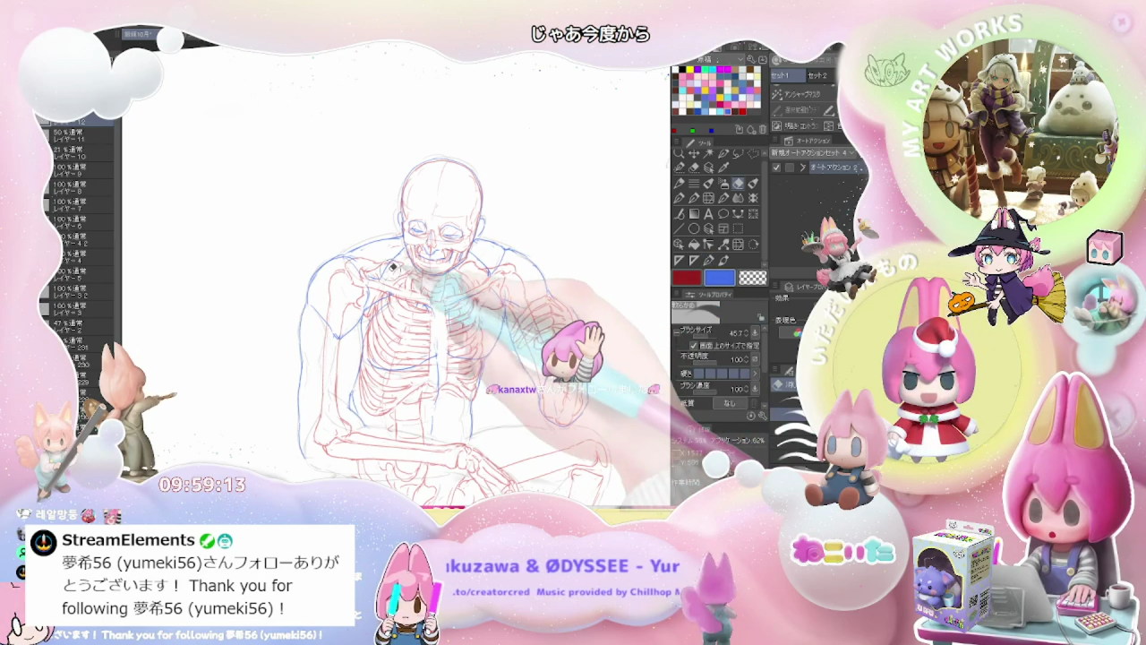
pyautogui.press('p')
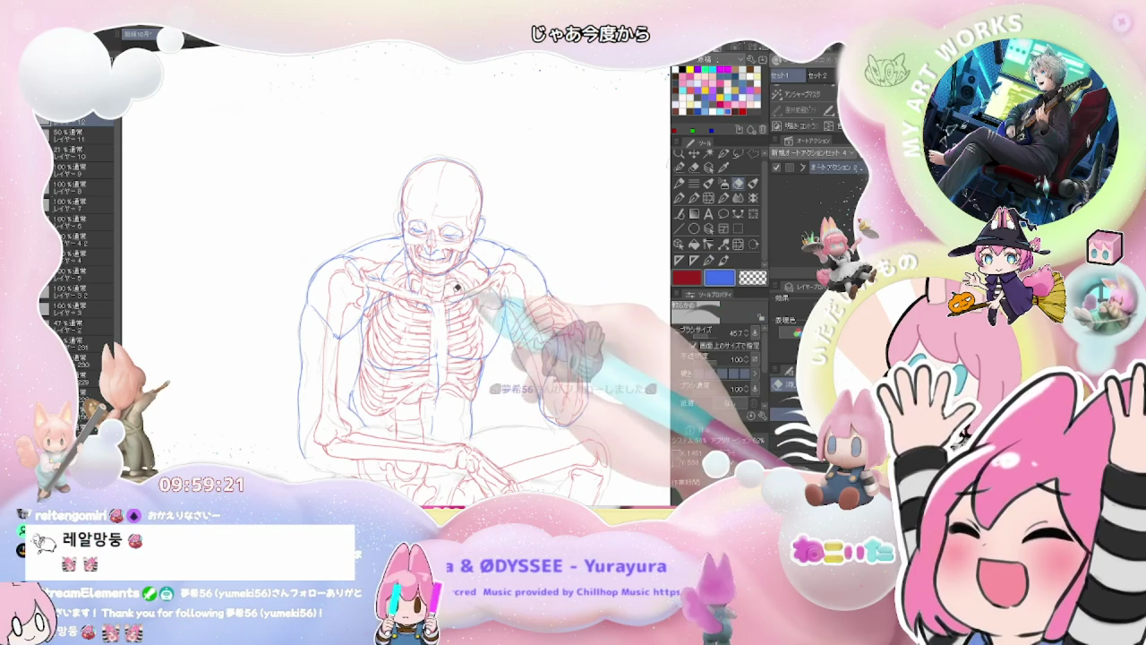
pyautogui.press('e')
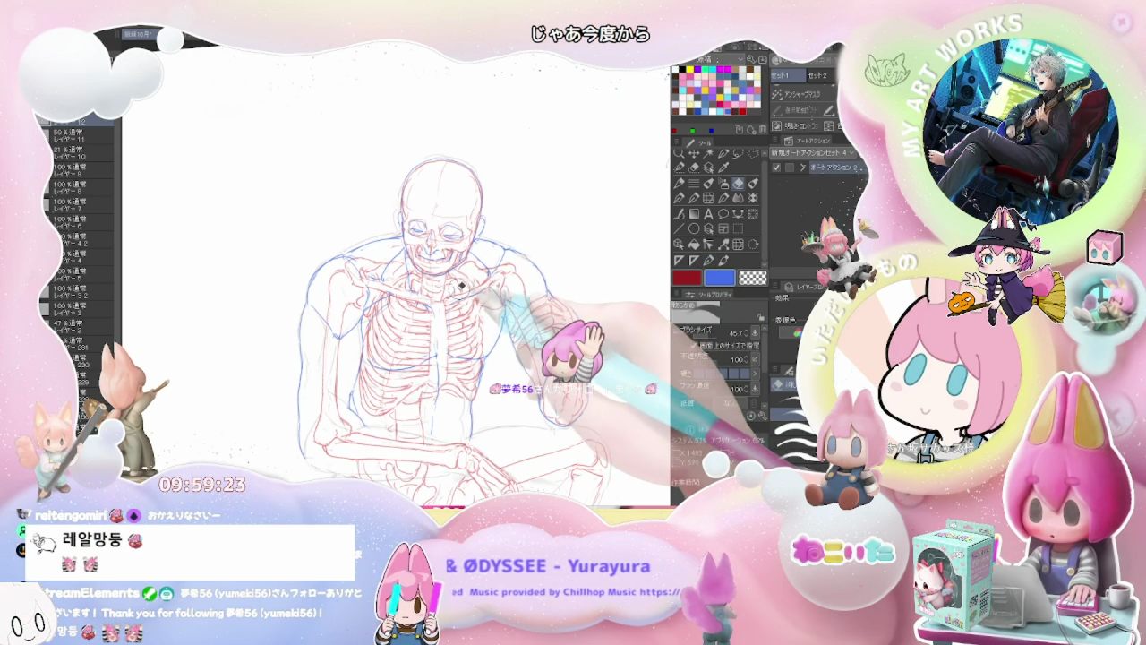
pyautogui.press('p')
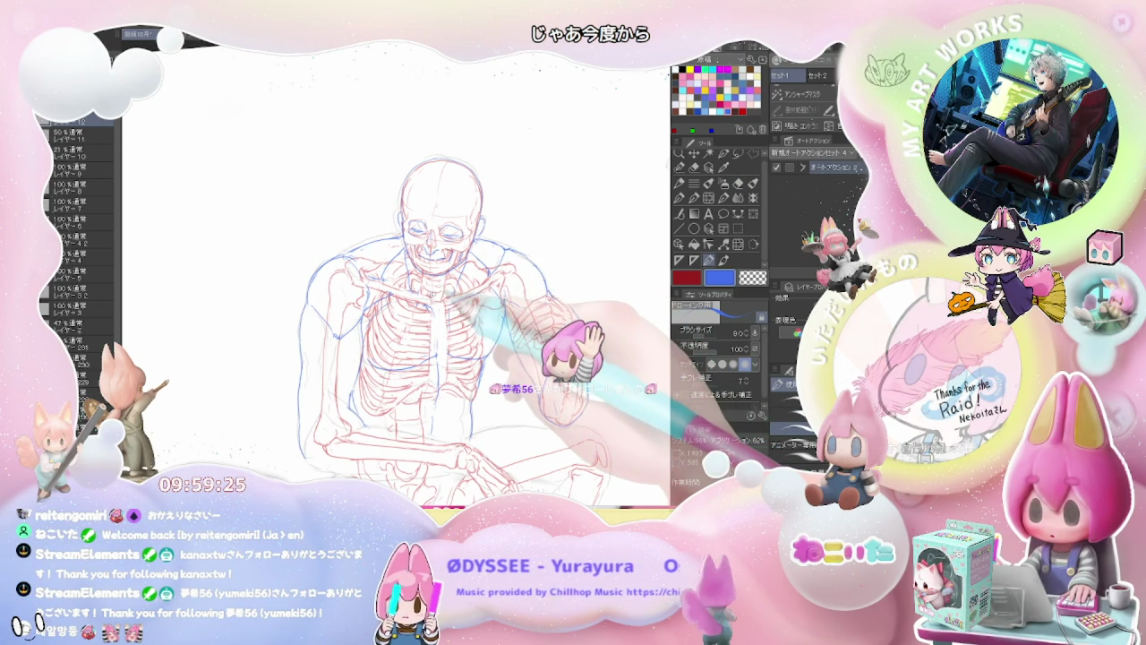
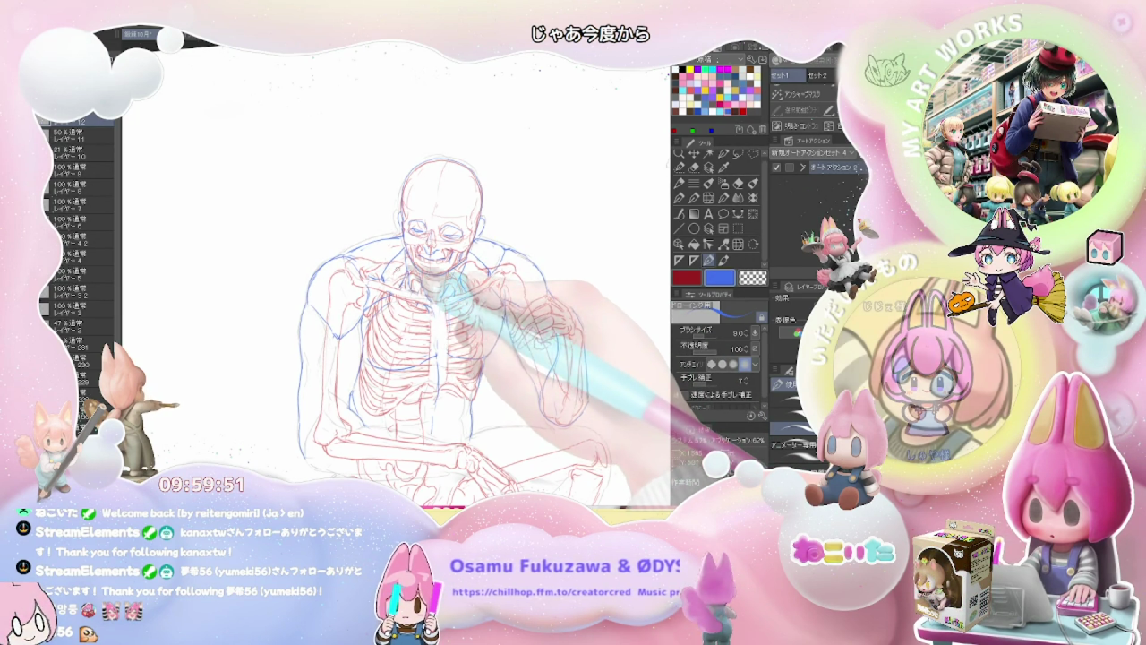
# Erase stray lines and redraw the blue muscle strokes over the ribcage with the fine pen.
pyautogui.press('e')
pyautogui.press('p')
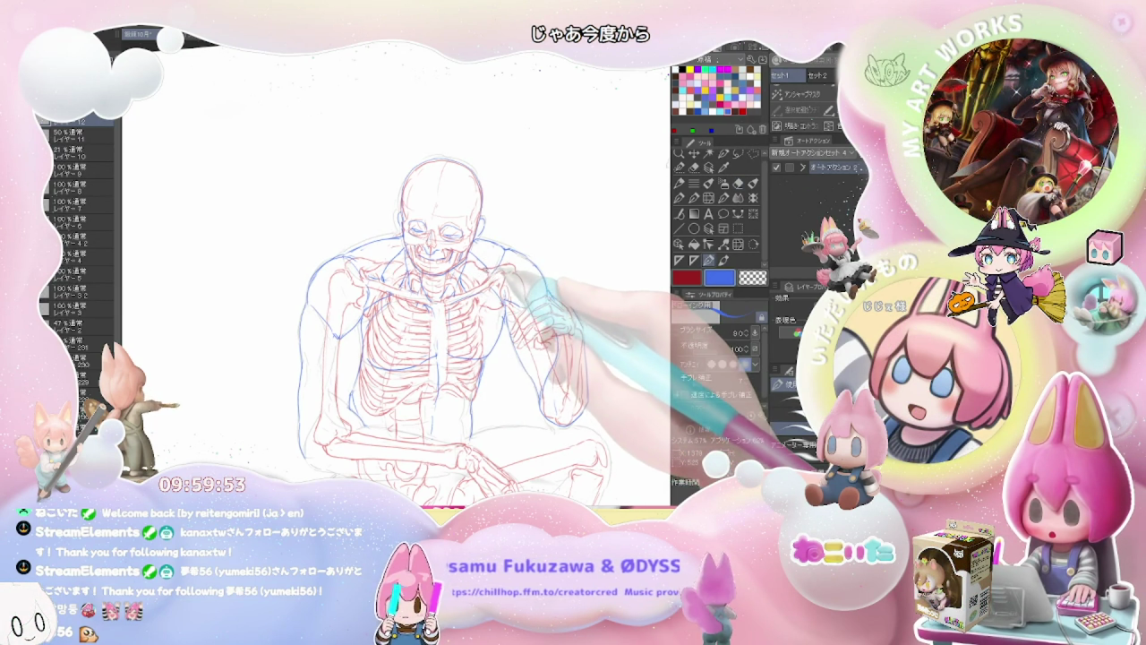
pyautogui.hotkey('ctrl', '+')
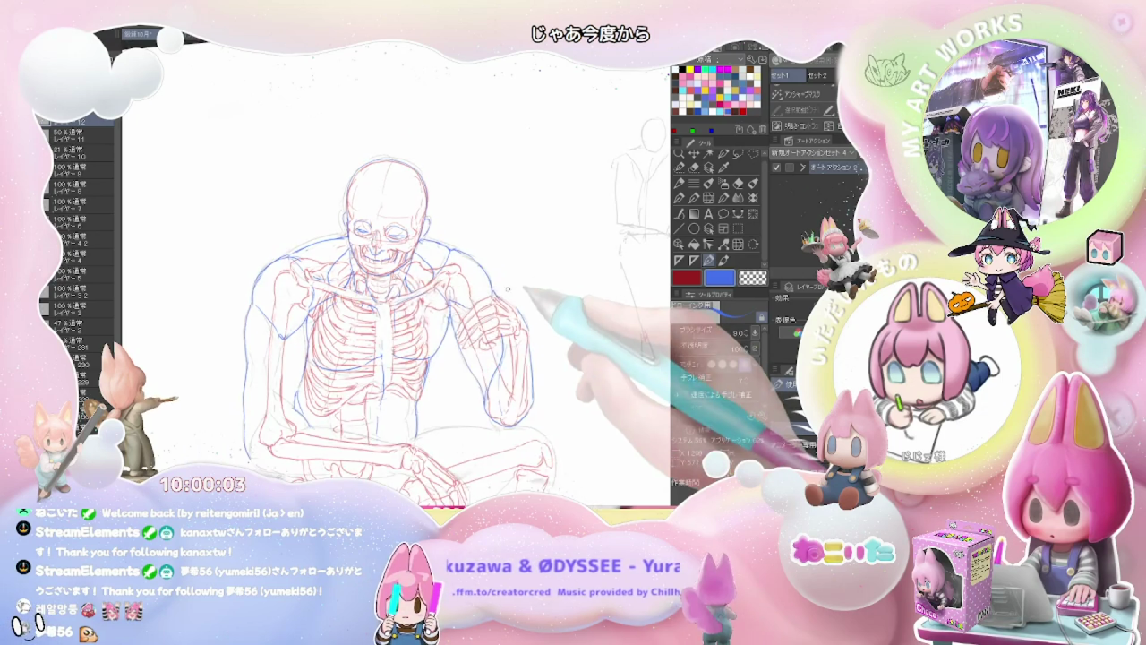
pyautogui.press('e')
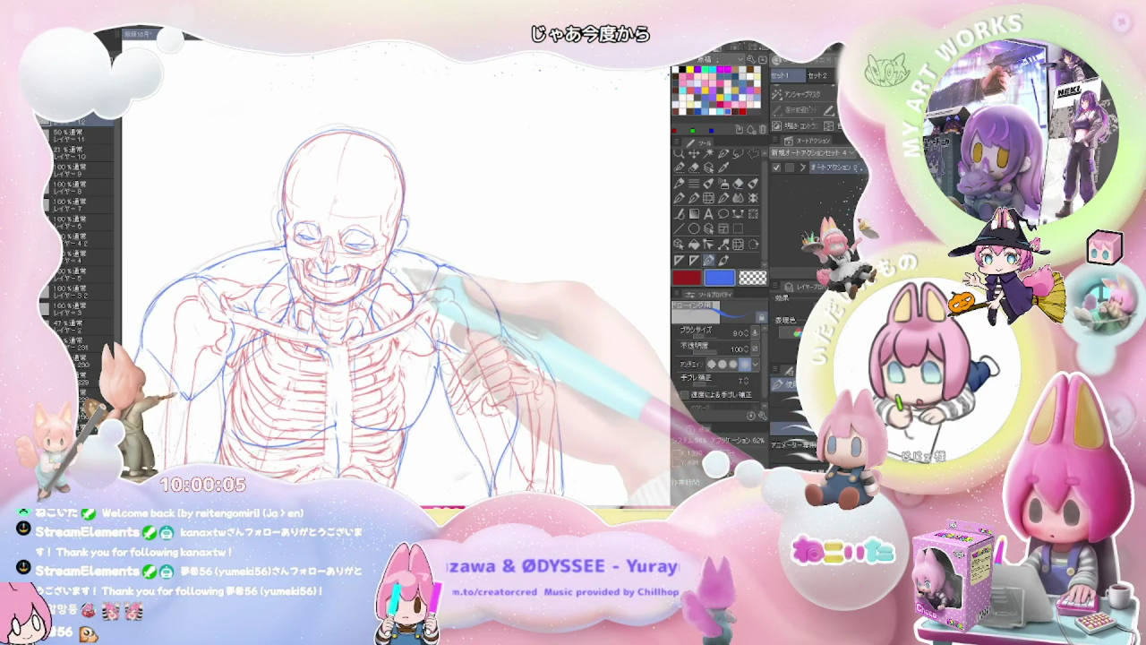
pyautogui.press('p')
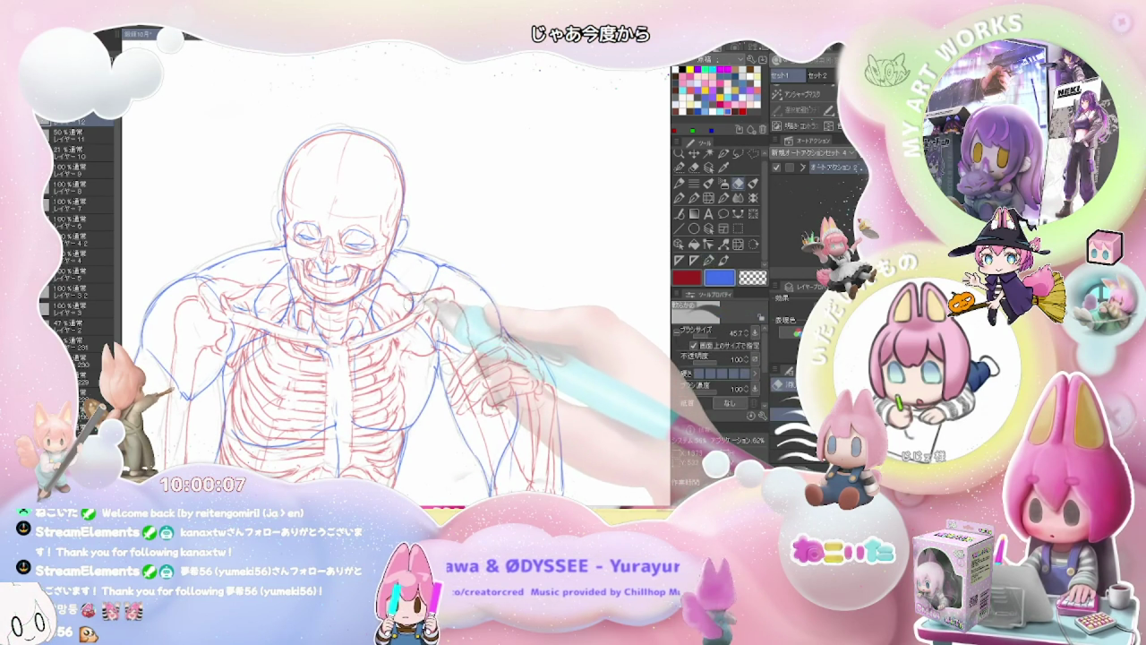
pyautogui.hotkey('ctrl', '-')
pyautogui.hotkey('ctrl', '-')
pyautogui.scroll(-2, 442, 330)
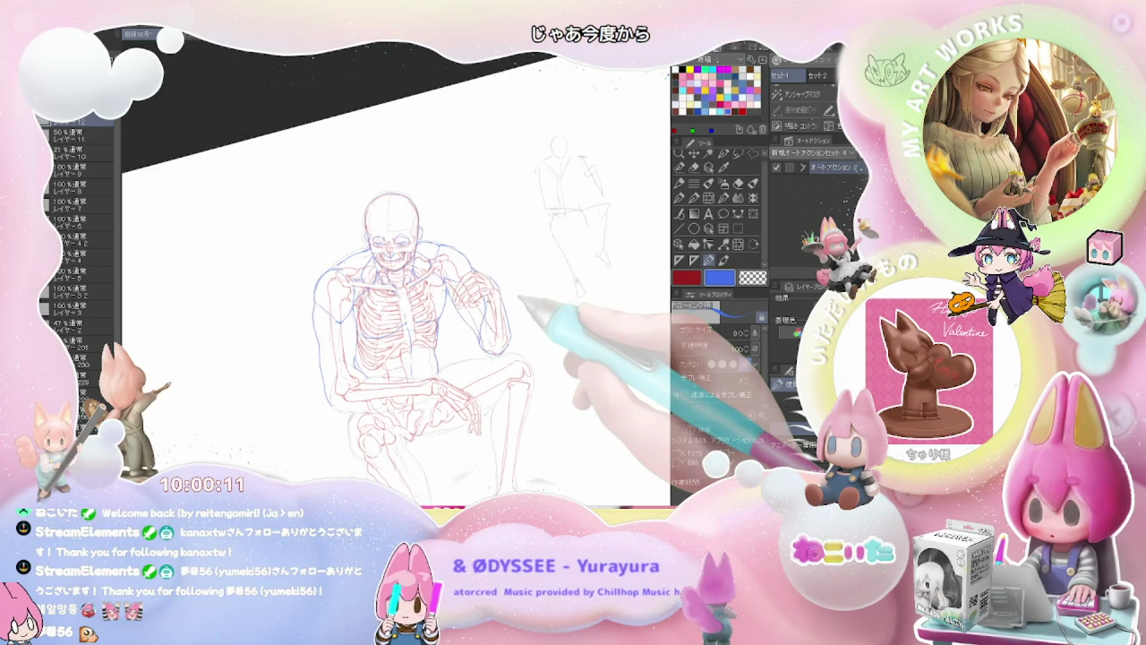
# Redraw the blue muscle contours on the torso, ribcage, shoulders and arms, checking the whole seated figure.
pyautogui.hotkey('ctrl', '+')
pyautogui.hotkey('ctrl', '+')
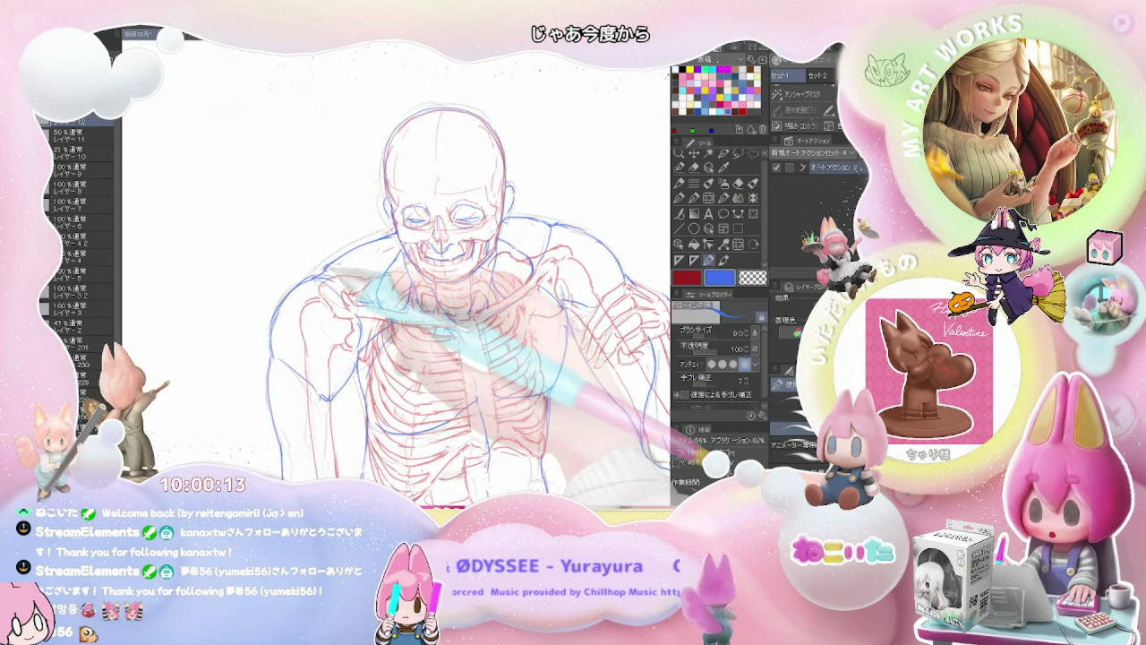
pyautogui.hotkey('ctrl', '-')
pyautogui.hotkey('ctrl', '-')
pyautogui.hotkey('ctrl', '+')
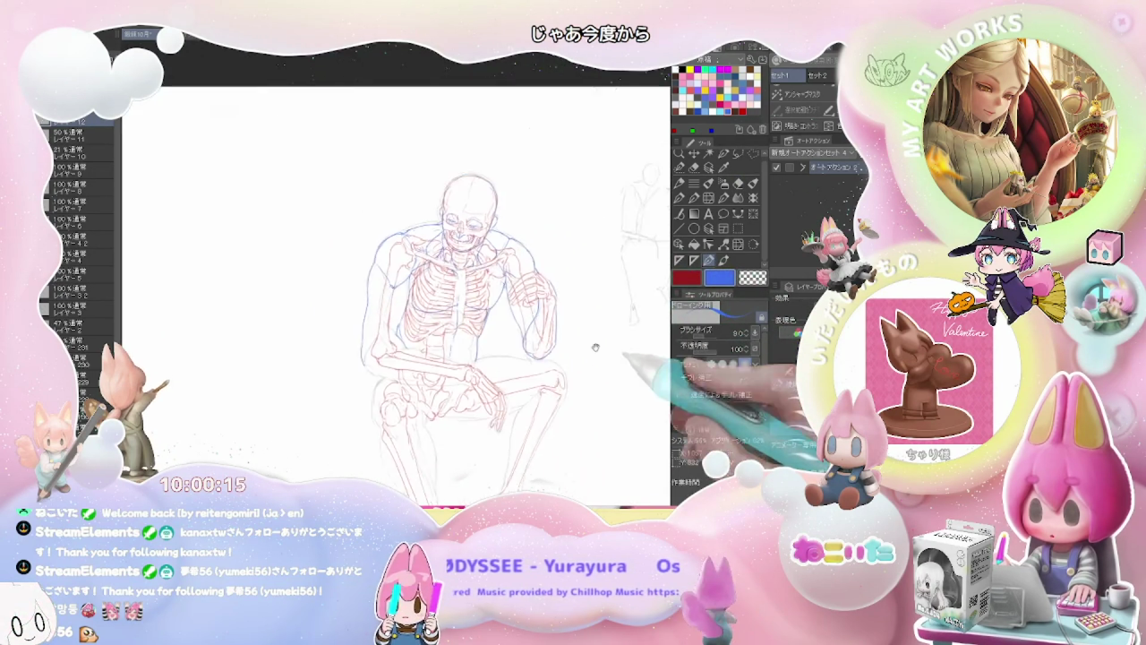
pyautogui.hotkey('ctrl', '+')
pyautogui.hotkey('ctrl', '+')
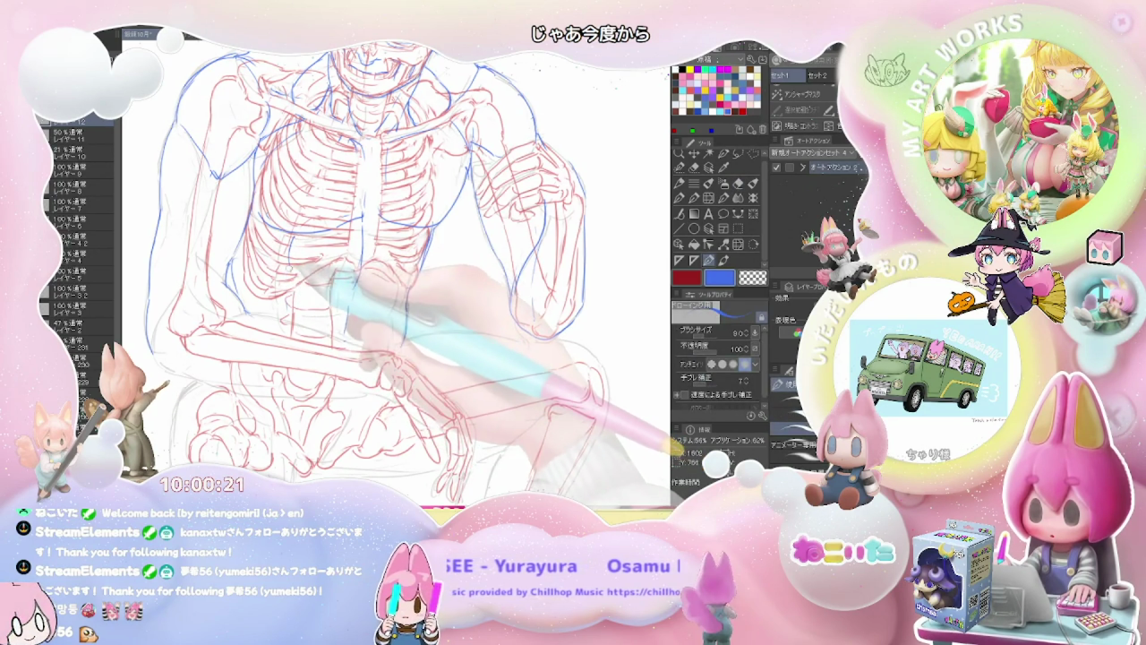
pyautogui.hotkey('ctrl', '-')
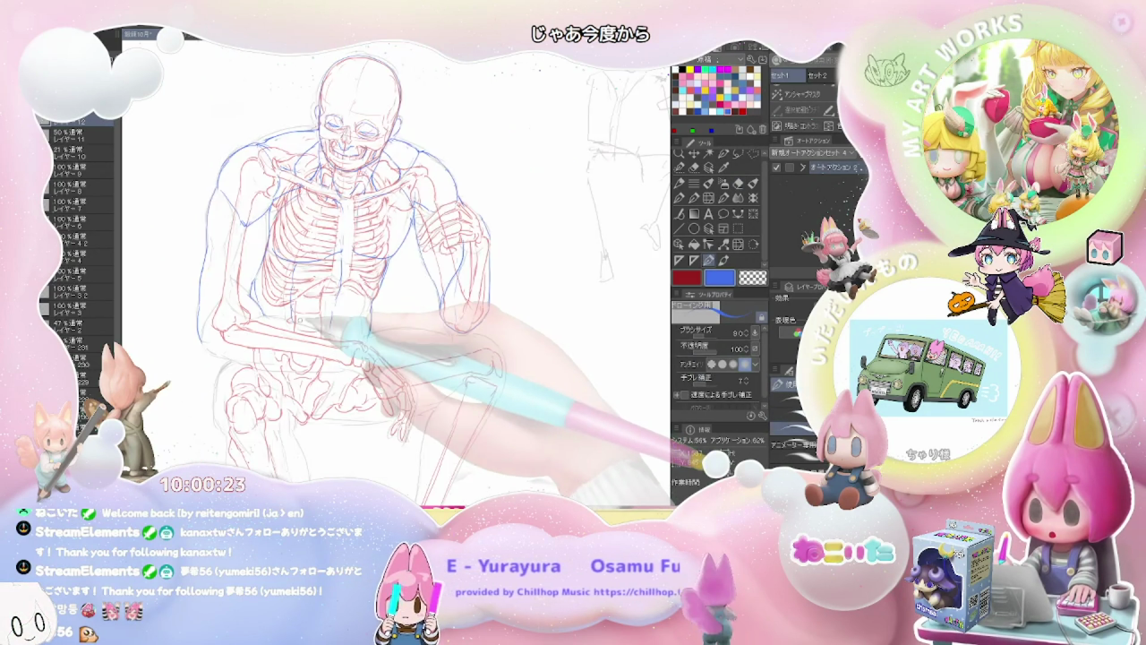
pyautogui.hotkey('ctrl', '-')
pyautogui.hotkey('ctrl', '+')
pyautogui.hotkey('ctrl', '+')
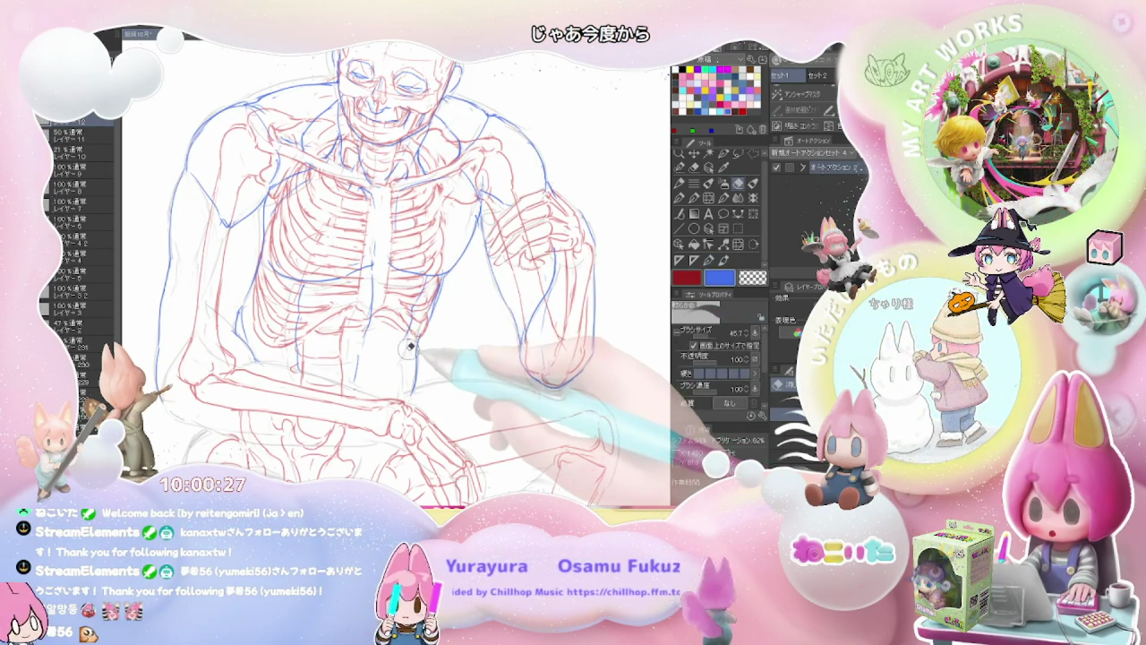
pyautogui.hotkey('ctrl', '-')
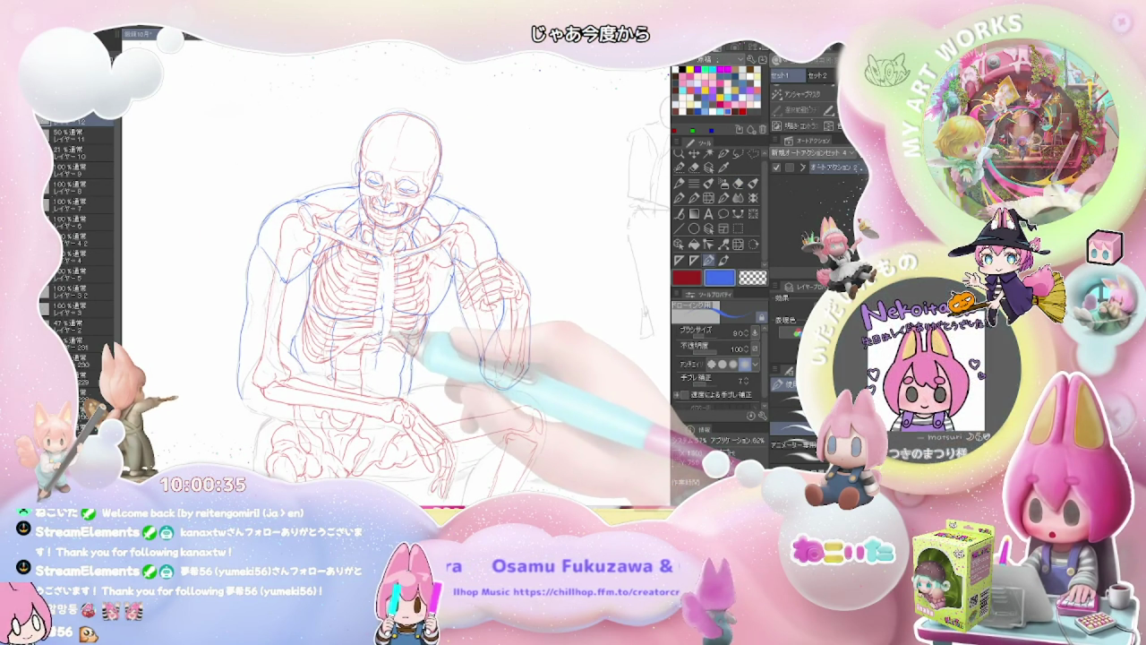
pyautogui.scroll(2, 349, 349)
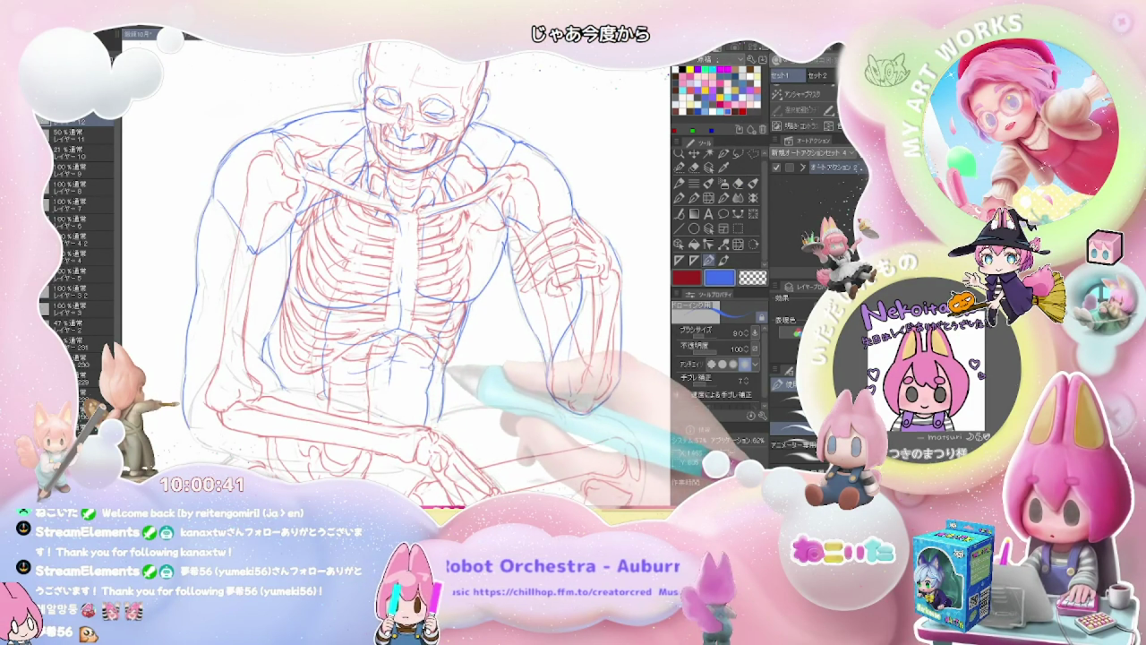
pyautogui.scroll(-2, 462, 408)
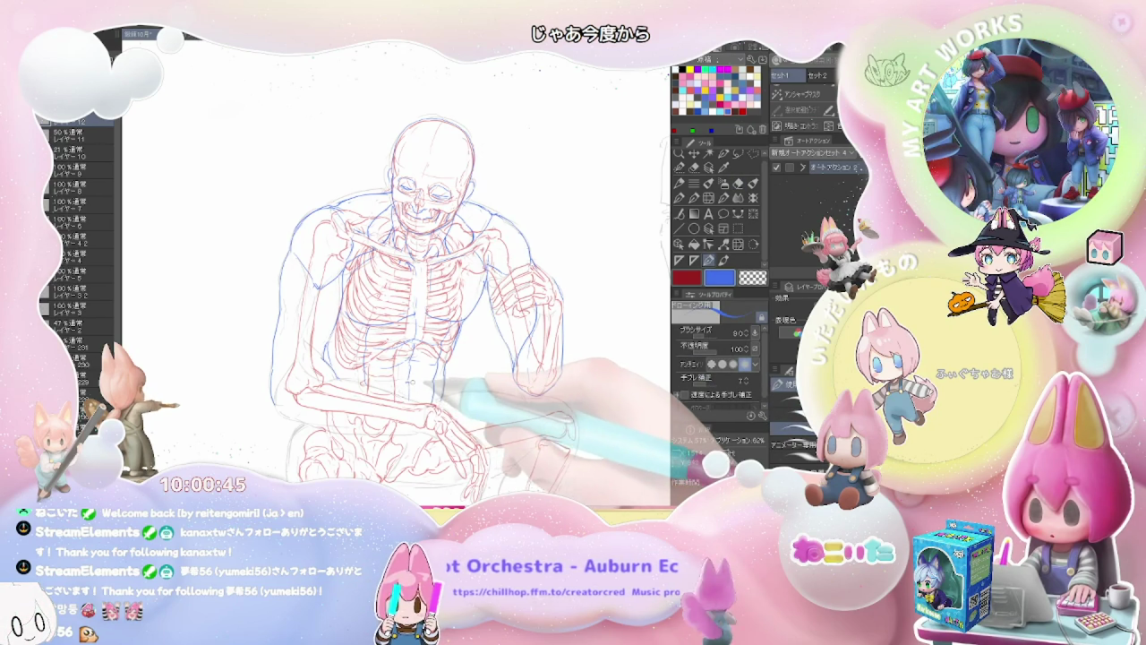
# Rotate the canvas upright and clean up the lines around the torso and pelvis.
pyautogui.scroll(-1, 452, 470)
pyautogui.scroll(1, 482, 400)
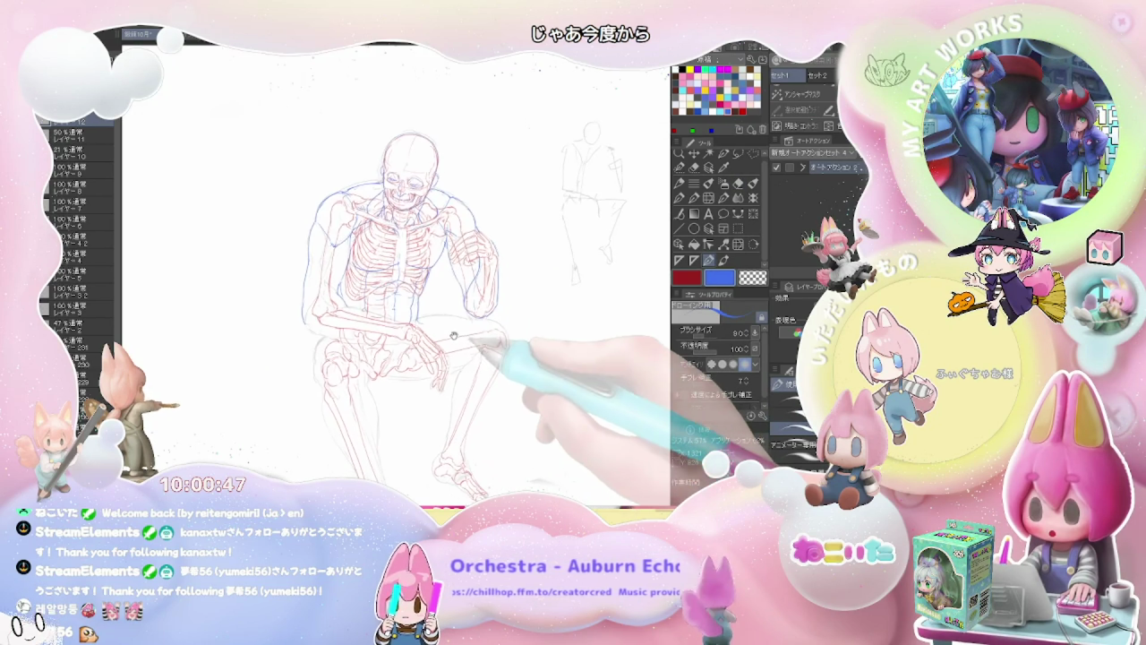
pyautogui.scroll(1, 421, 376)
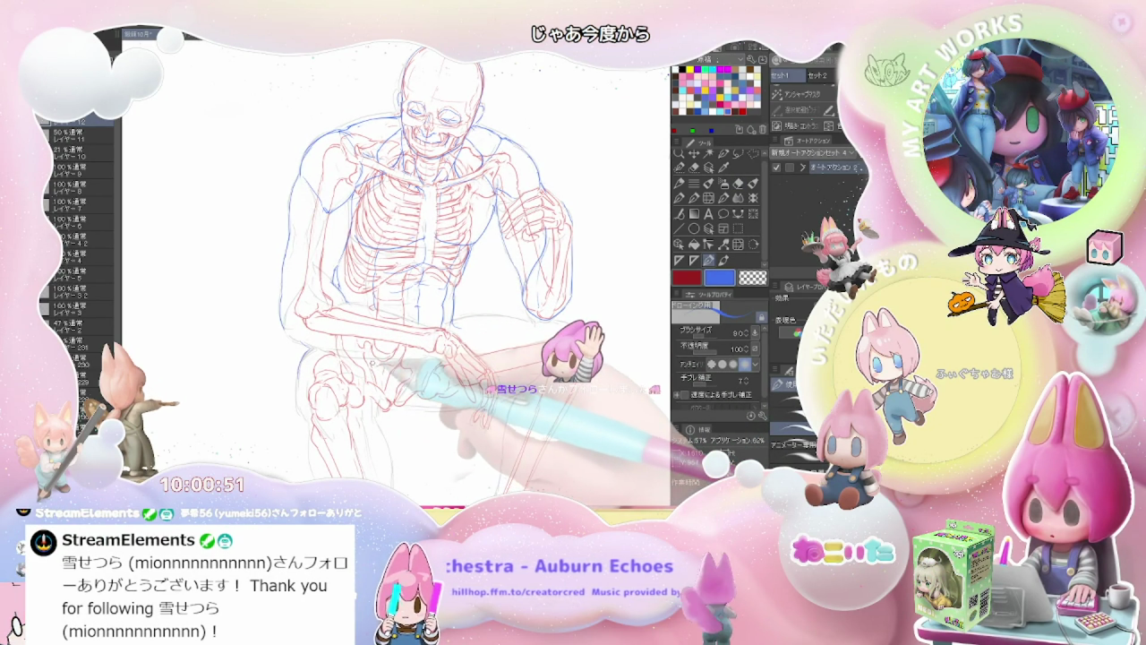
pyautogui.press('-')
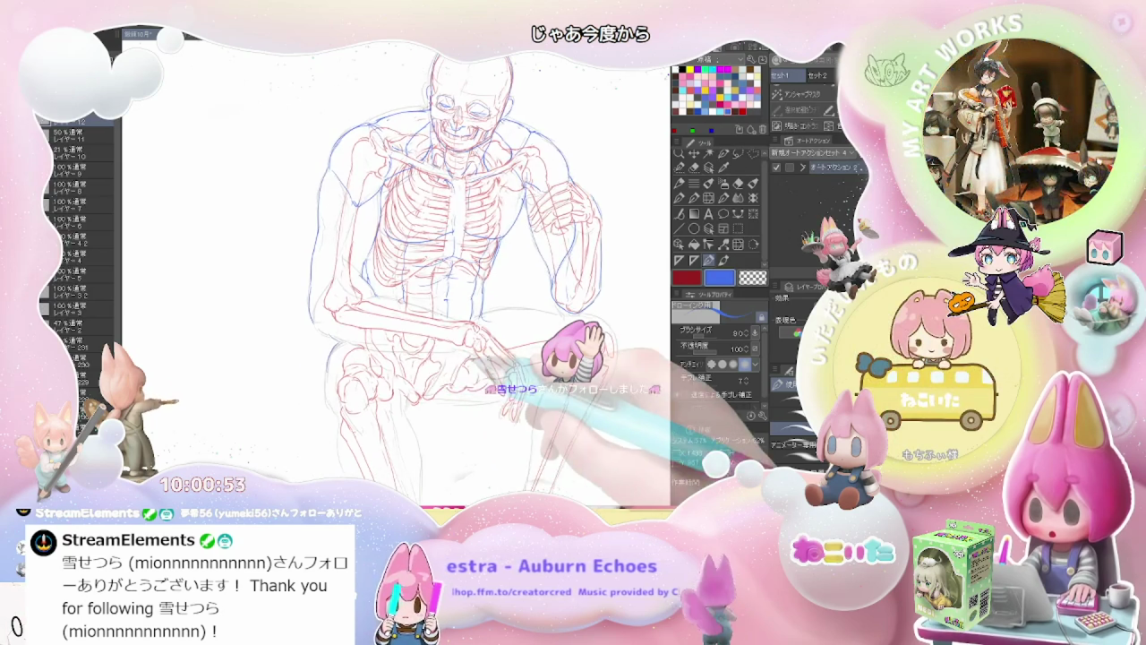
pyautogui.press('-')
pyautogui.press('-')
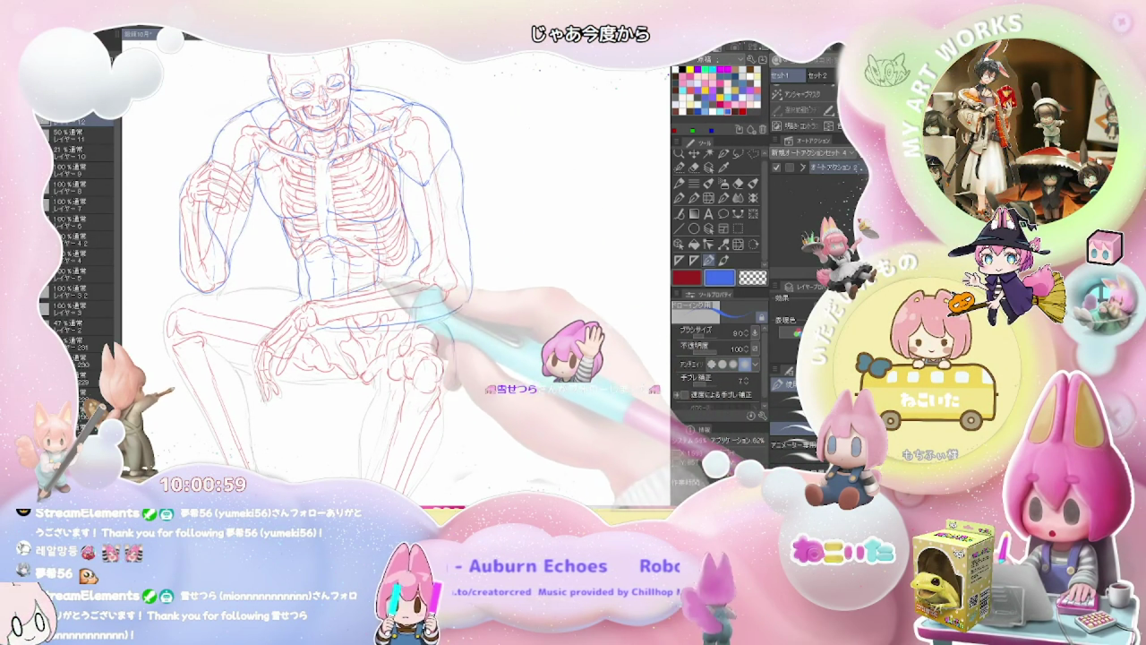
pyautogui.hotkey('ctrl', '-')
pyautogui.hotkey('ctrl', '-')
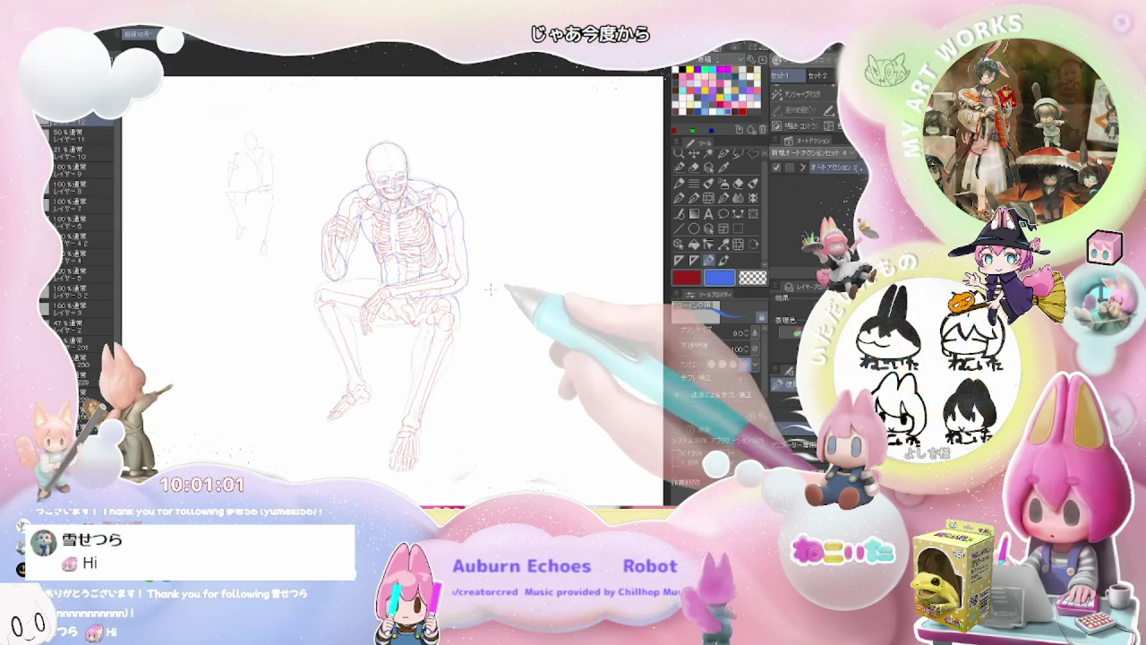
pyautogui.hotkey('ctrl', '-')
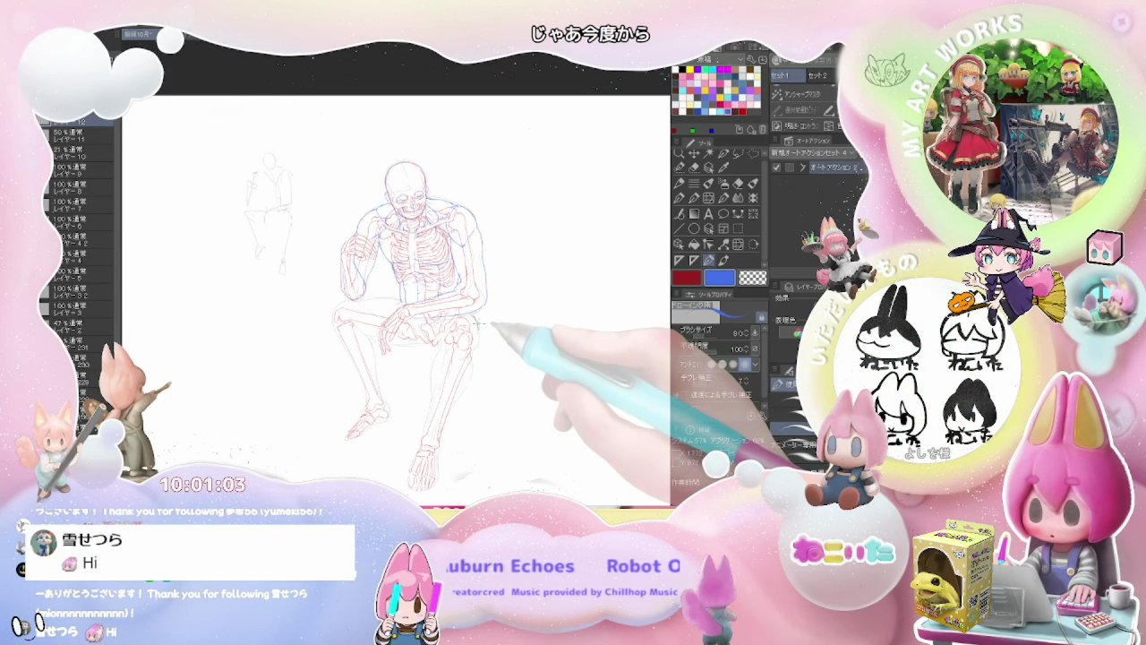
pyautogui.hotkey('ctrl', '+')
pyautogui.hotkey('ctrl', '+')
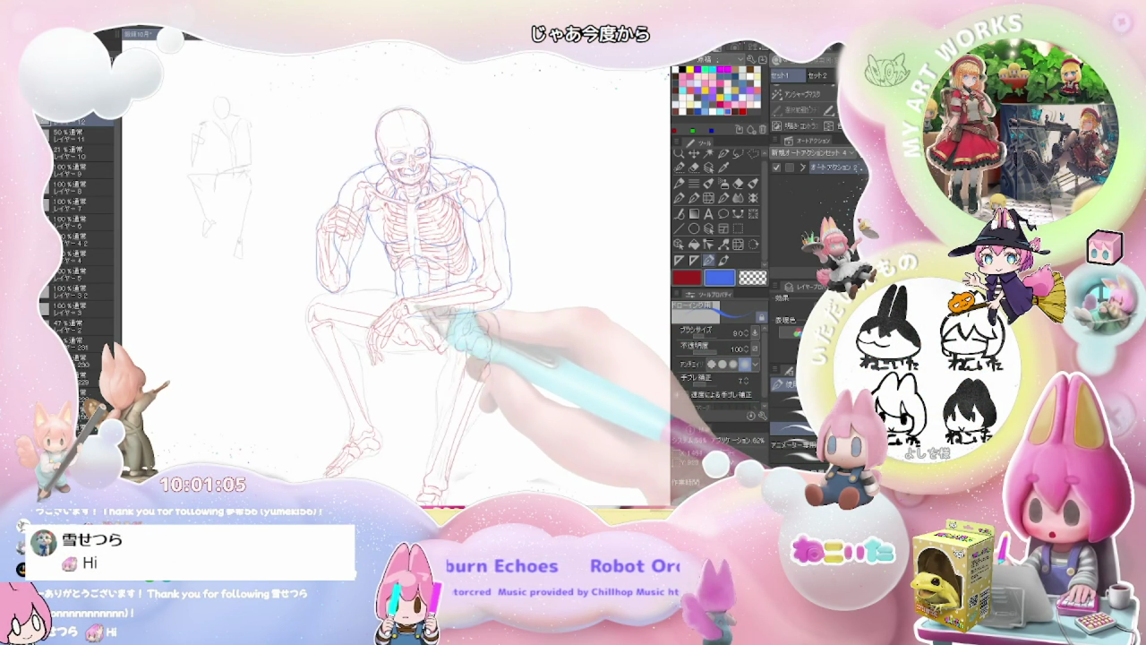
pyautogui.hotkey('ctrl', '+')
pyautogui.hotkey('ctrl', '+')
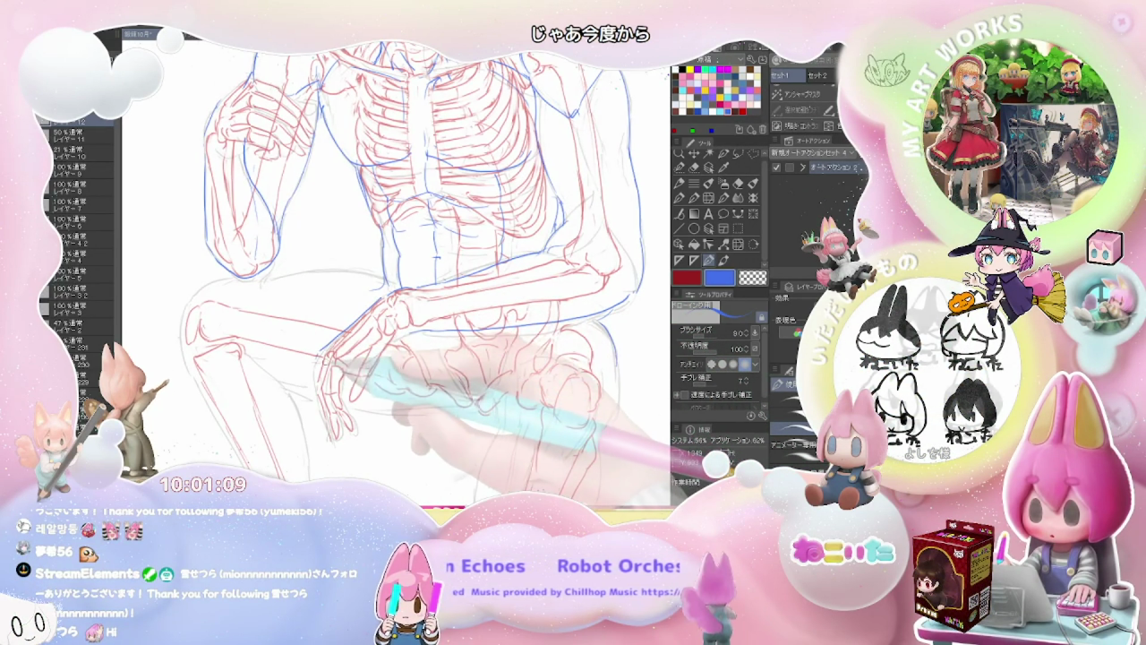
pyautogui.press('e')
pyautogui.press('p')
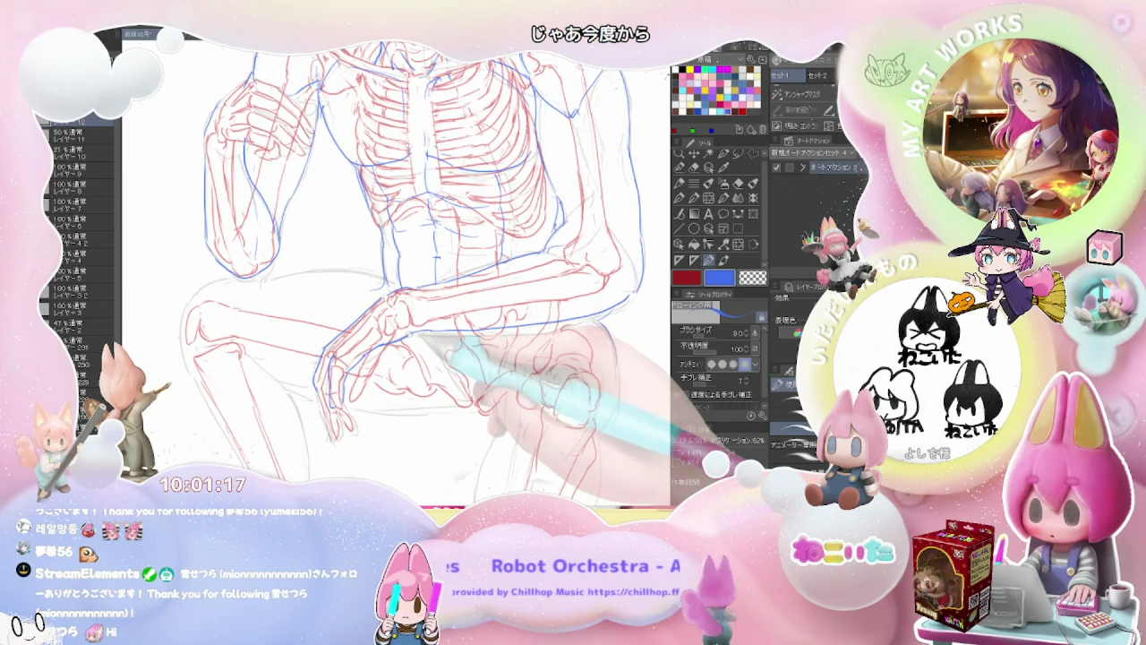
# Erase and redraw the forearm and hand resting on the knee.
pyautogui.press('e')
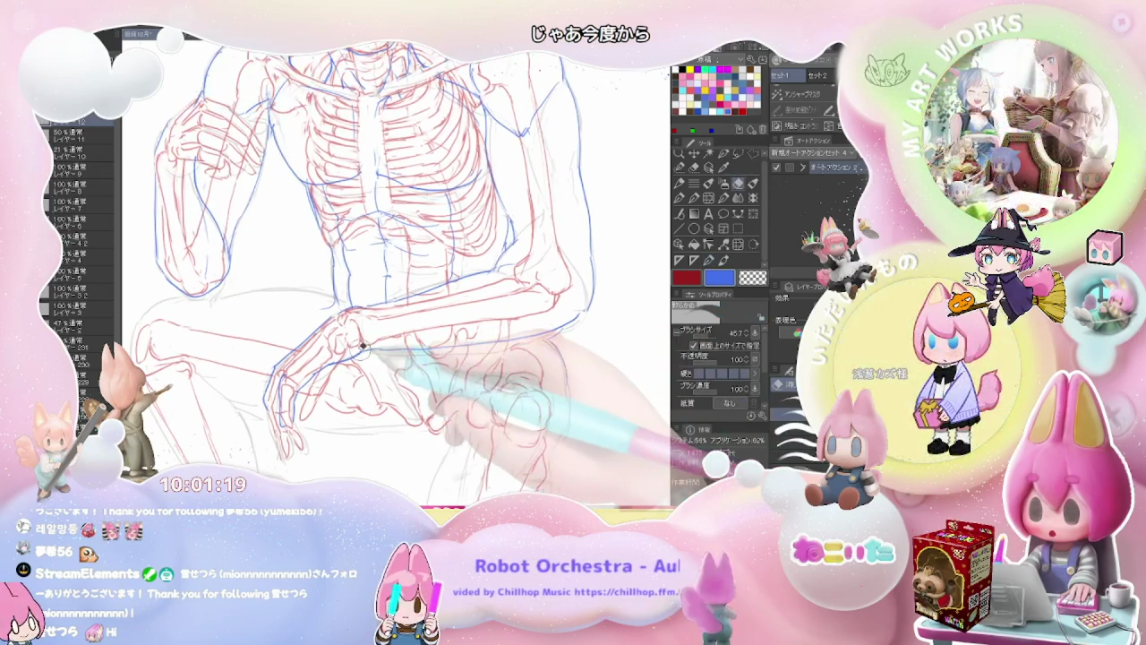
pyautogui.press('p')
pyautogui.scroll(-3, 376, 269)
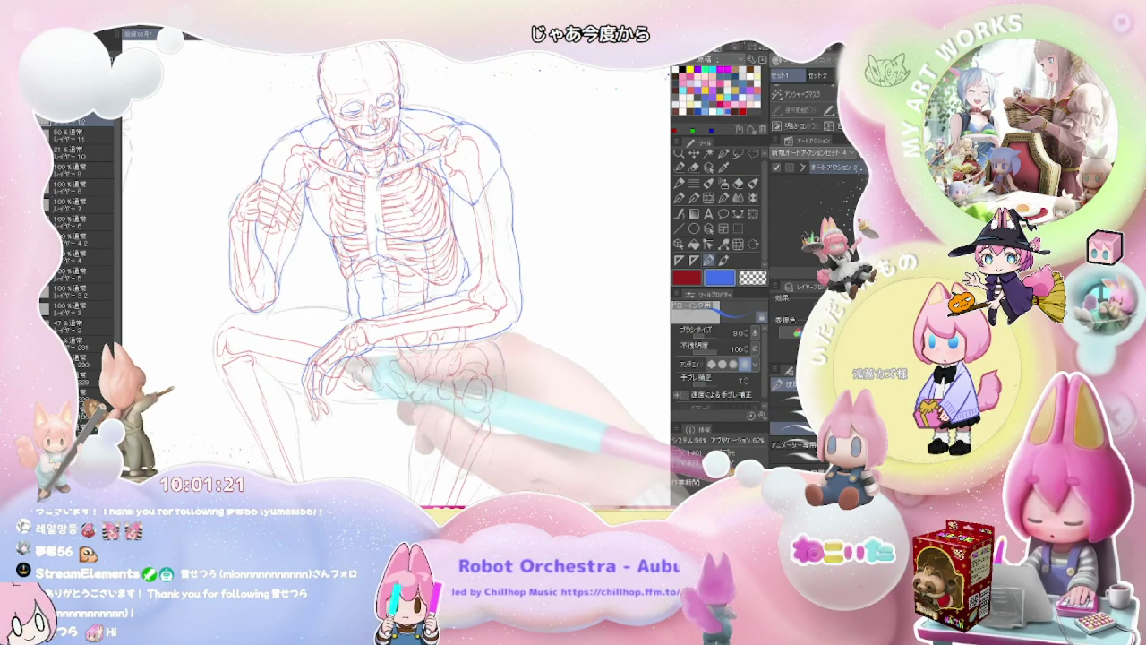
pyautogui.scroll(3, 376, 268)
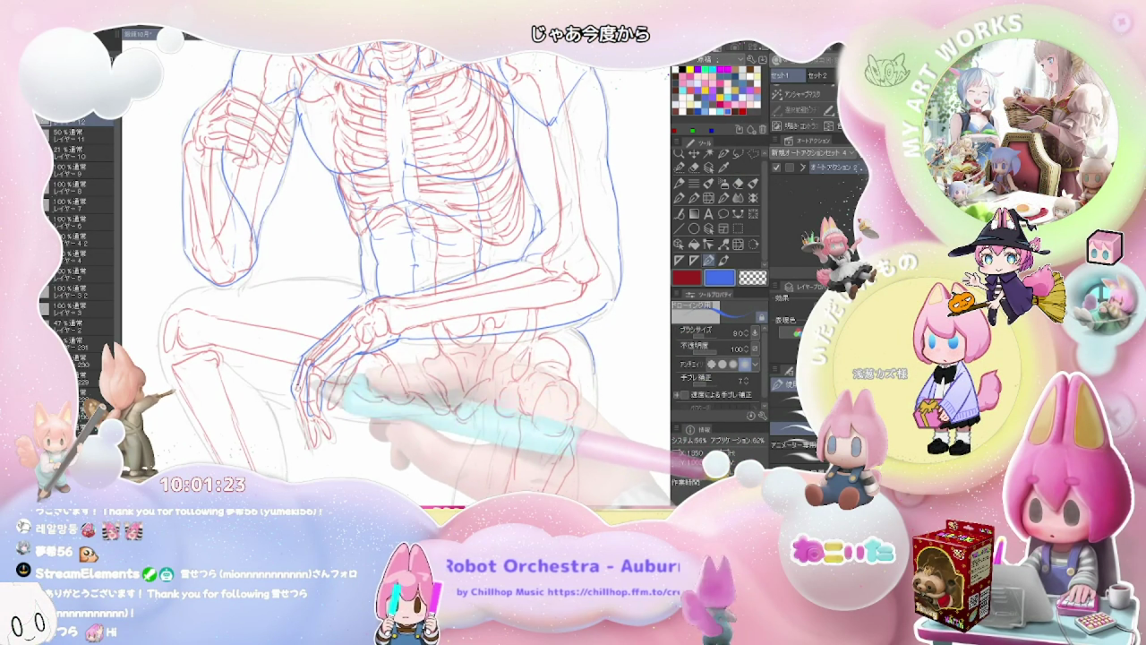
pyautogui.scroll(-2, 403, 358)
pyautogui.scroll(-2, 403, 358)
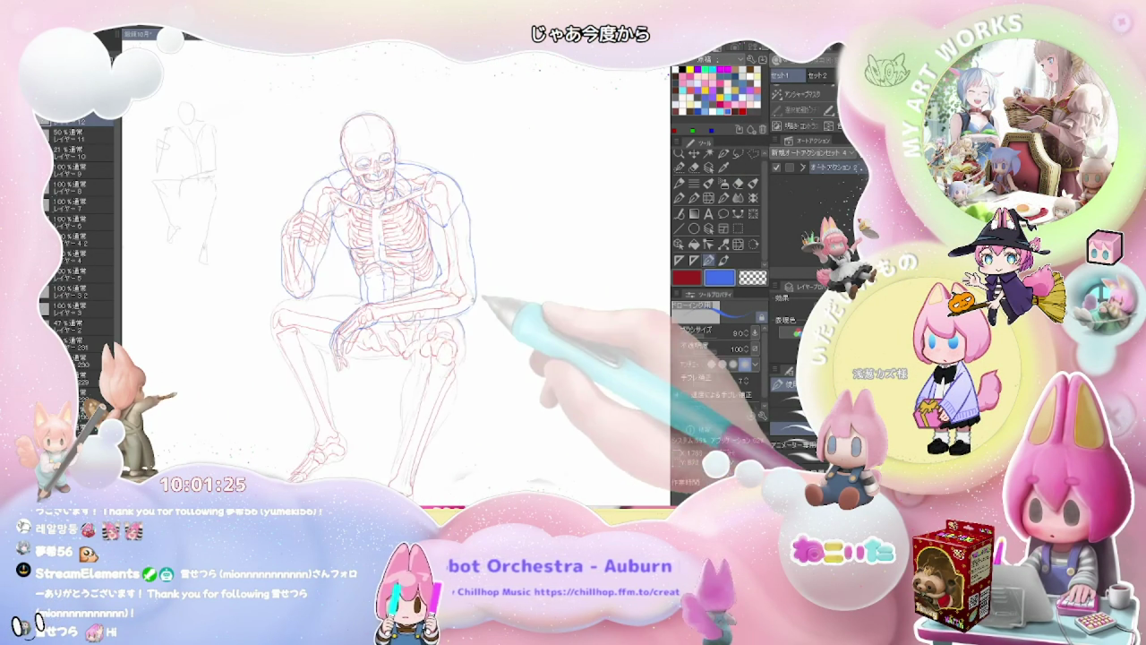
pyautogui.scroll(-1, 403, 358)
pyautogui.moveTo(528, 394); pyautogui.dragTo(433, 363)
# Erase and redraw the lines around the hand over the knee.
pyautogui.scroll(2, 433, 363)
pyautogui.scroll(3, 376, 349)
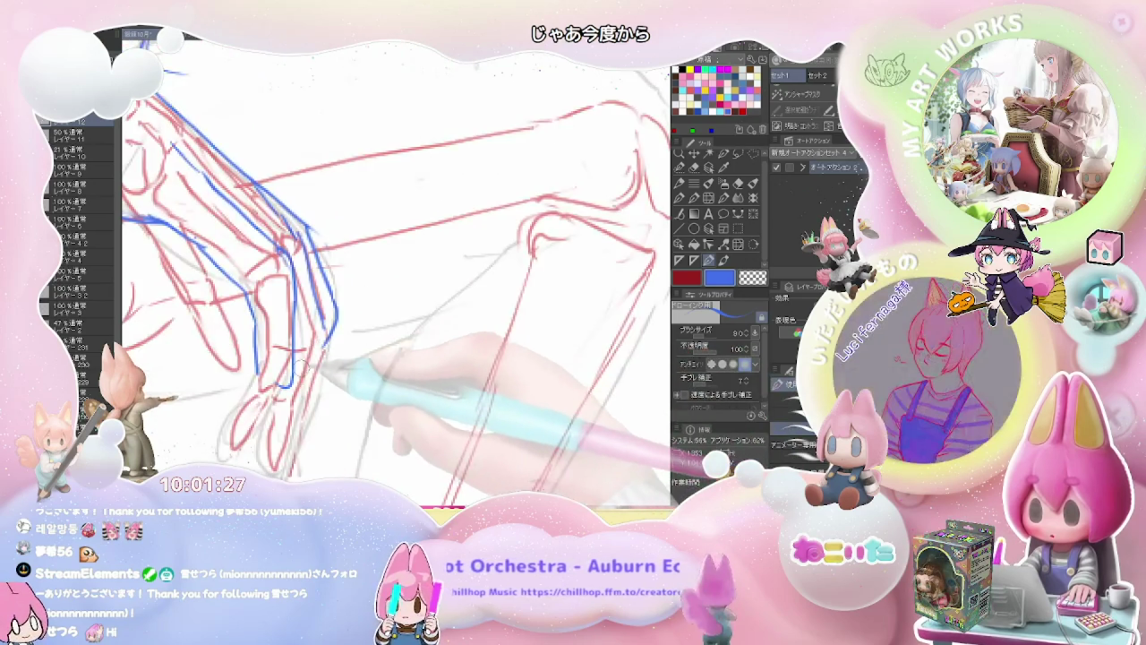
pyautogui.scroll(-1, 333, 342)
pyautogui.scroll(-1, 359, 345)
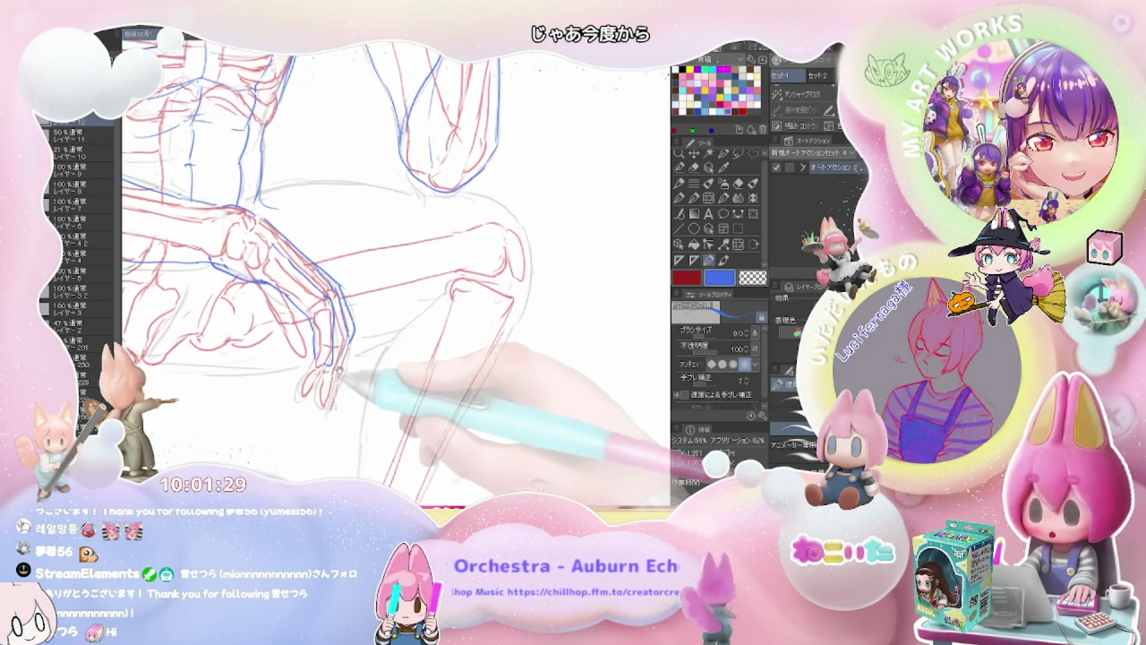
pyautogui.scroll(-1, 391, 351)
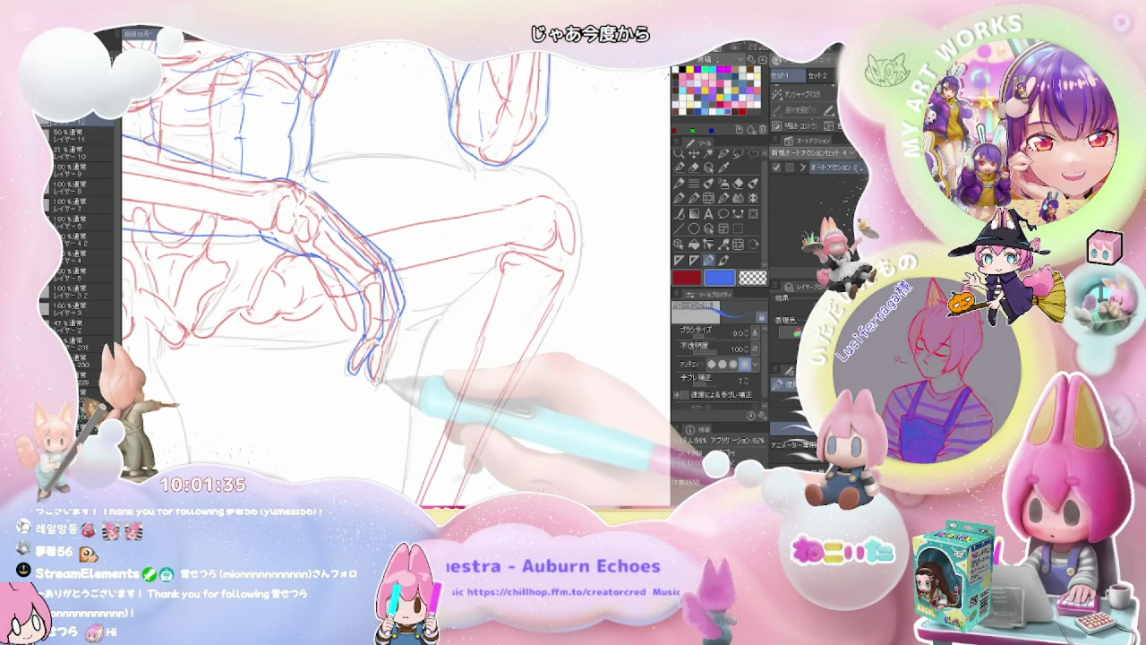
pyautogui.press('e')
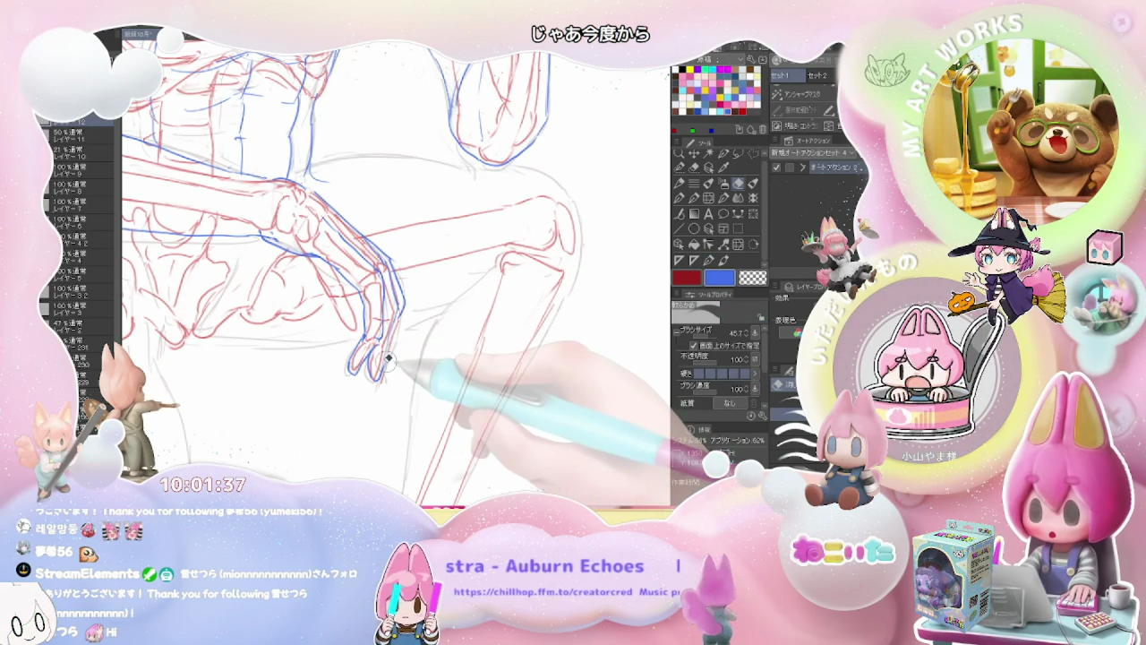
pyautogui.press('p')
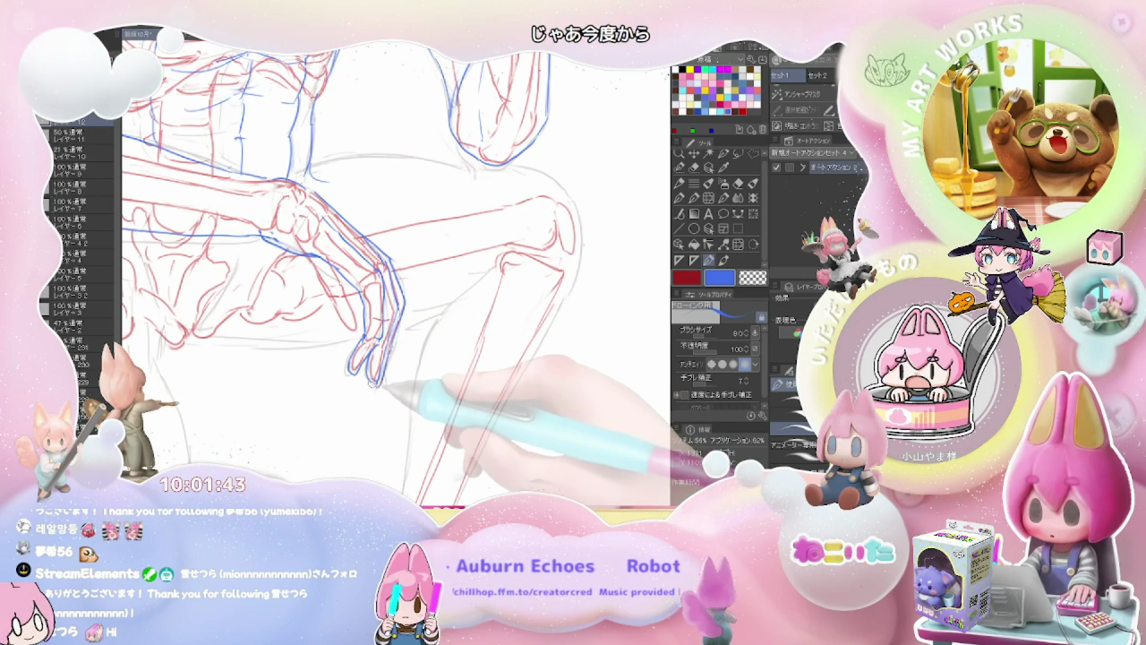
pyautogui.scroll(2, 358, 269)
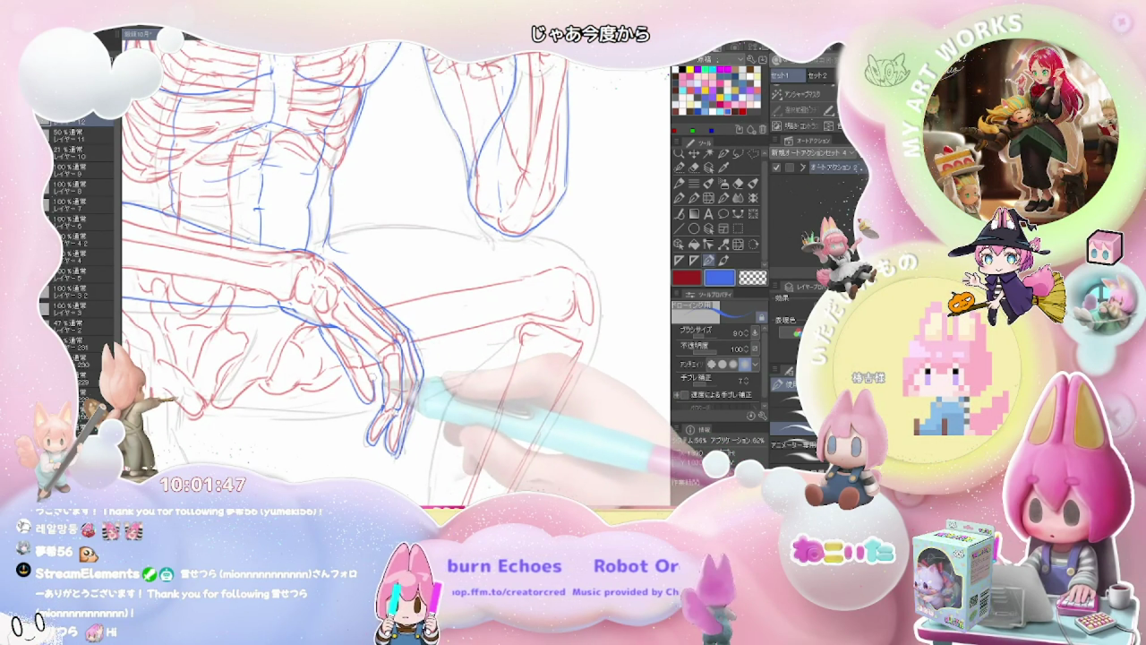
# Turn the arm horizontal and clean up the forearm lines with pen and eraser.
pyautogui.moveTo(421, 349); pyautogui.dragTo(343, 353)
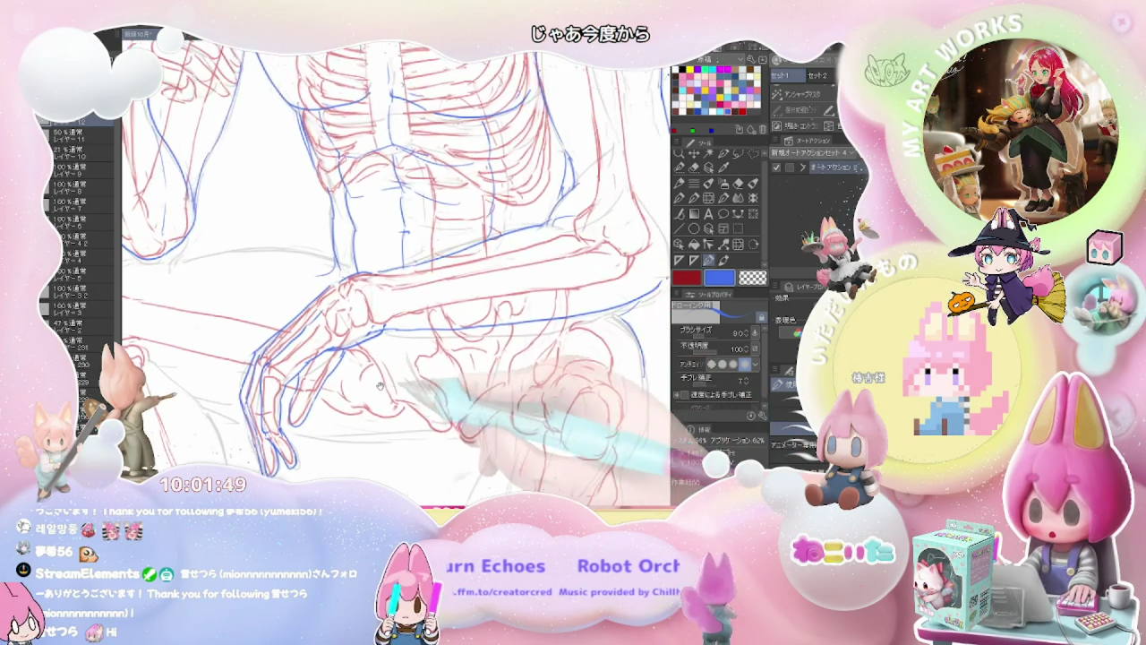
pyautogui.press('e')
pyautogui.press('p')
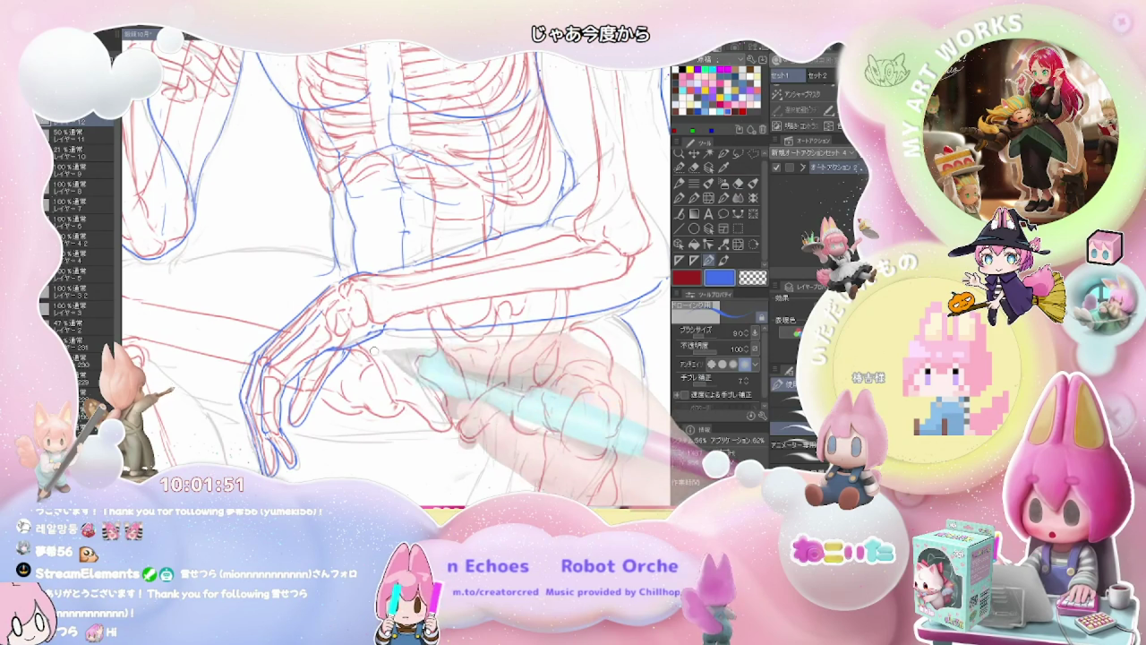
pyautogui.moveTo(375, 351); pyautogui.dragTo(387, 326)
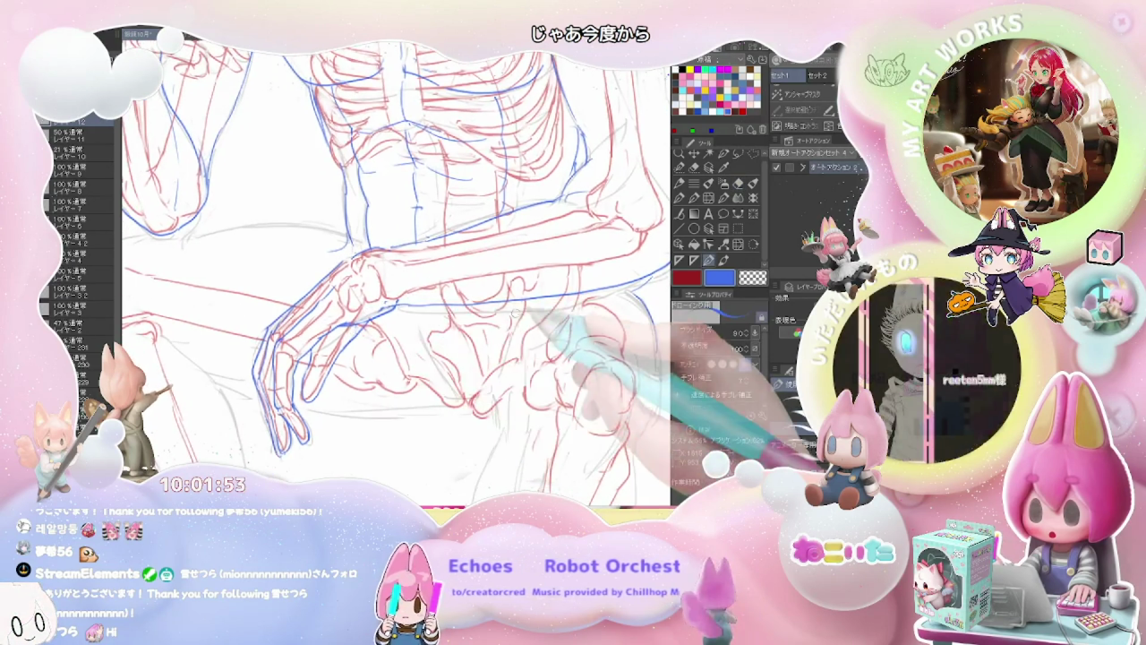
pyautogui.moveTo(514, 310); pyautogui.dragTo(377, 335)
pyautogui.press('e')
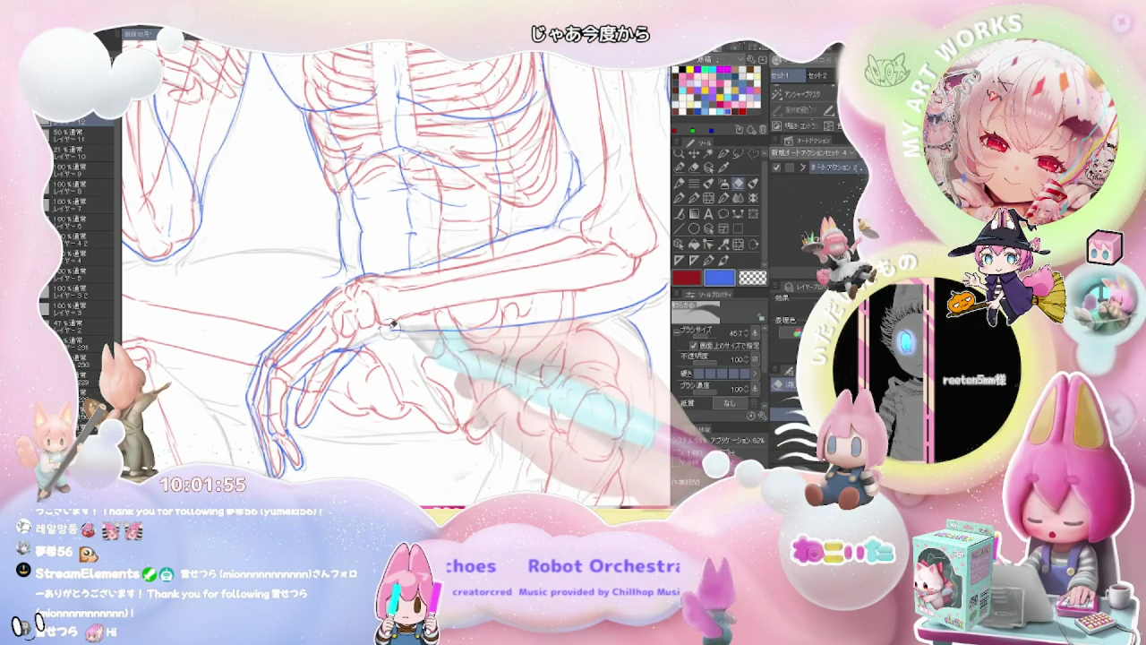
pyautogui.press('p')
pyautogui.press('e')
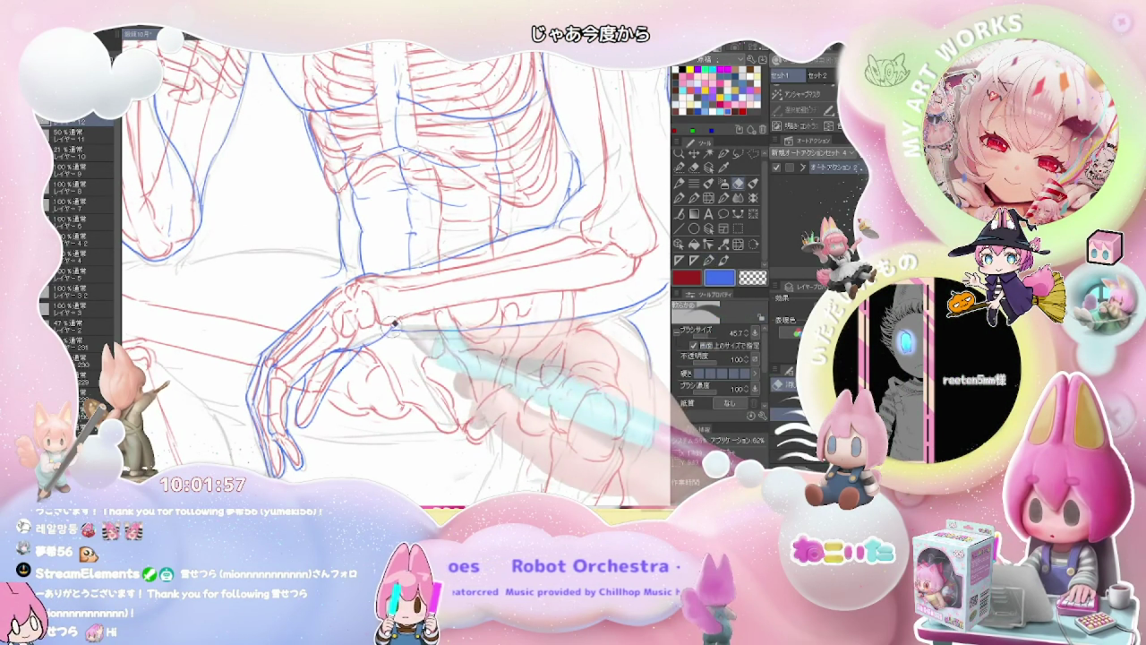
pyautogui.press('p')
# Draw a blue muscle contour line along the forearm.
pyautogui.press('-')
pyautogui.press('-')
pyautogui.press('-')
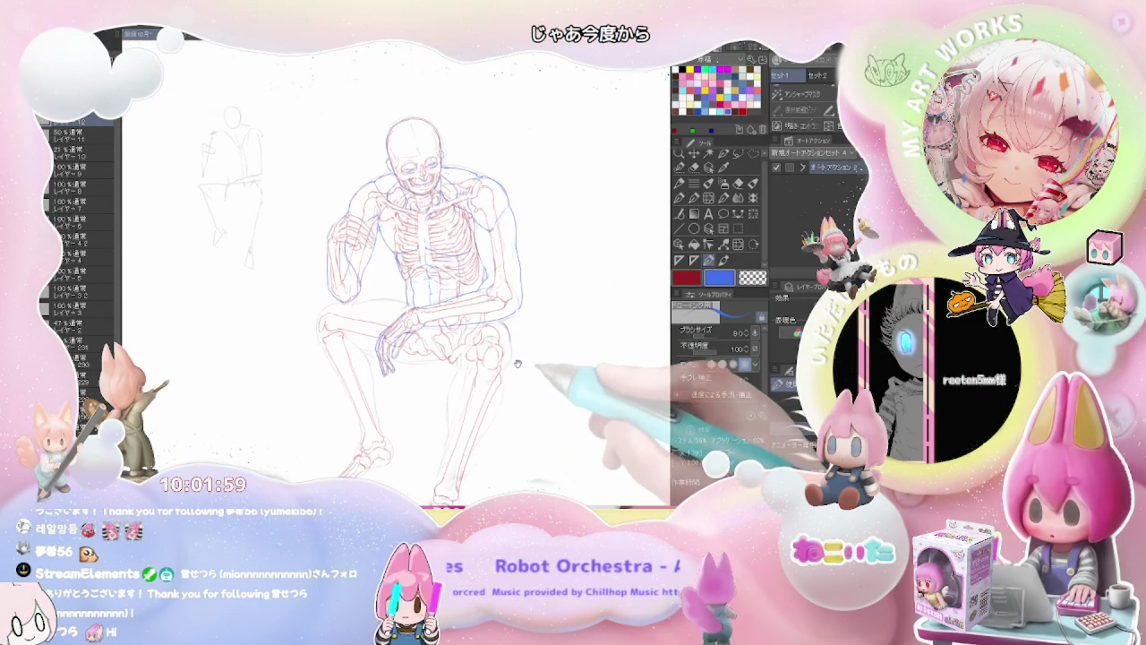
pyautogui.scroll(2, 421, 376)
pyautogui.scroll(2, 385, 381)
pyautogui.scroll(2, 362, 386)
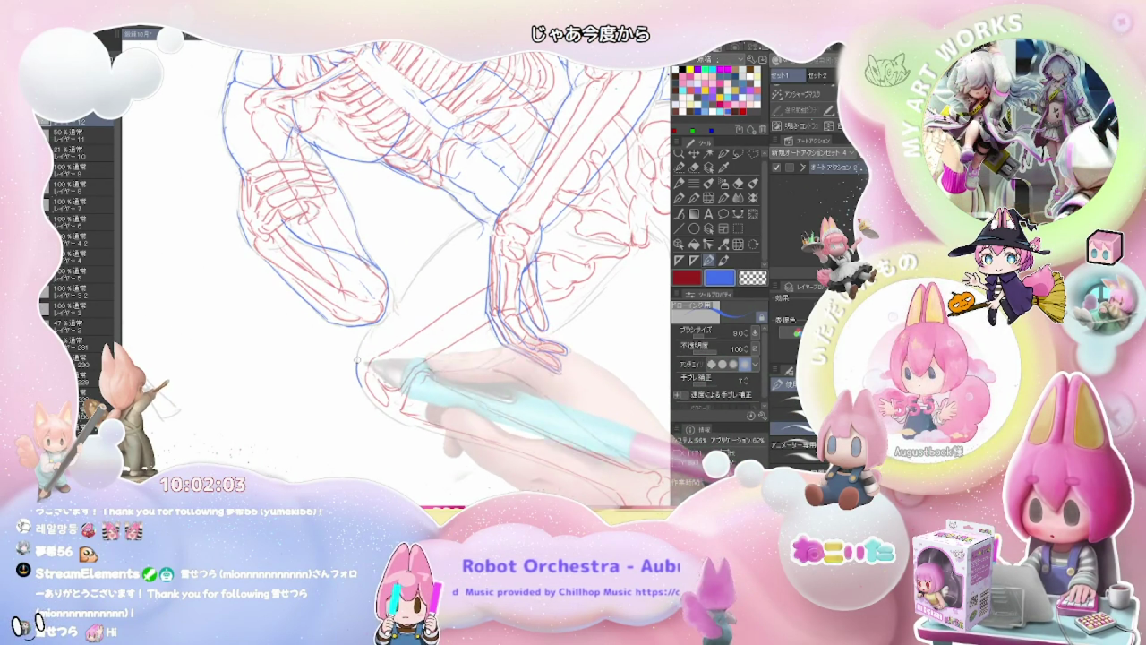
pyautogui.moveTo(398, 300); pyautogui.dragTo(493, 224)
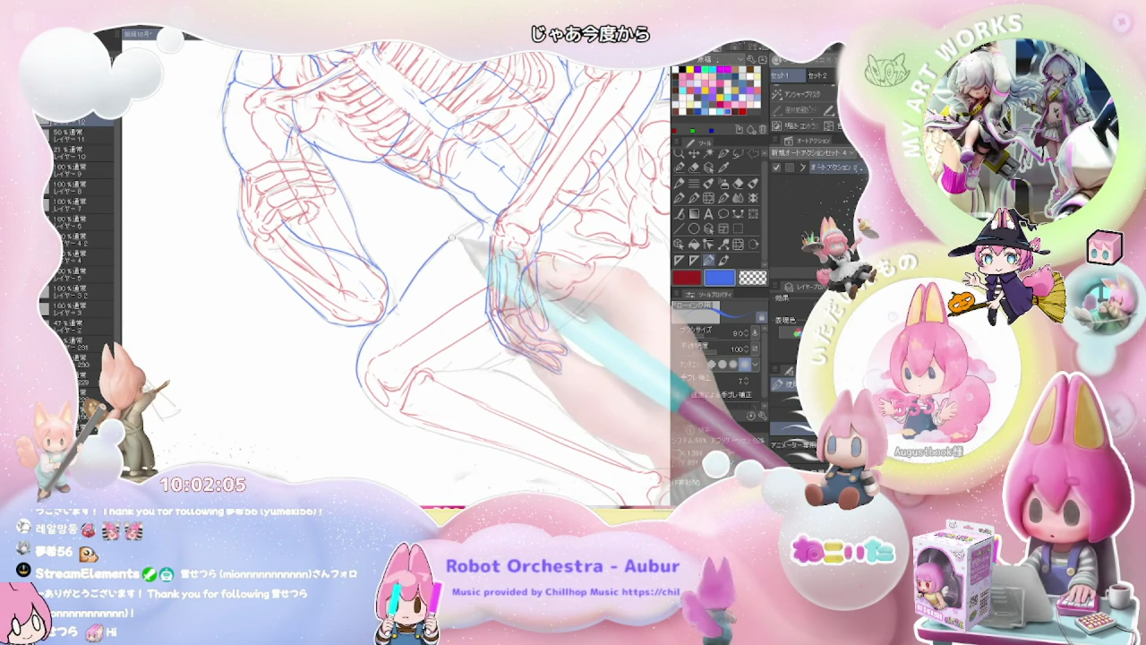
pyautogui.scroll(-3, 537, 241)
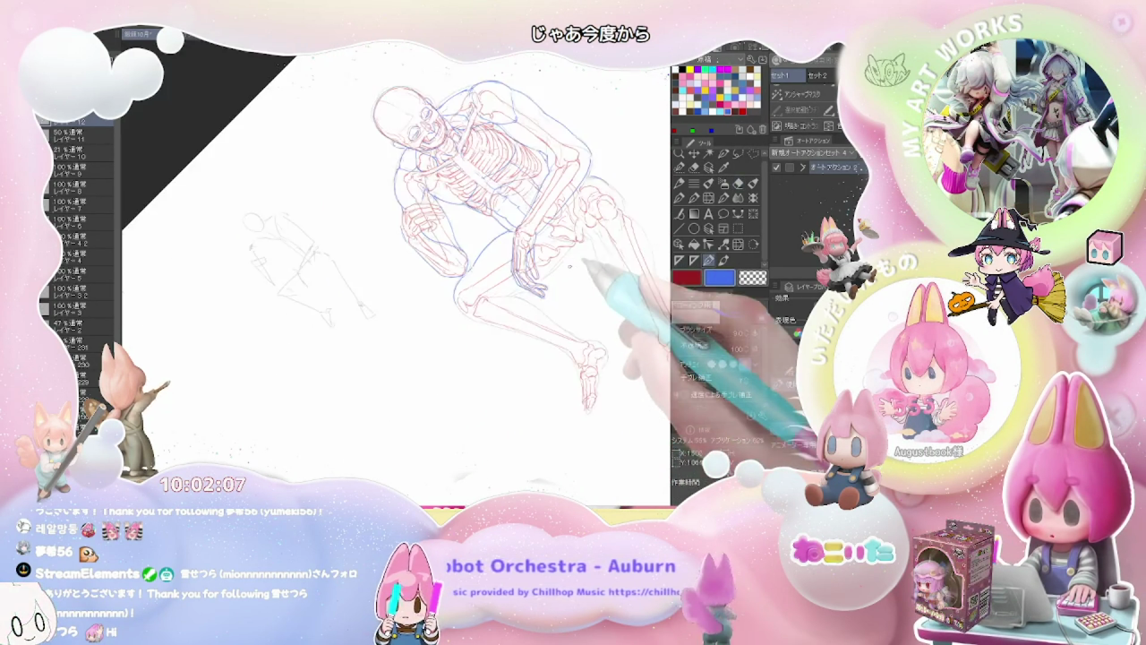
# Survey the legs, knees, head and torso, tilting the canvas slightly clockwise.
pyautogui.scroll(2, 502, 403)
pyautogui.scroll(1, 461, 349)
pyautogui.scroll(2, 430, 340)
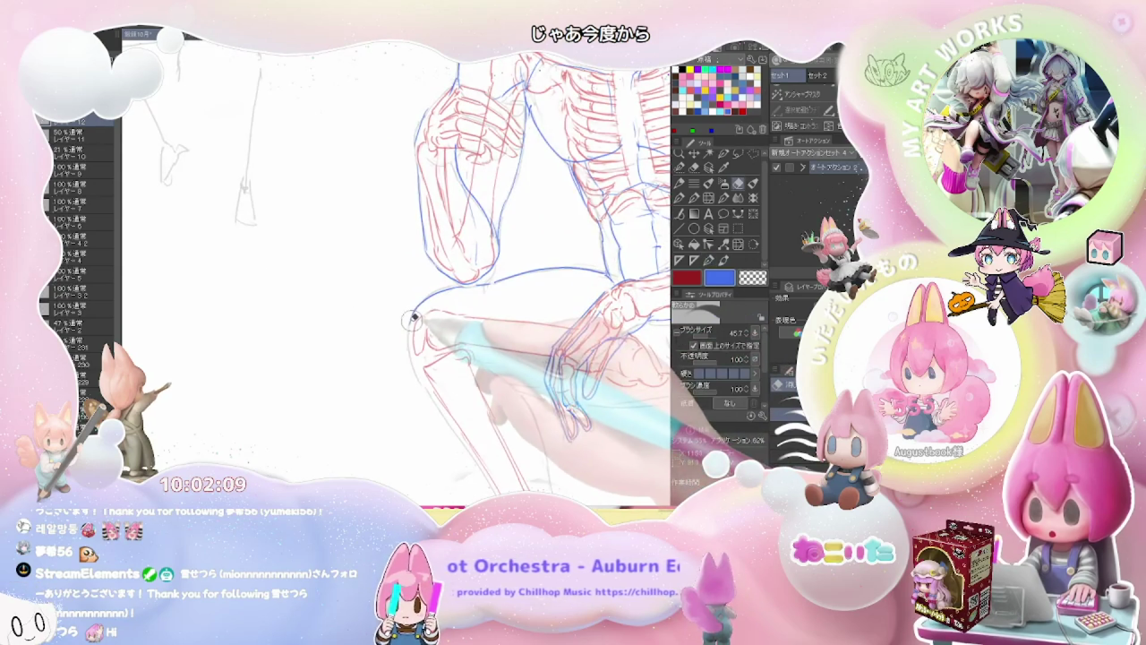
pyautogui.scroll(-2, 430, 391)
pyautogui.moveTo(501, 358); pyautogui.dragTo(170, 331)
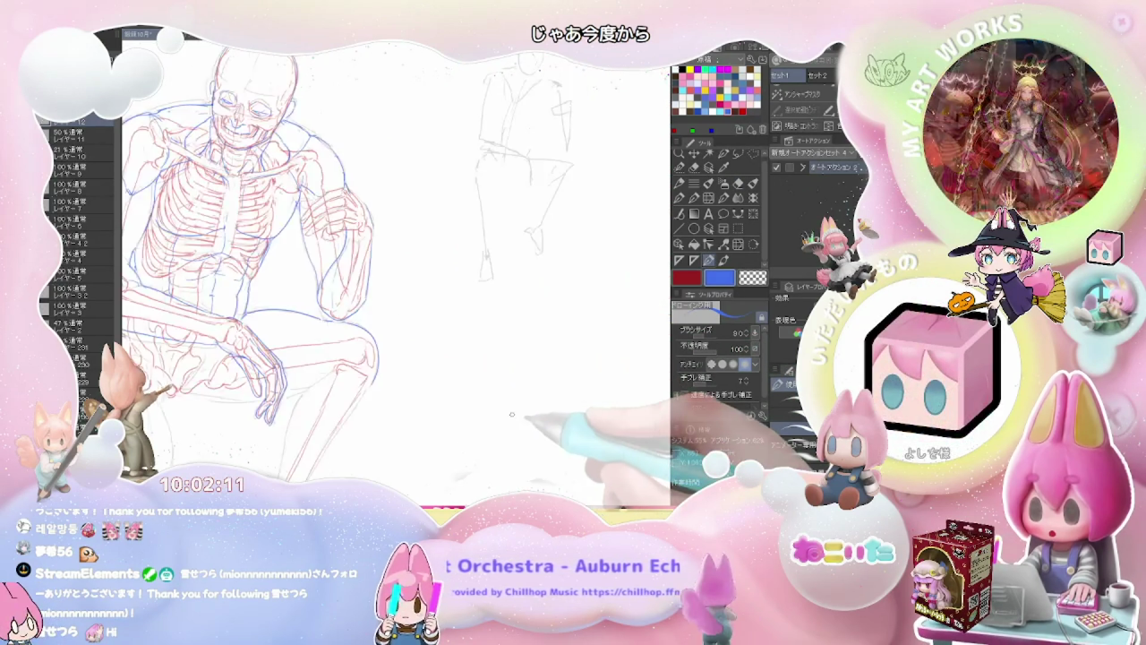
pyautogui.moveTo(385, 403); pyautogui.dragTo(394, 238)
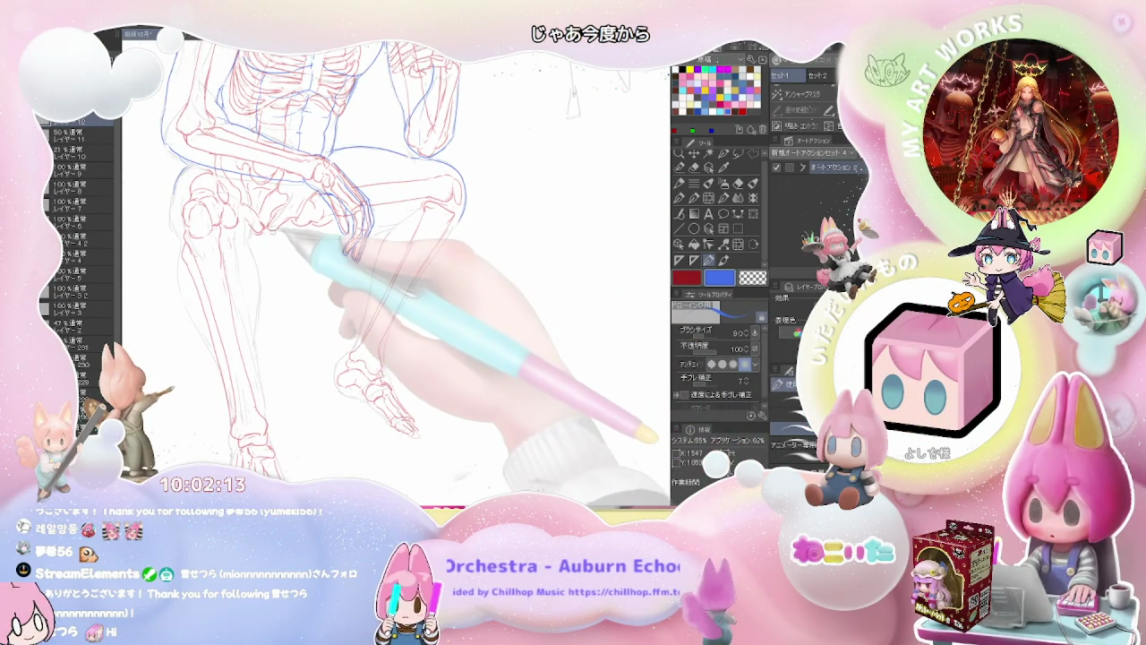
pyautogui.moveTo(326, 231); pyautogui.dragTo(416, 338)
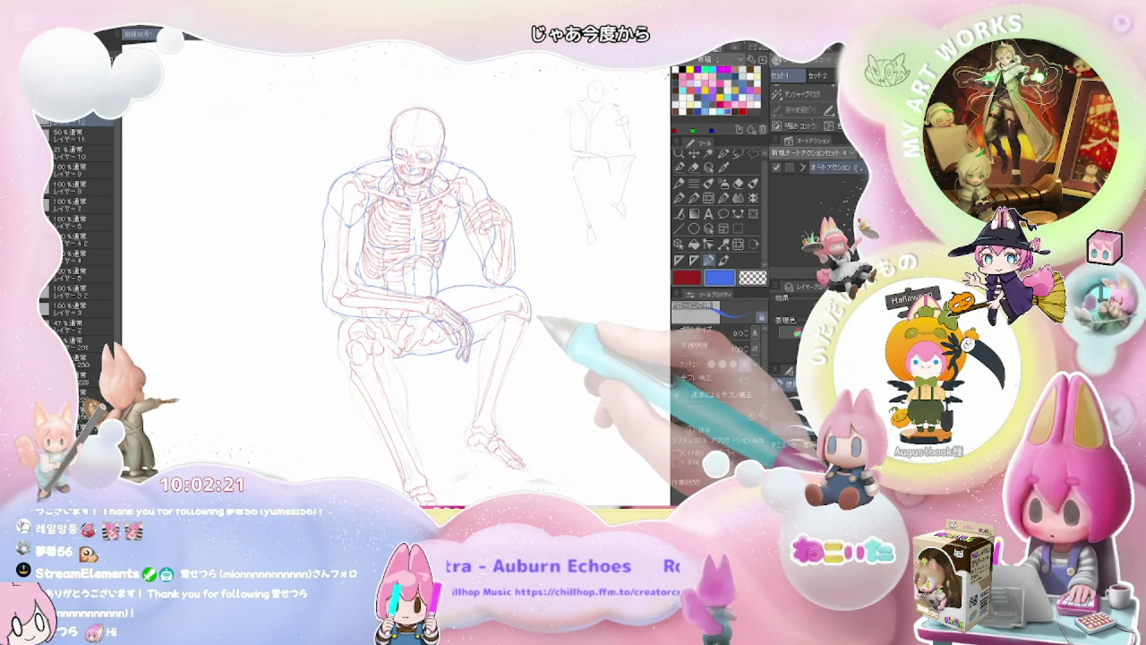
pyautogui.moveTo(487, 340); pyautogui.dragTo(483, 374)
# Redraw the blue muscle contours on the shoulders, arms and knees, alternating pen (8.0) and eraser (45.7).
pyautogui.press('p')
pyautogui.moveTo(503, 319)
pyautogui.mouseDown()
pyautogui.moveTo(469, 329)
pyautogui.moveTo(472, 350)
pyautogui.mouseUp()
pyautogui.press('p')
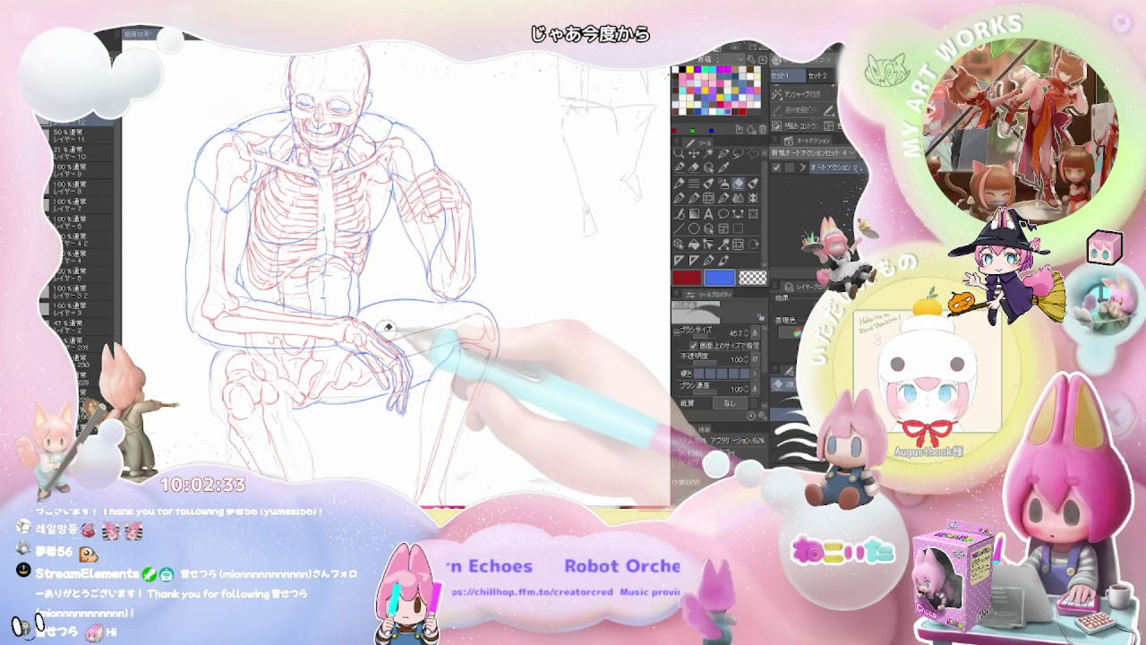
pyautogui.press('p')
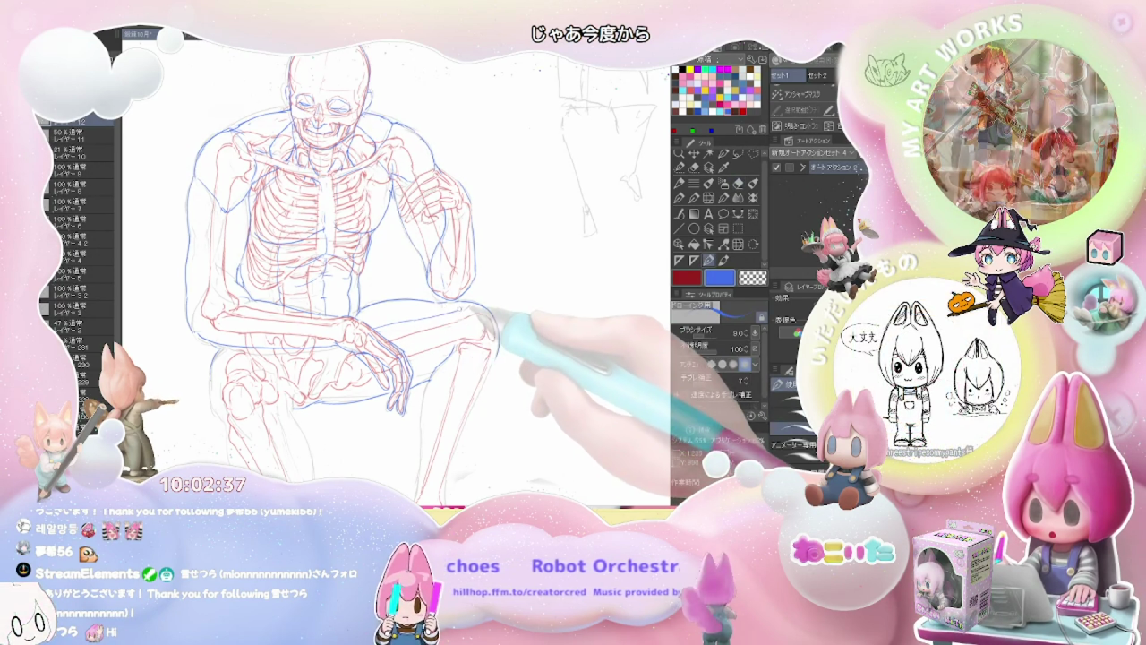
pyautogui.press('p')
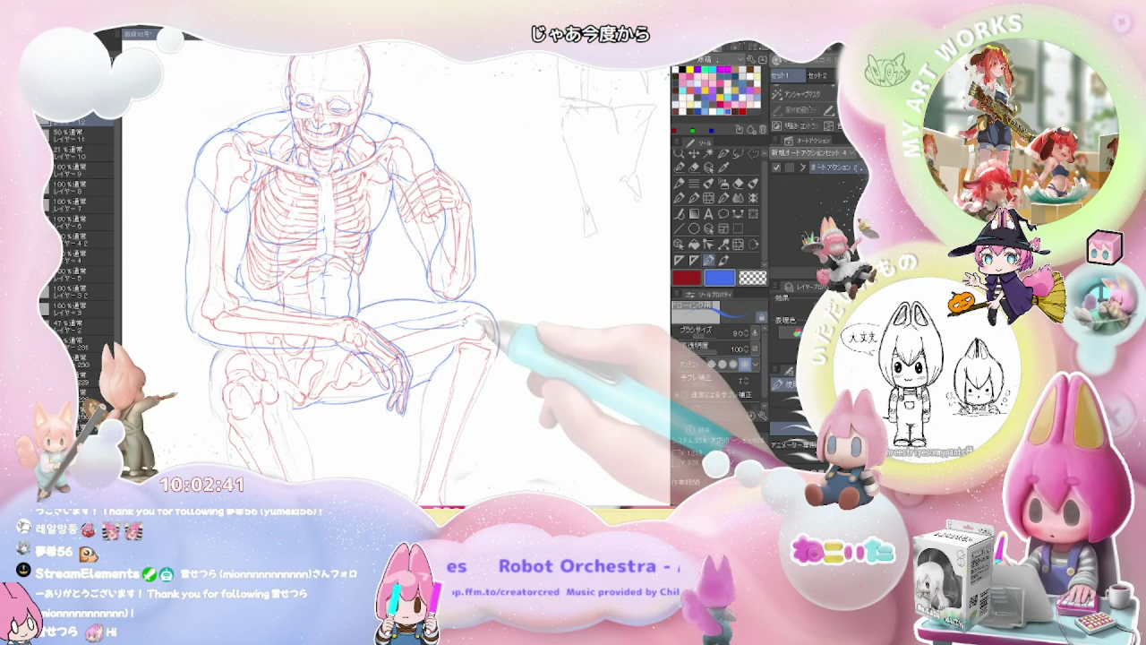
pyautogui.press('e')
pyautogui.press('p')
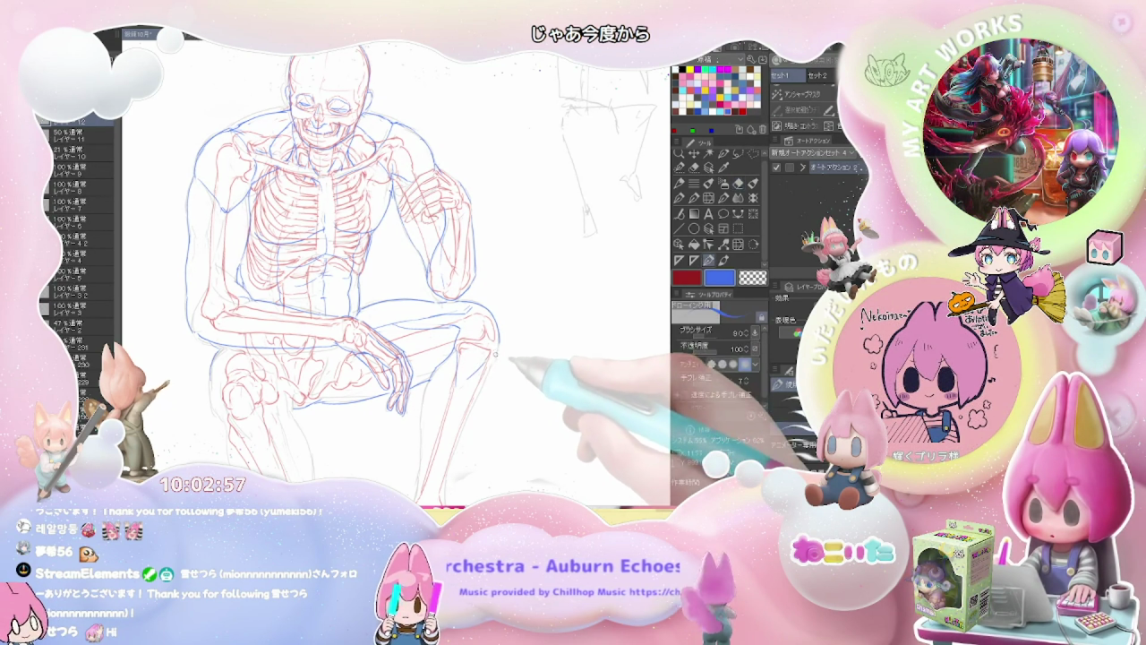
pyautogui.scroll(-3, 491, 378)
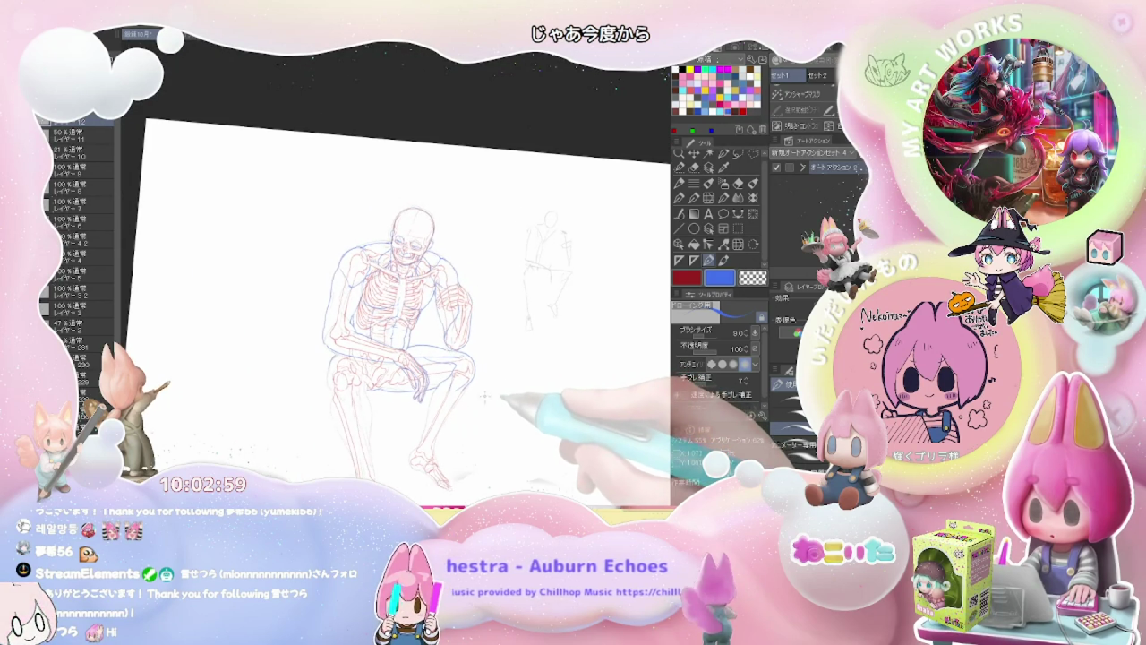
# Level the canvas, frame the knee and hand, and make first touch-ups to the knee contour.
pyautogui.moveTo(489, 379); pyautogui.dragTo(432, 342)
pyautogui.scroll(2, 432, 348)
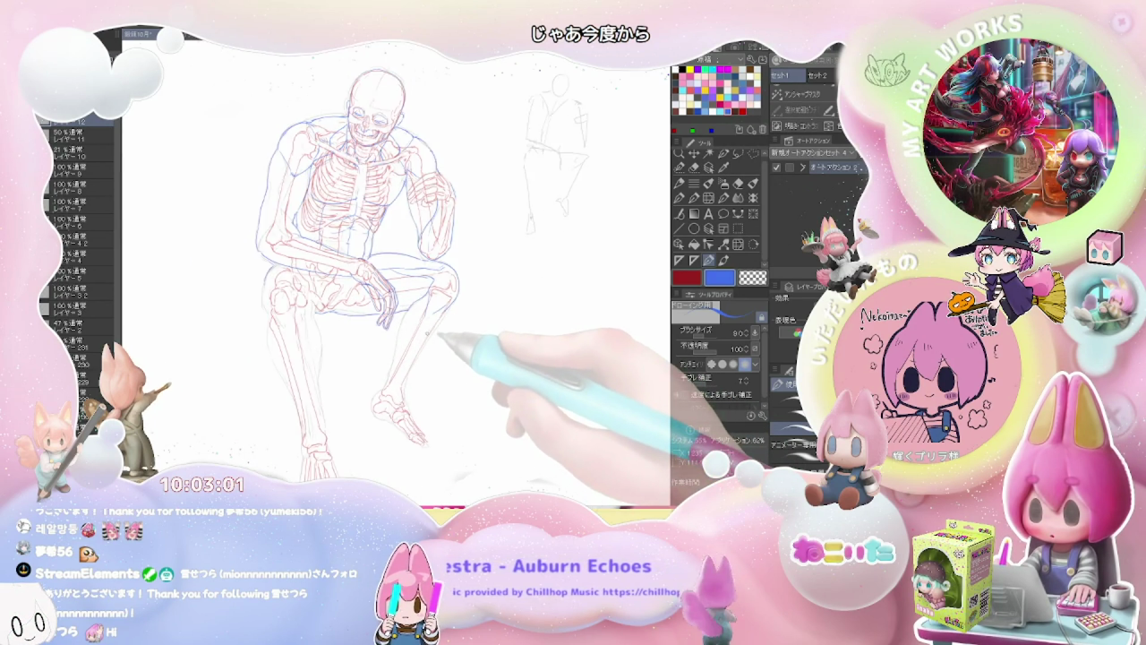
pyautogui.scroll(2, 412, 309)
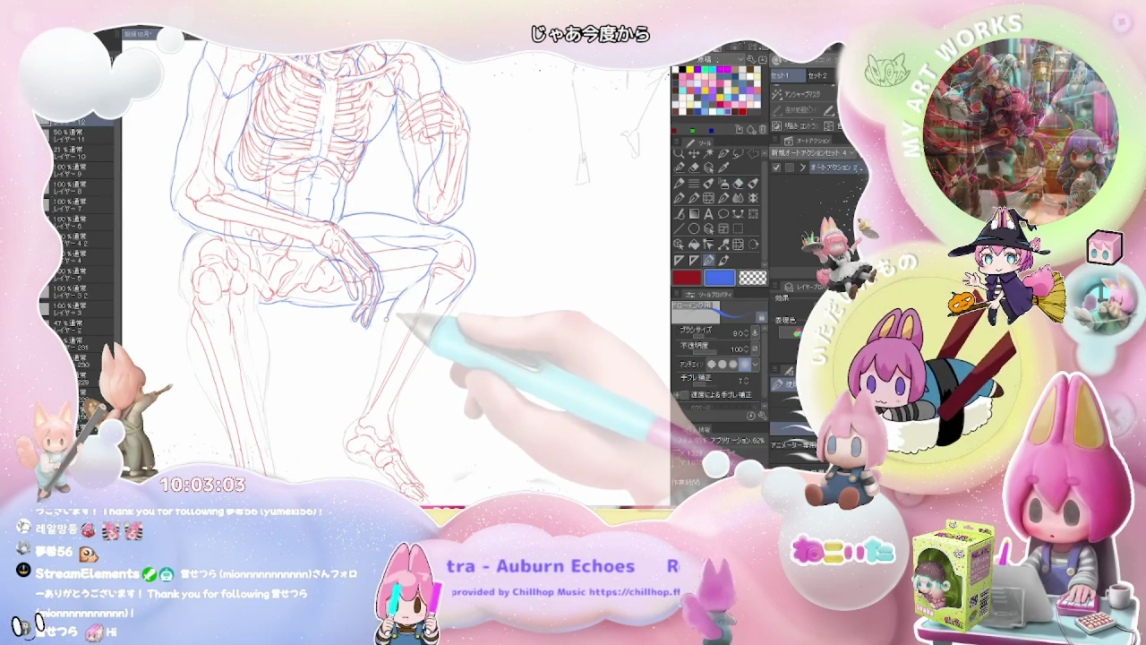
pyautogui.scroll(-2, 448, 291)
pyautogui.scroll(-1, 457, 294)
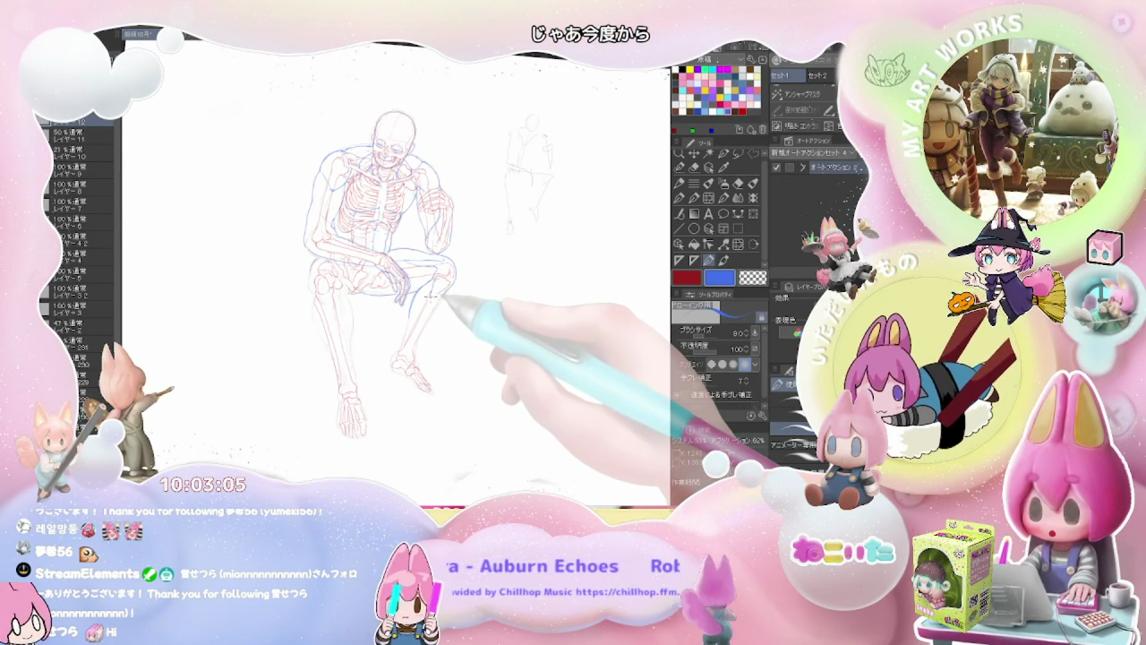
pyautogui.moveTo(453, 300); pyautogui.dragTo(439, 328)
pyautogui.scroll(2, 437, 329)
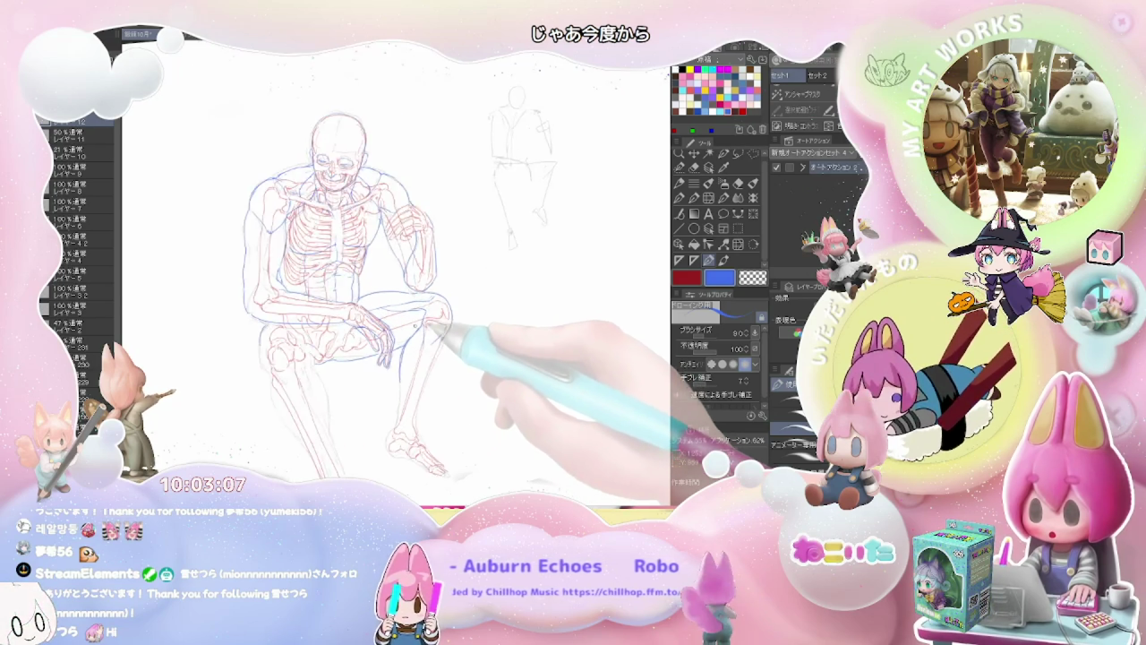
pyautogui.scroll(2, 421, 330)
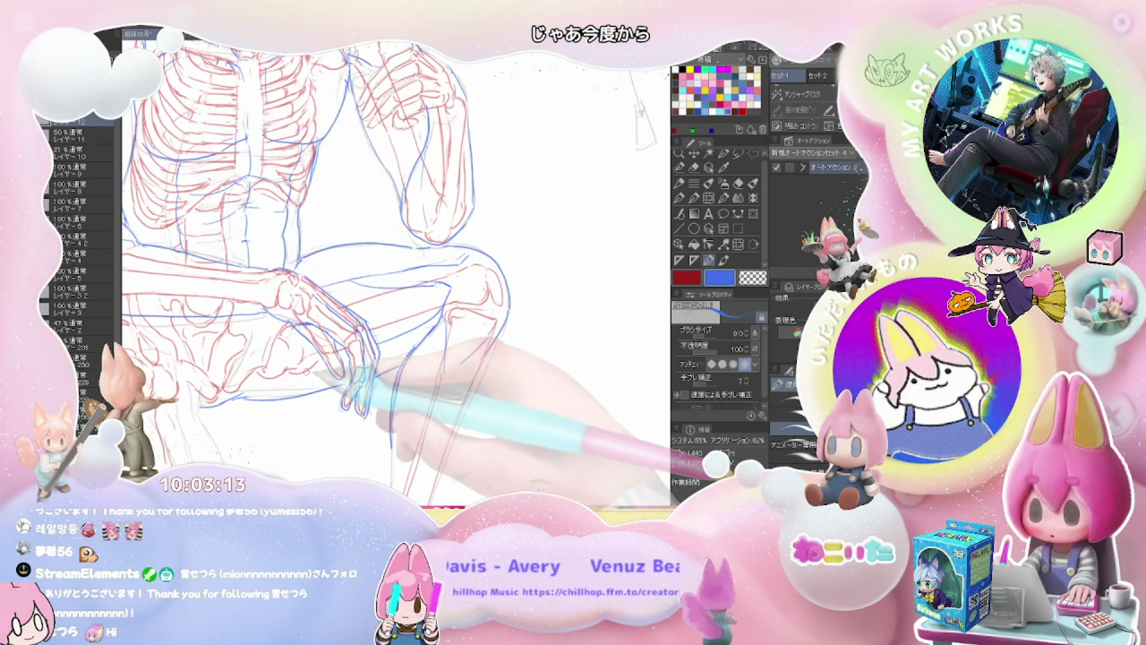
pyautogui.moveTo(353, 383); pyautogui.dragTo(420, 374)
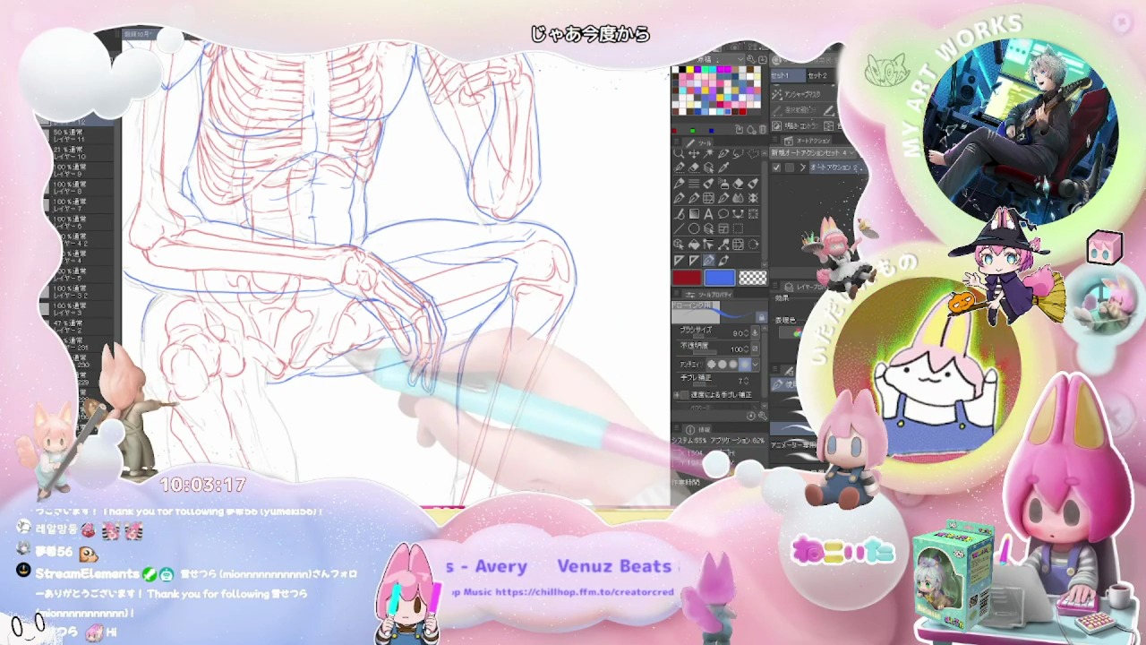
pyautogui.press('e')
pyautogui.press('p')
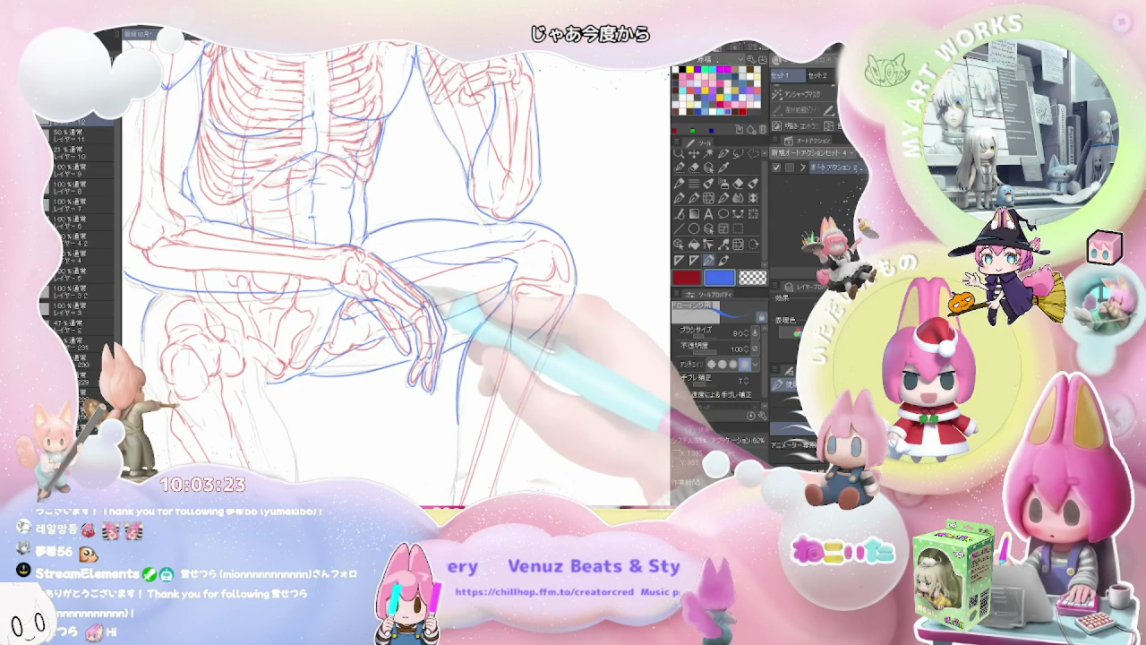
pyautogui.hotkey('ctrl', '-')
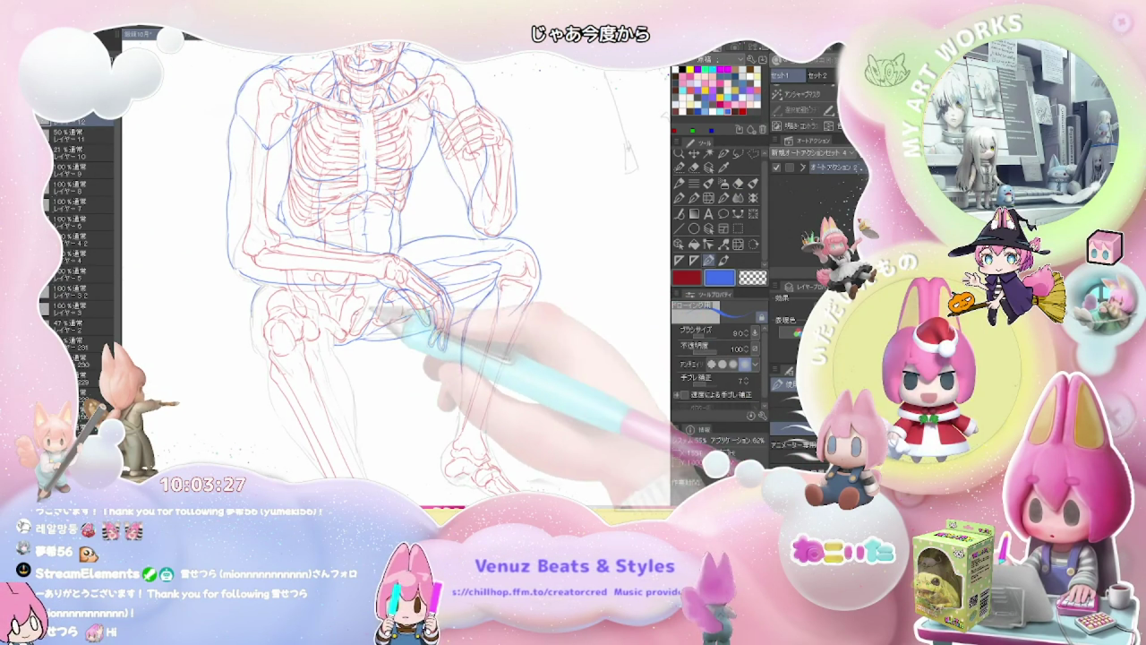
pyautogui.hotkey('ctrl', '+')
# Redraw the blue knee and thigh contour with pen 9.0, erasing stray lines with eraser 45.7.
pyautogui.press('e')
pyautogui.moveTo(454, 281); pyautogui.dragTo(431, 330)
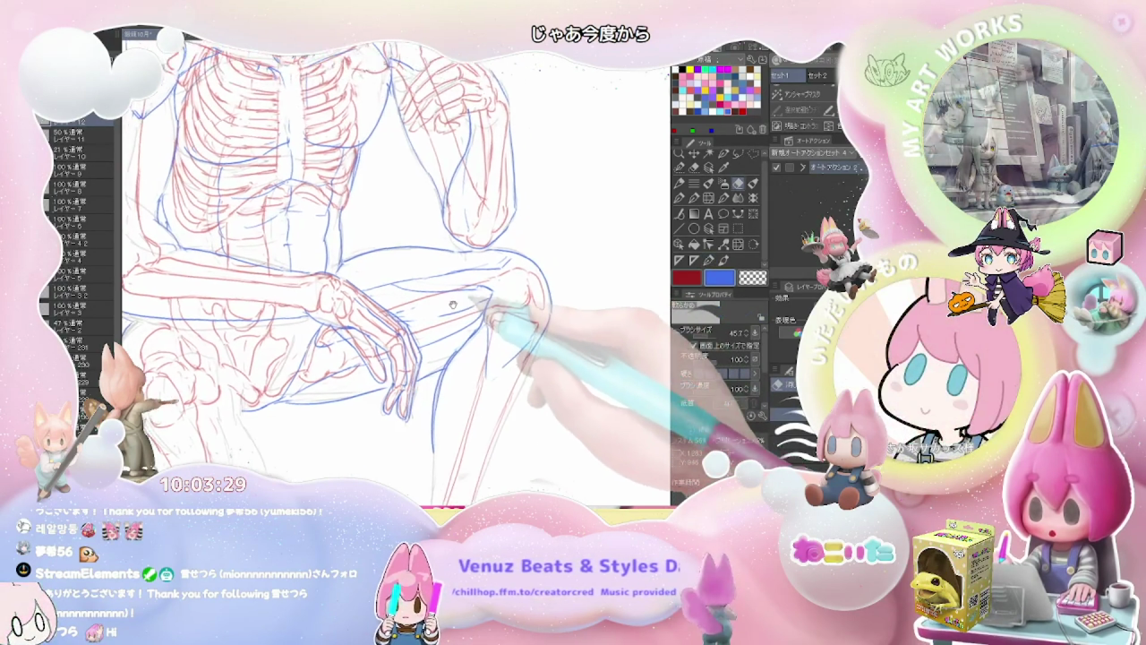
pyautogui.press('p')
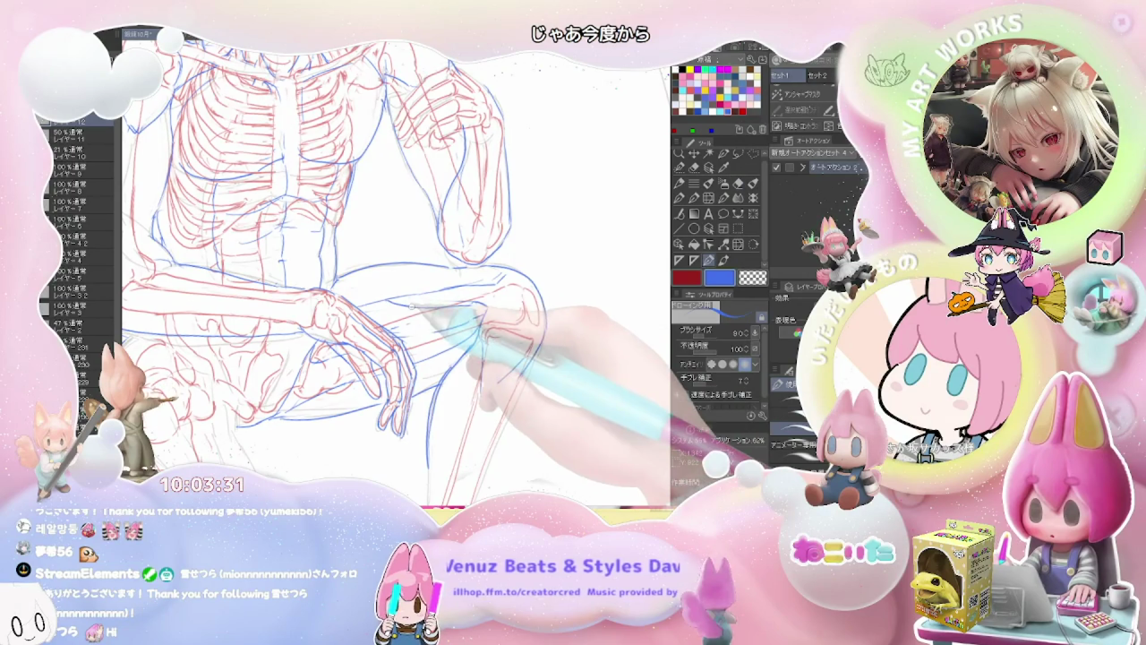
pyautogui.press('e')
pyautogui.press('p')
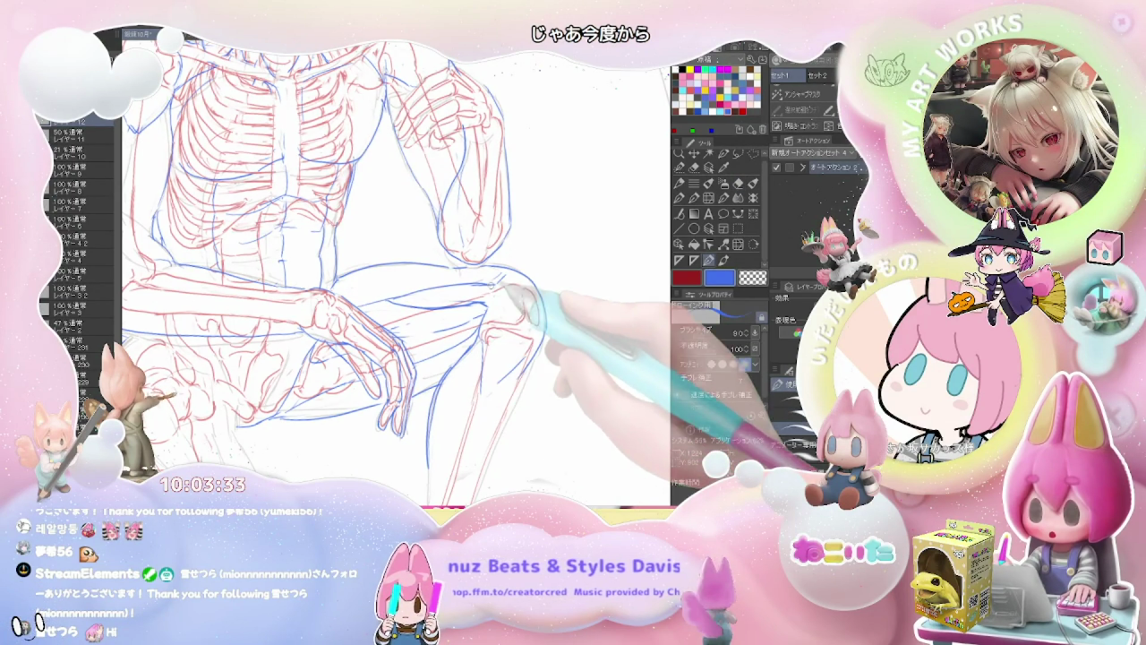
pyautogui.press('e')
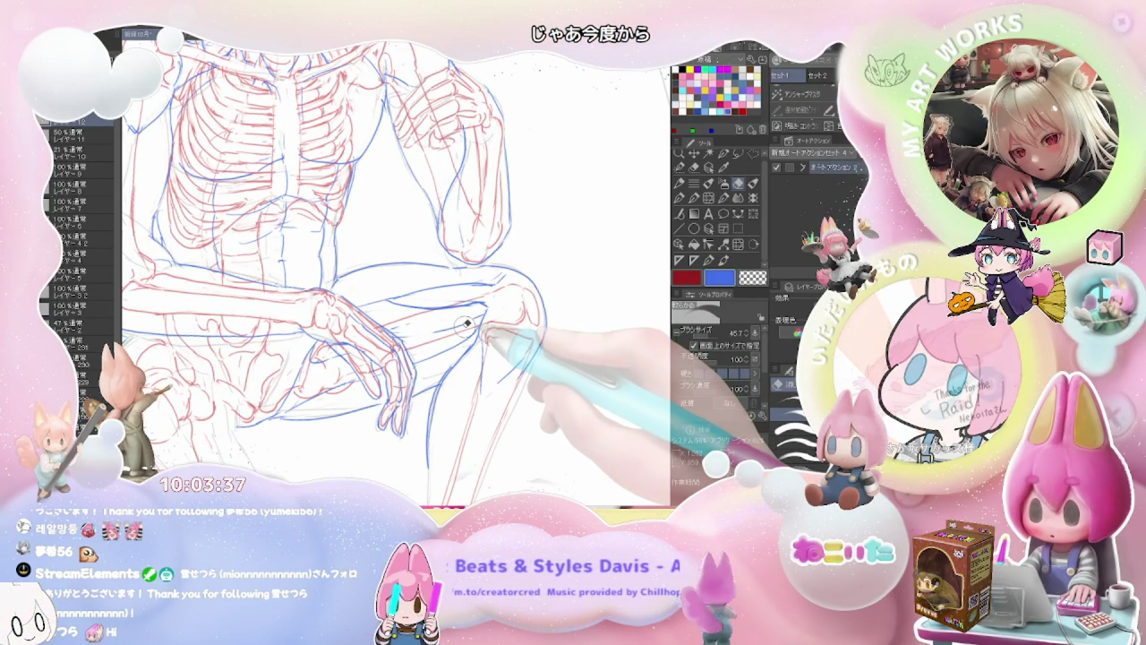
pyautogui.press('p')
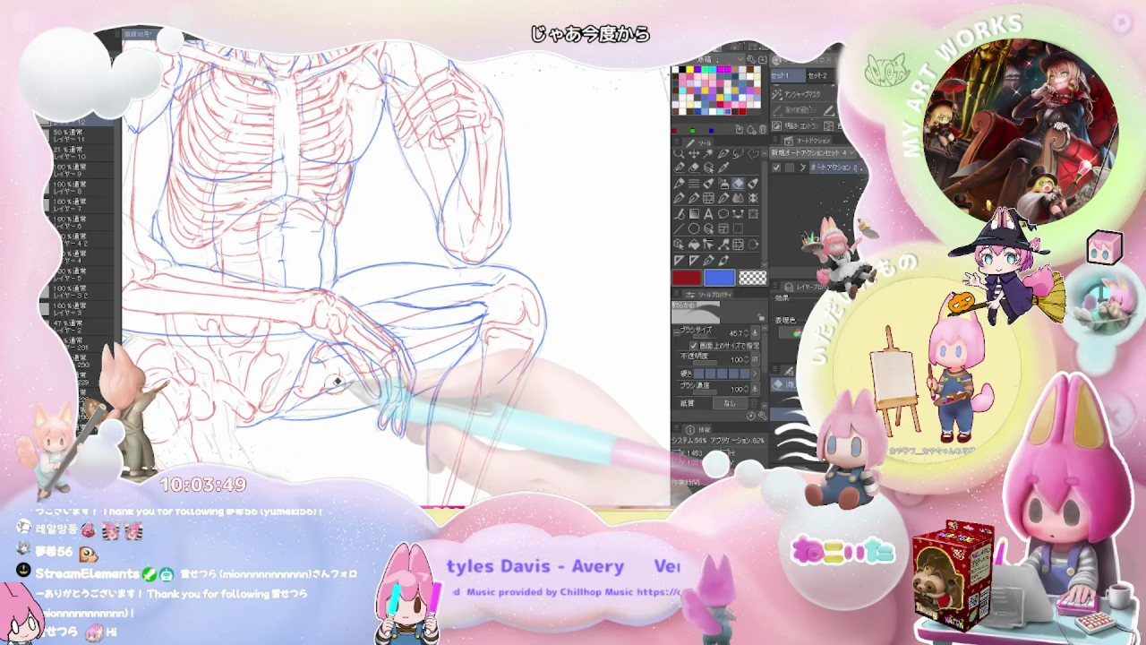
pyautogui.press('e')
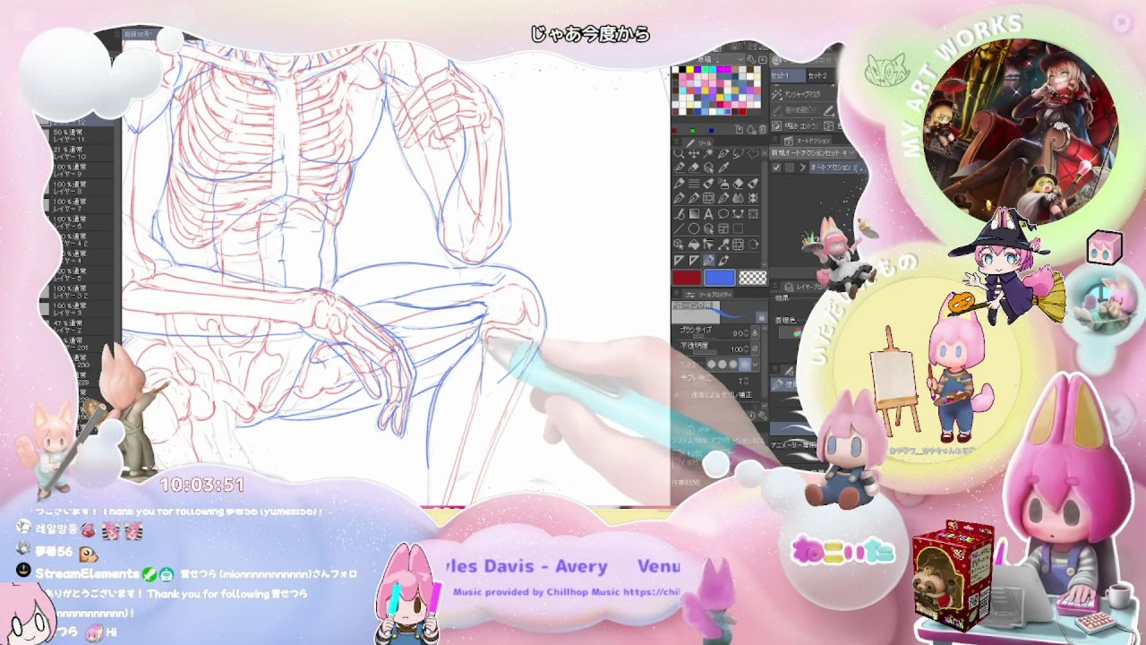
pyautogui.press('p')
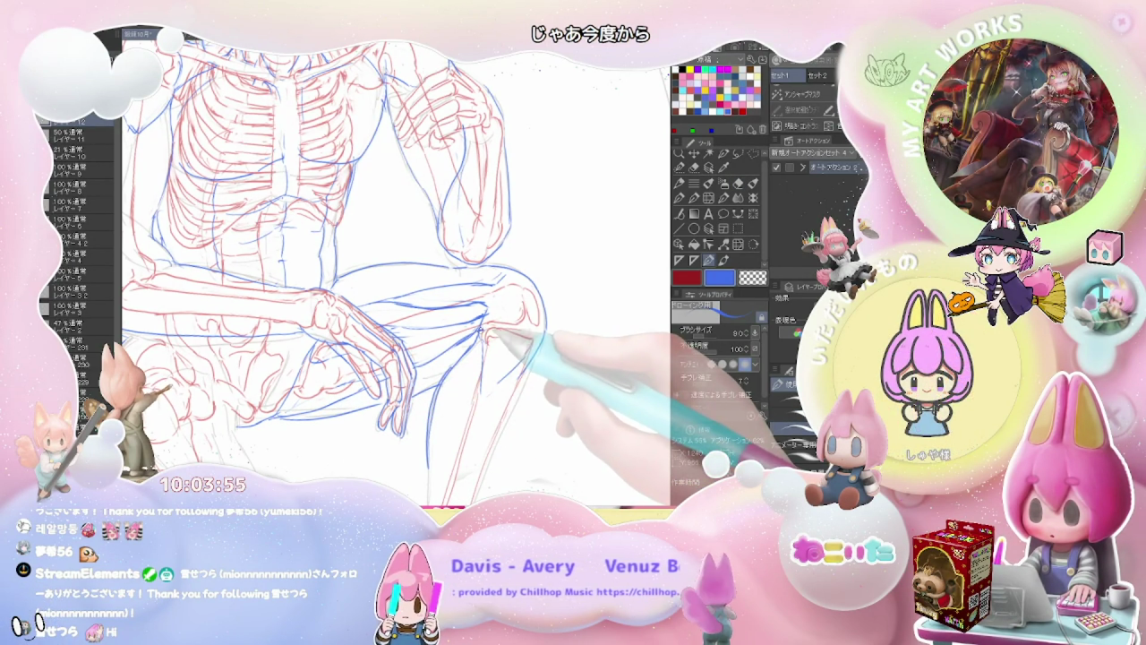
pyautogui.press('e')
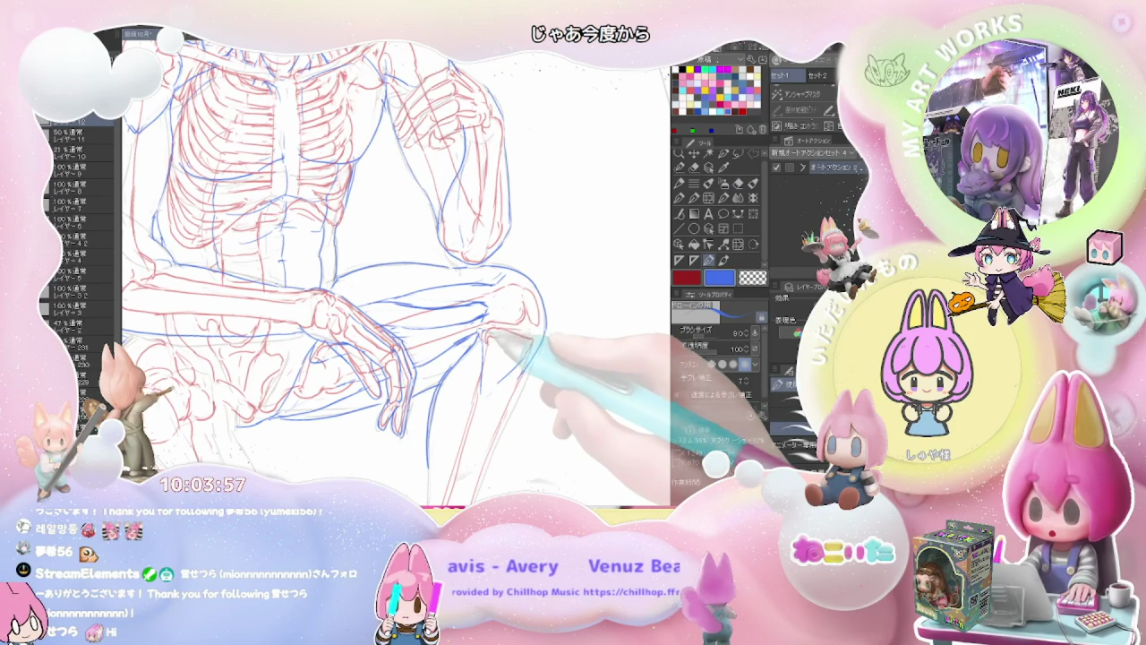
pyautogui.press('p')
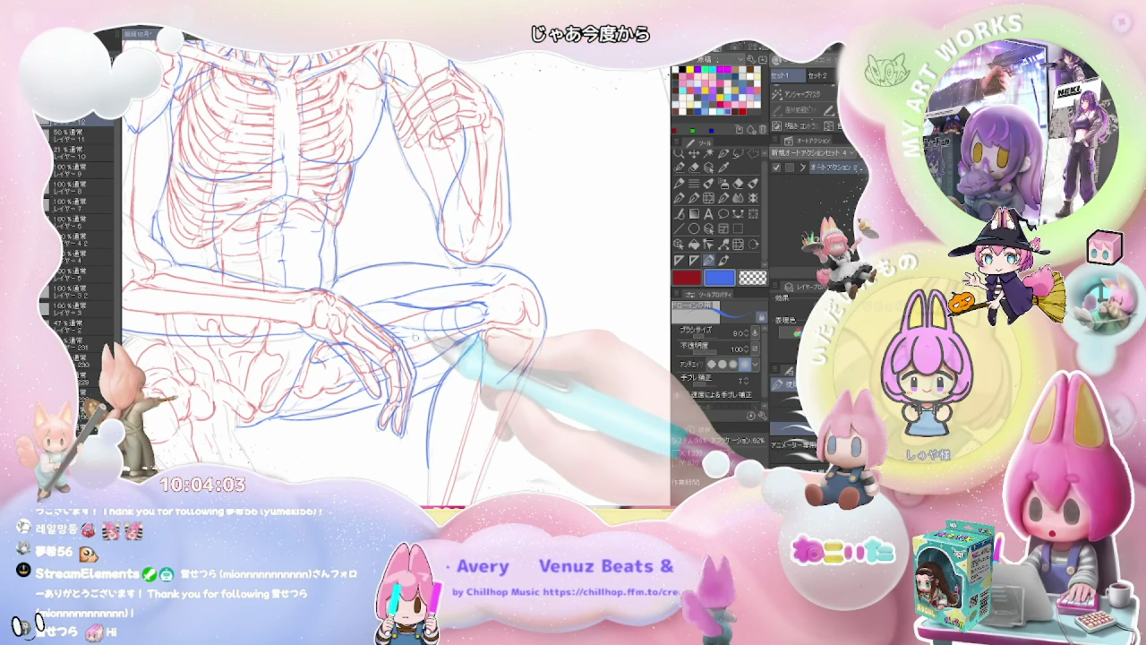
pyautogui.hotkey('ctrl', '-')
pyautogui.hotkey('ctrl', '-')
pyautogui.hotkey('ctrl', '-')
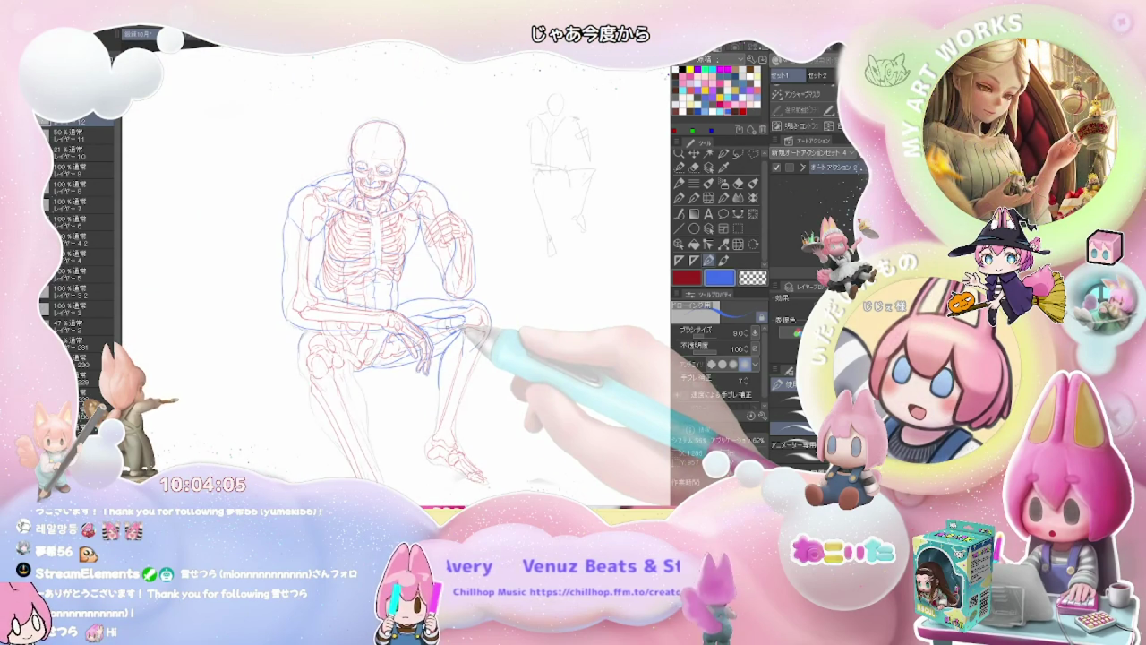
# Tilt the canvas slightly and repeatedly erase and restroke the blue kneecap contour.
pyautogui.press('^')
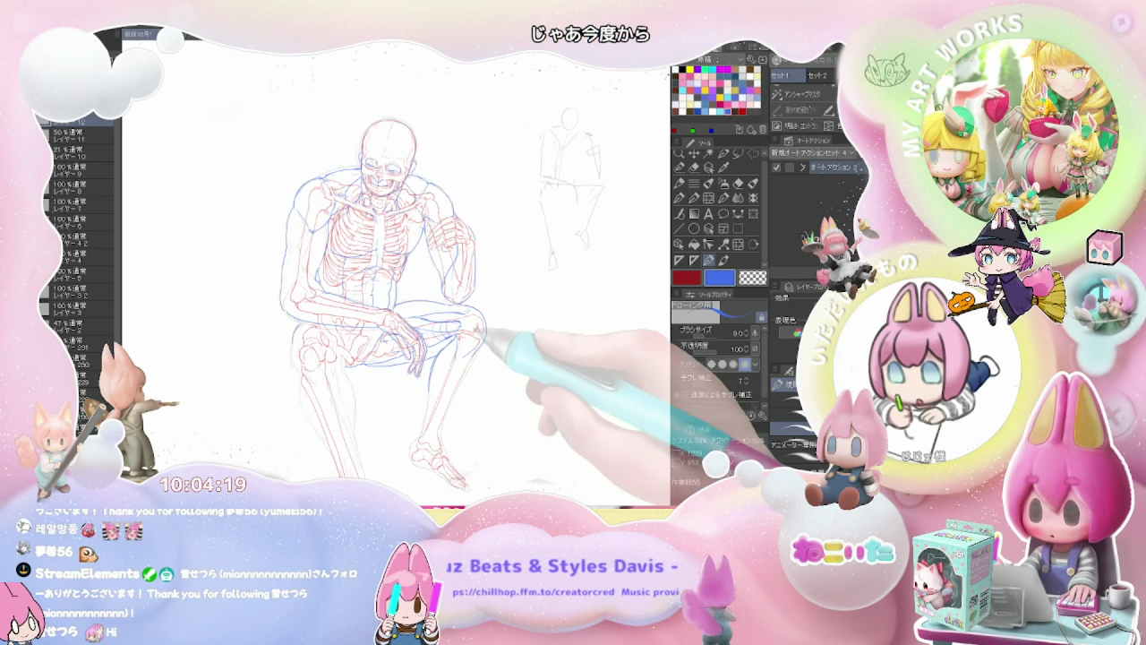
pyautogui.scroll(3, 446, 323)
pyautogui.press('e')
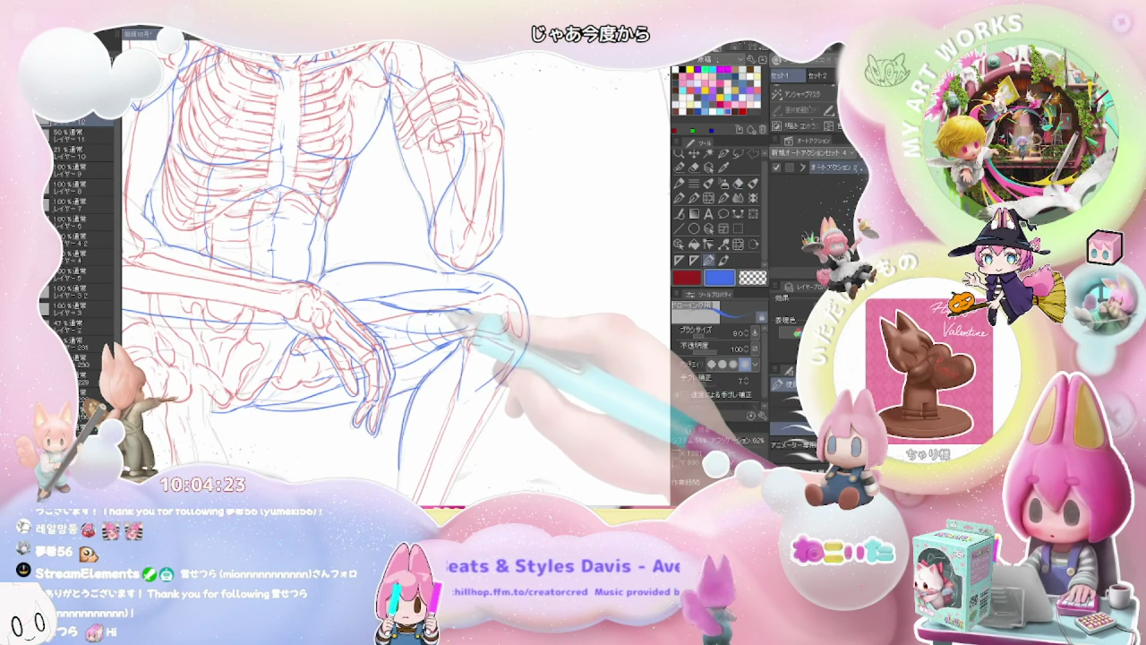
pyautogui.press('p')
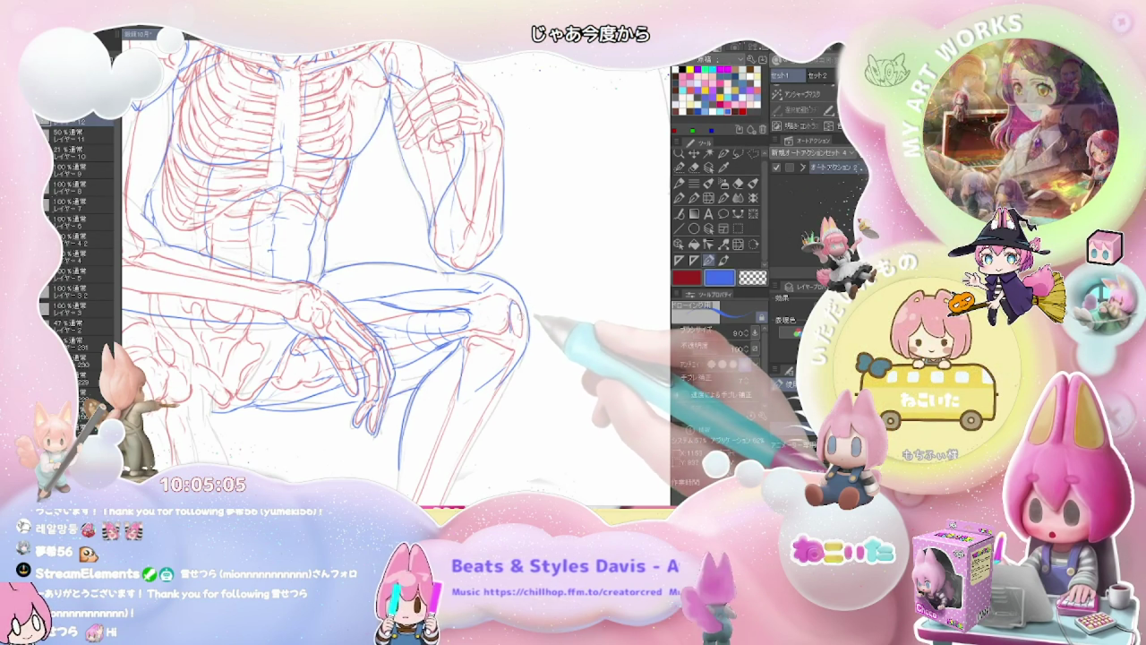
pyautogui.press('e')
pyautogui.press('p')
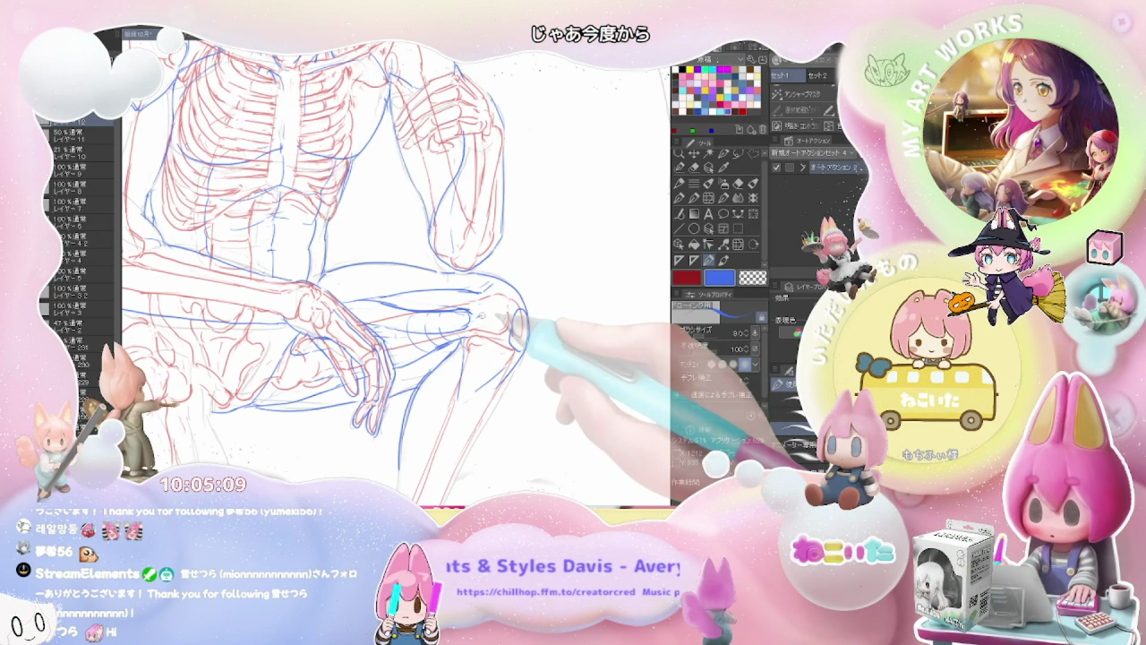
pyautogui.press('e')
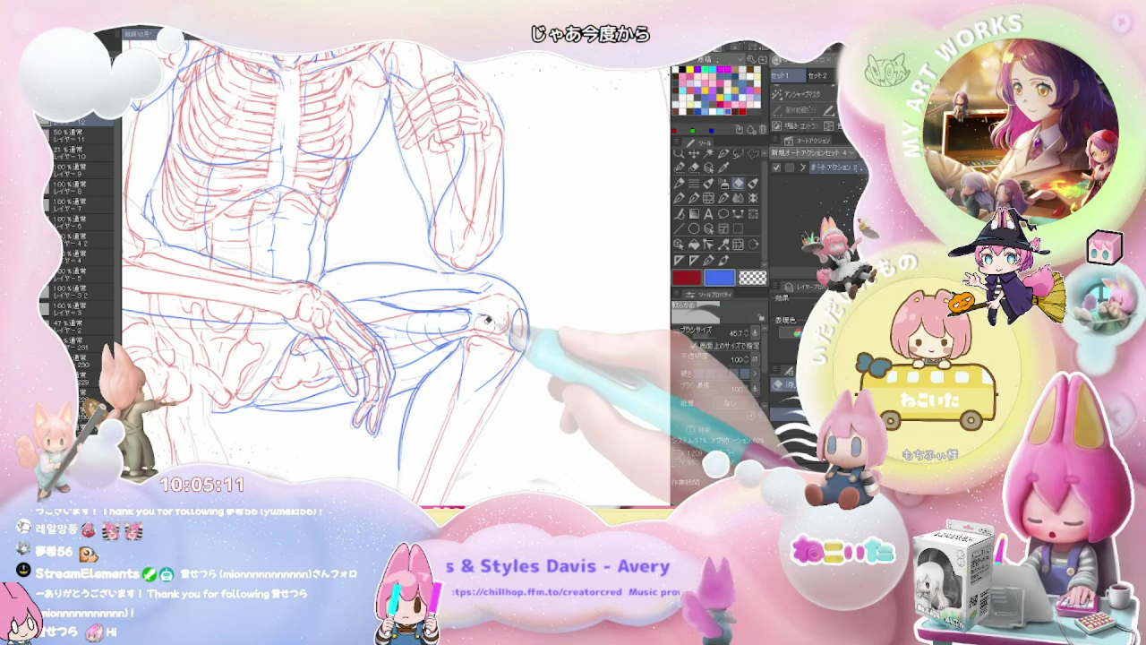
pyautogui.press('p')
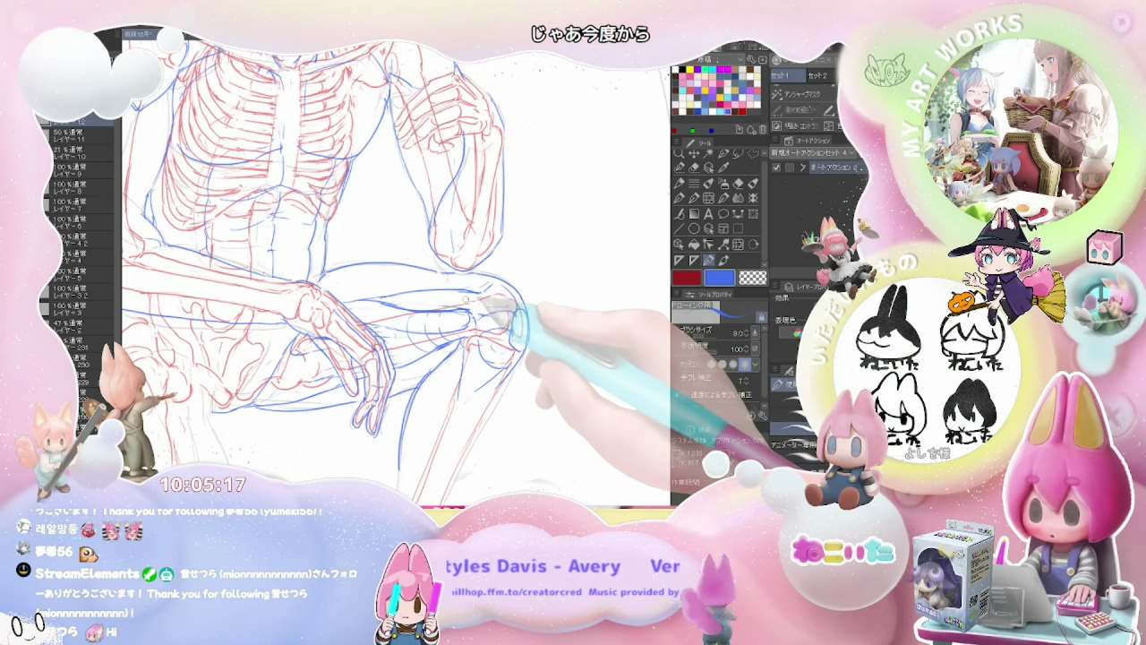
pyautogui.press('e')
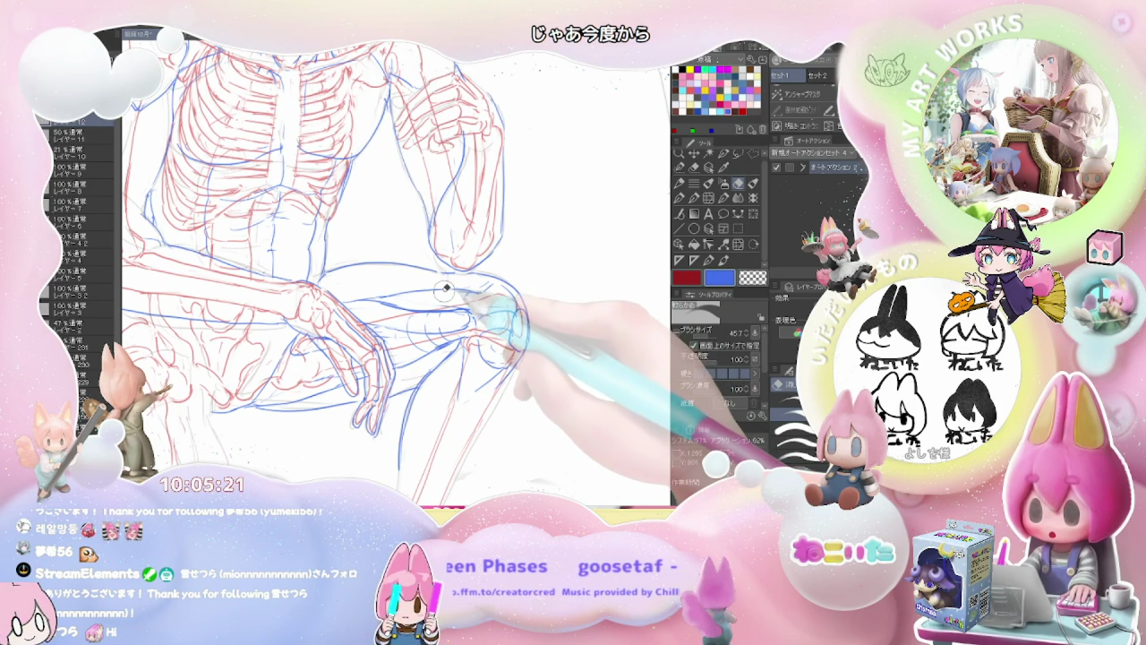
pyautogui.press('p')
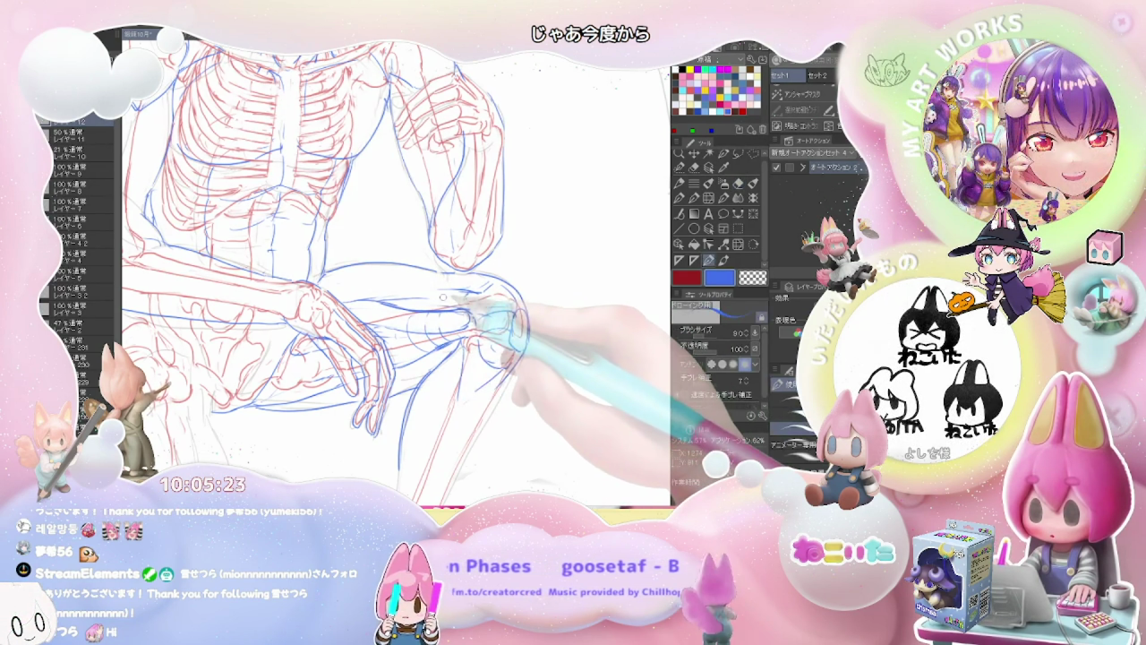
pyautogui.moveTo(394, 305); pyautogui.dragTo(475, 338)
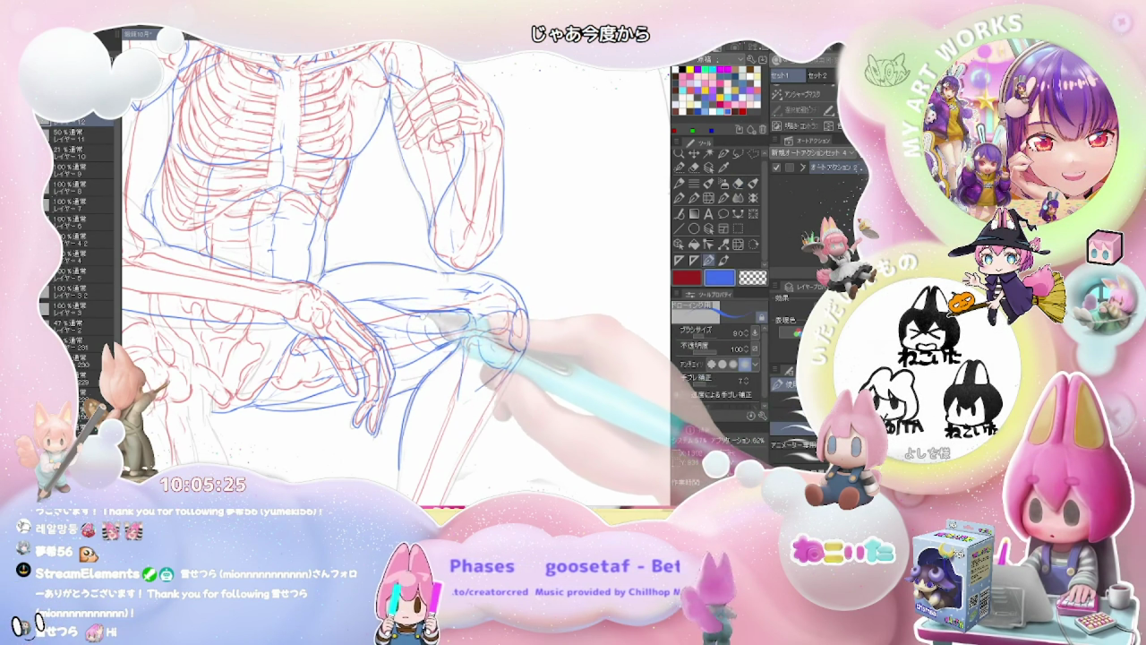
# Add more blue strokes along the knee contour, erasing and refining them.
pyautogui.moveTo(403, 305); pyautogui.dragTo(470, 314)
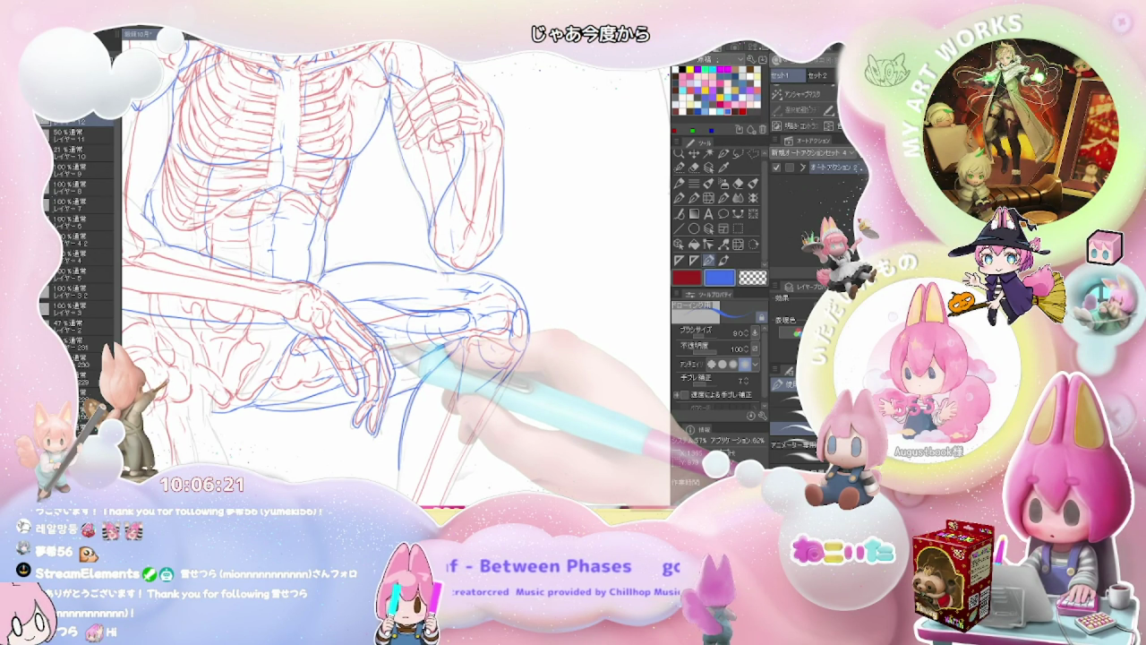
pyautogui.press('e')
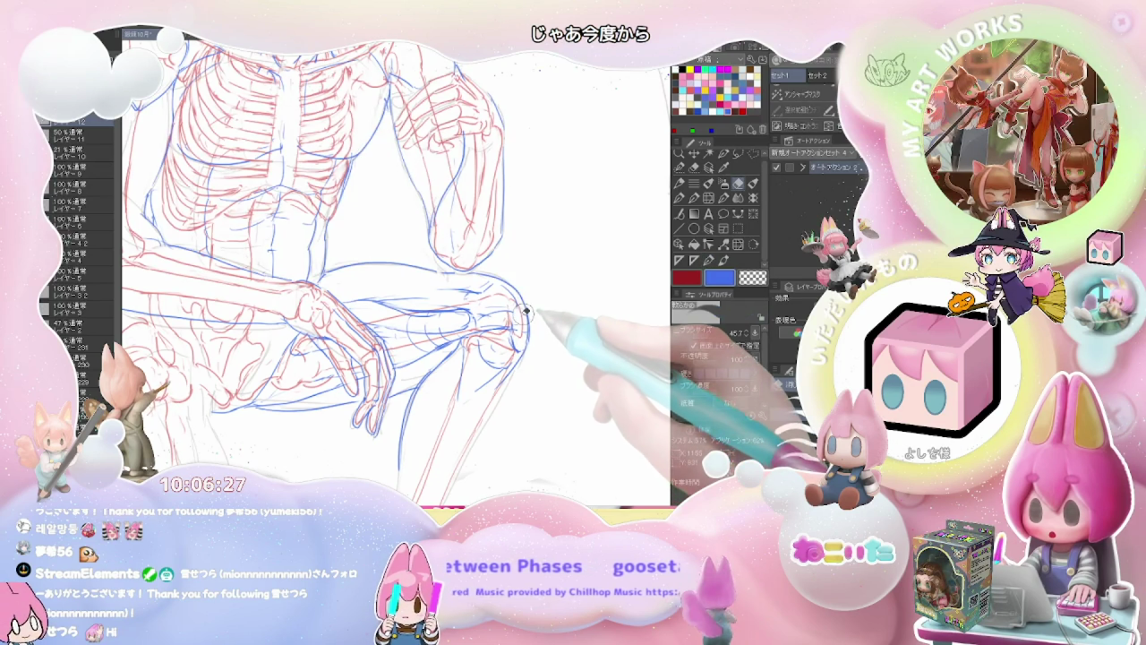
pyautogui.press('p')
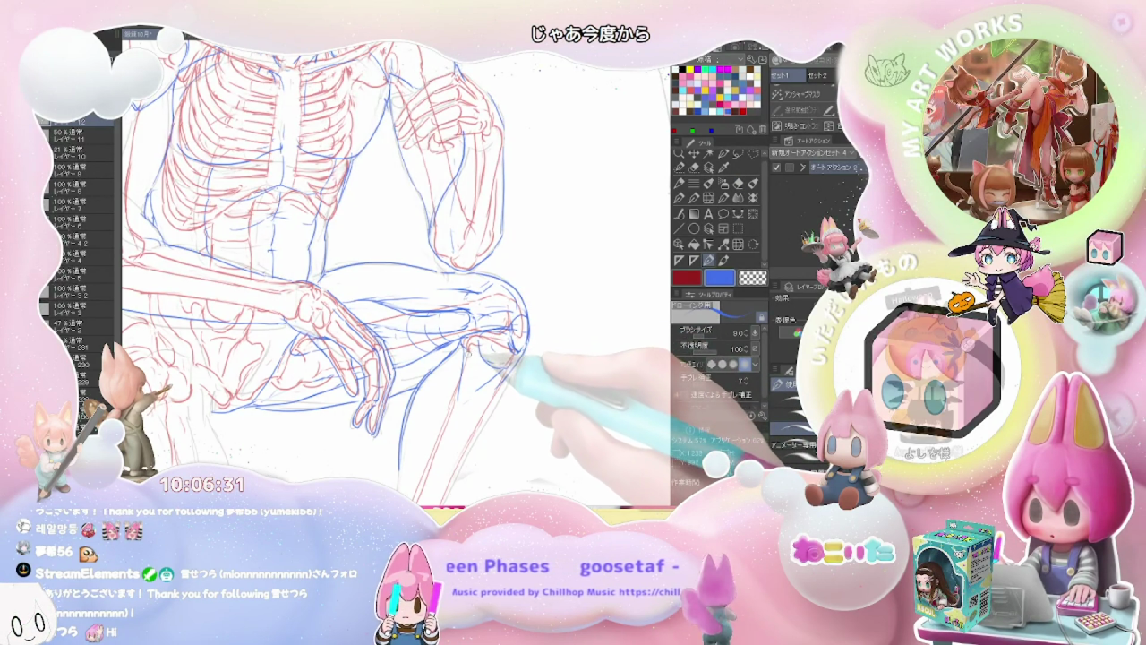
pyautogui.scroll(1, 462, 354)
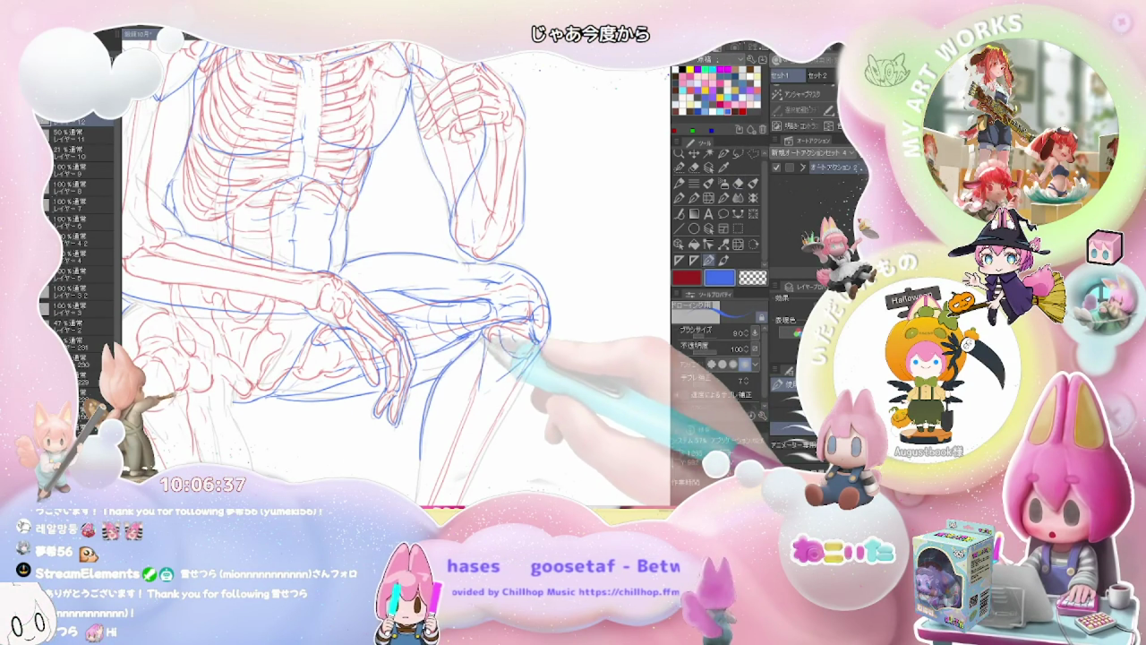
pyautogui.scroll(-2, 459, 296)
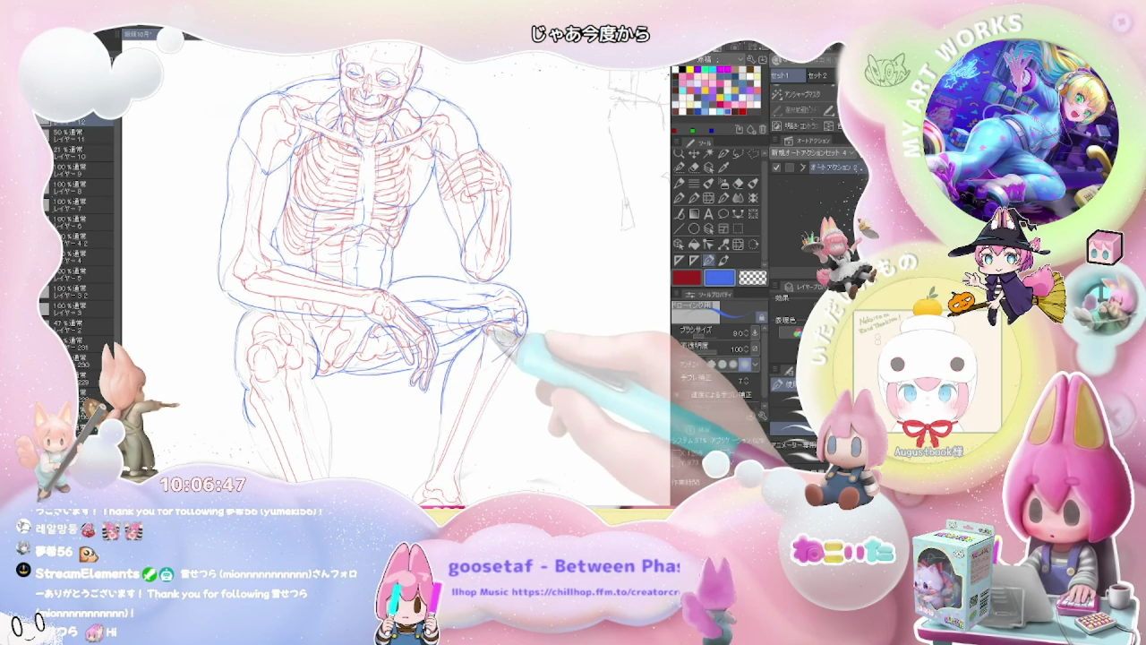
pyautogui.press('e')
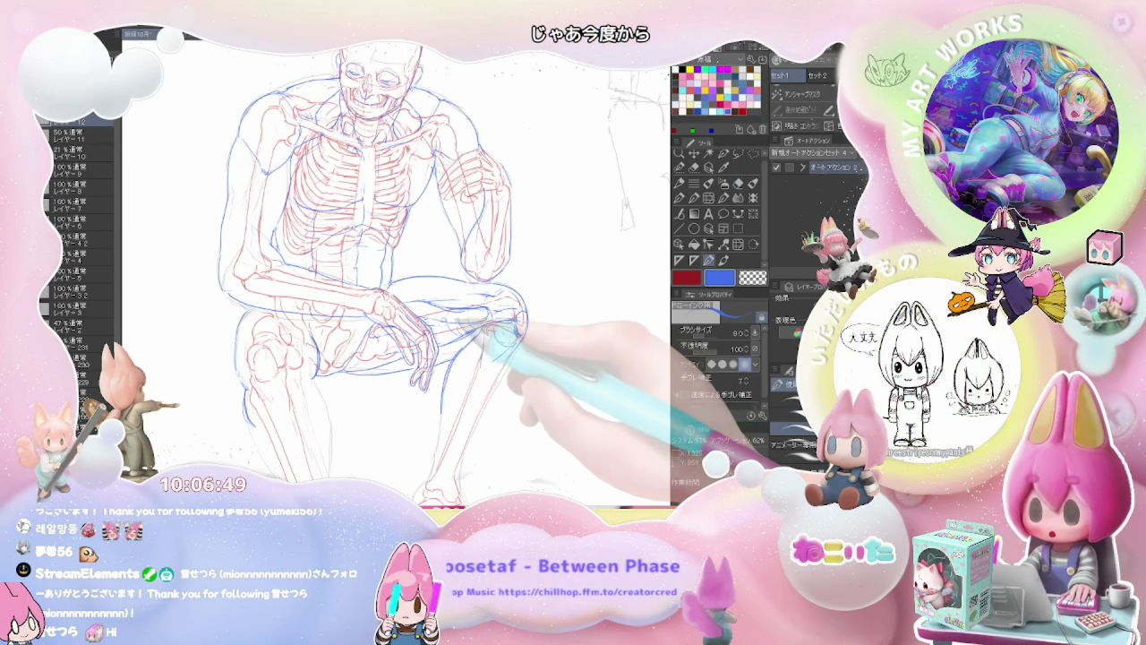
pyautogui.press('p')
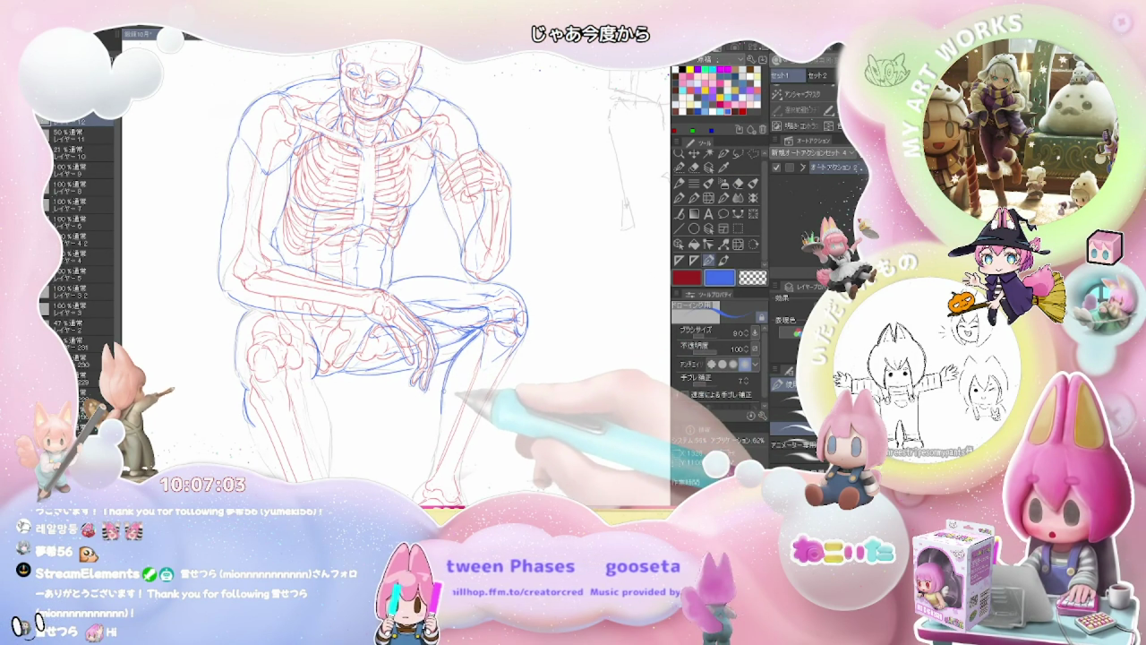
# Bring the shin into view and draw a blue line down the front of the lower leg.
pyautogui.moveTo(456, 394); pyautogui.dragTo(467, 330)
pyautogui.press('e')
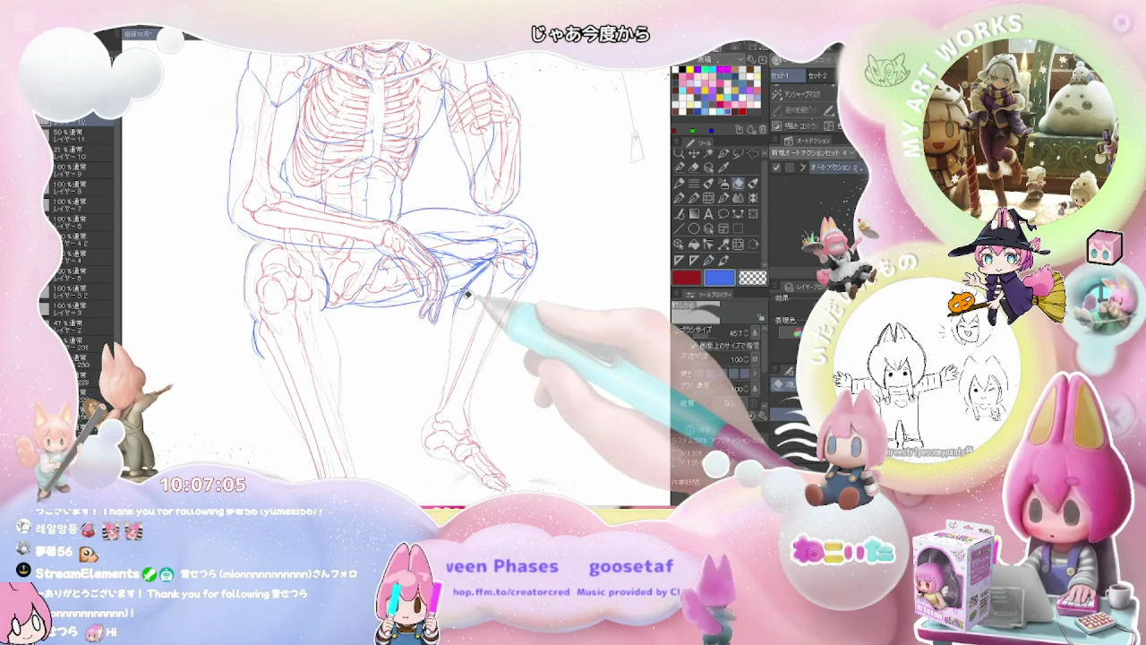
pyautogui.press('p')
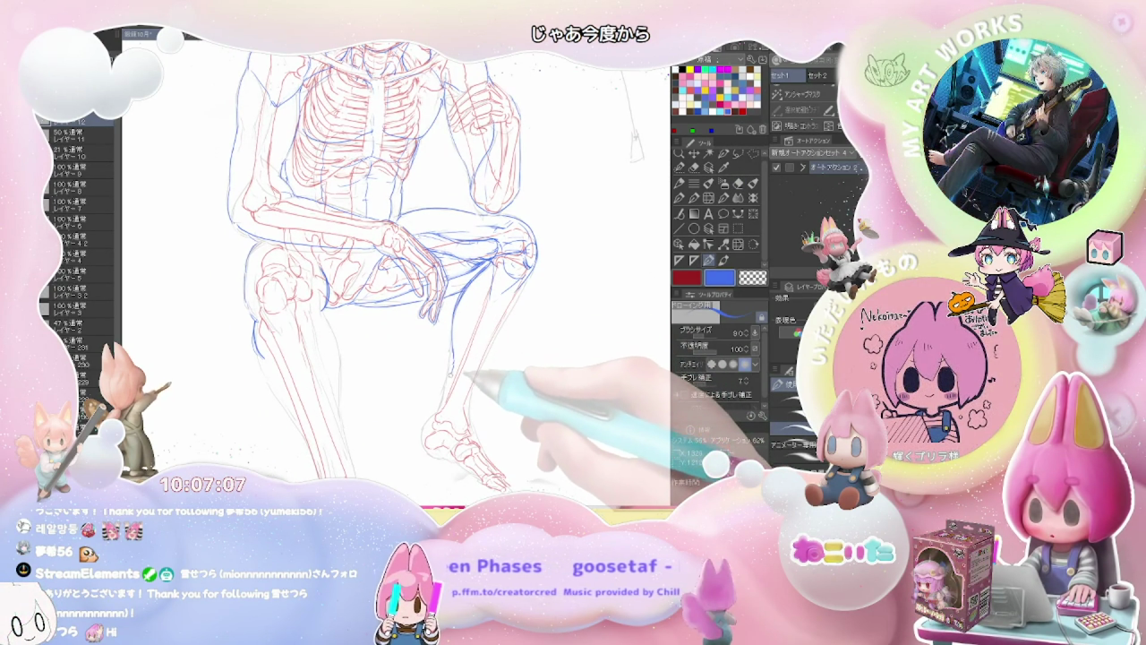
pyautogui.moveTo(453, 357); pyautogui.dragTo(438, 409)
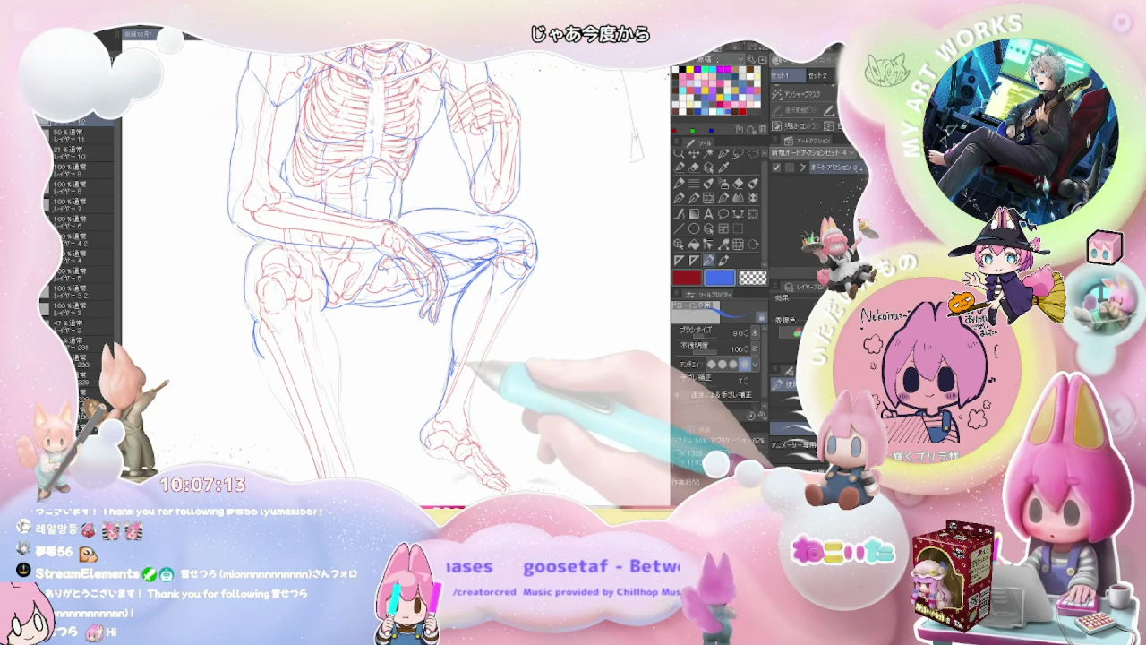
pyautogui.scroll(-2, 509, 284)
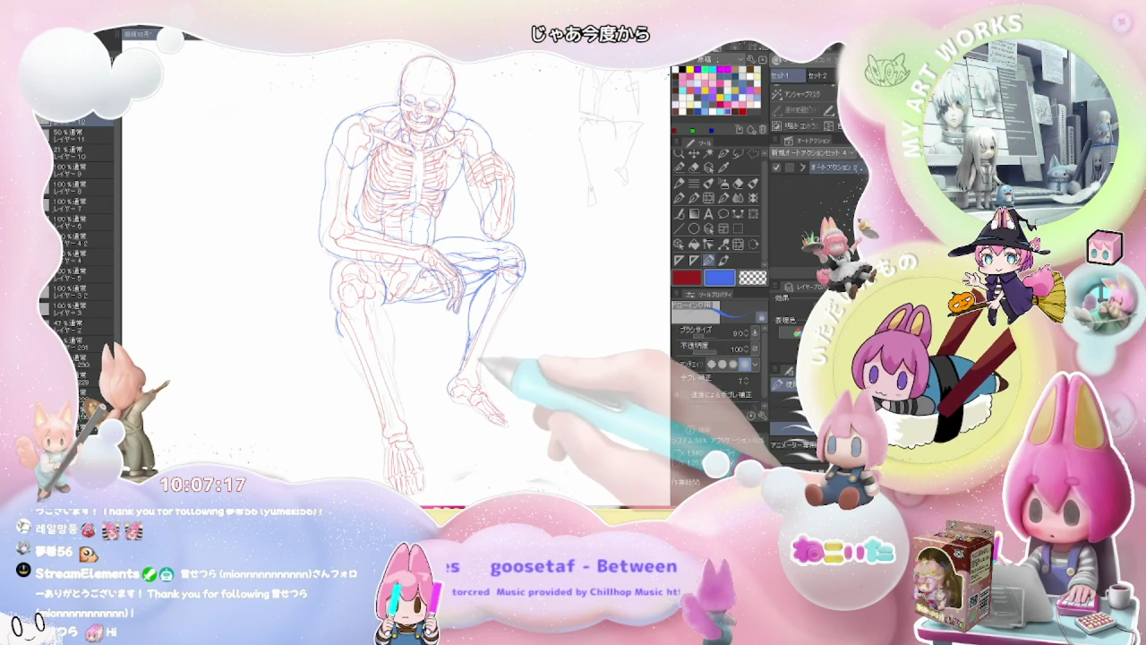
pyautogui.press('e')
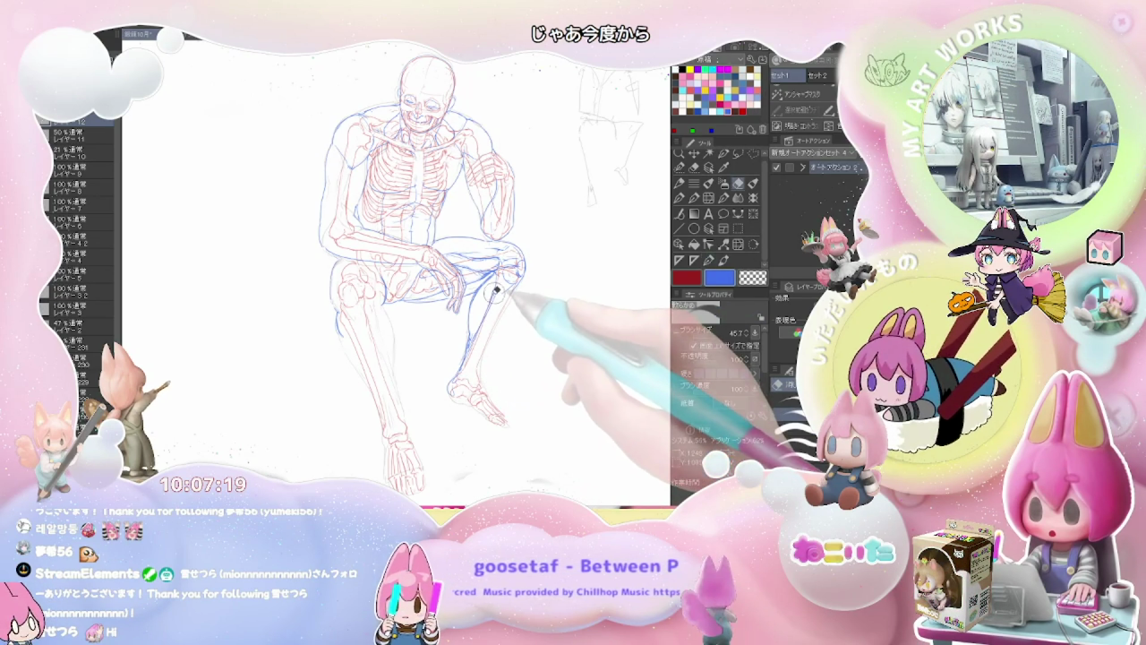
pyautogui.press('p')
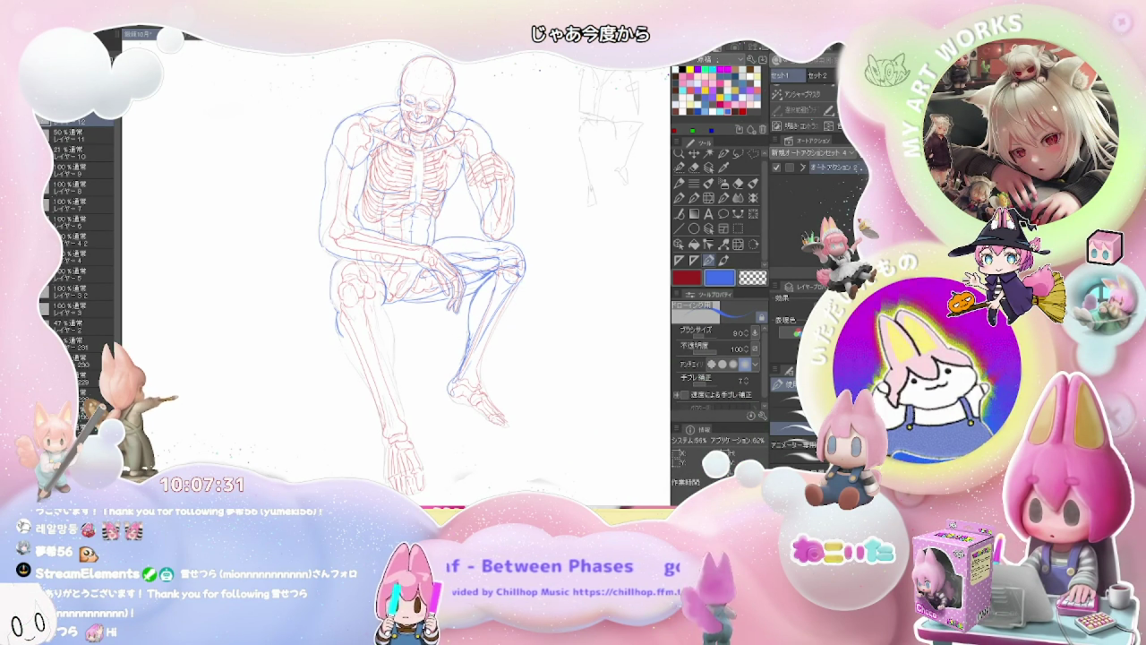
# Draw blue lines down the back of the shin to the heel and along the front of the shin.
pyautogui.scroll(2, 489, 367)
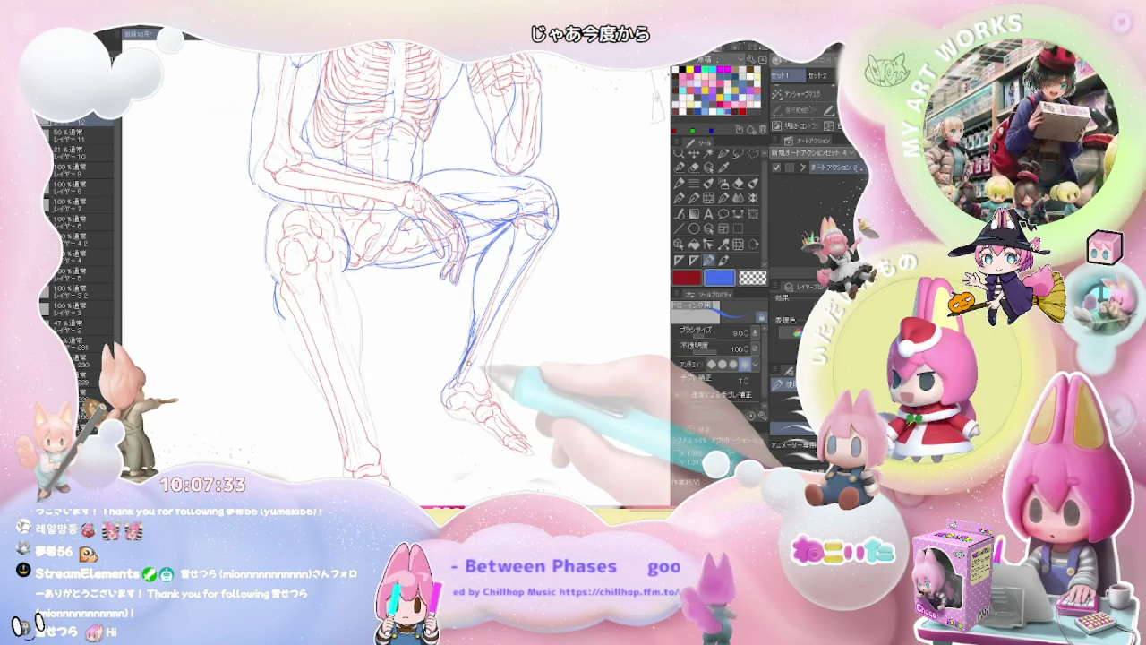
pyautogui.moveTo(470, 304); pyautogui.dragTo(448, 394)
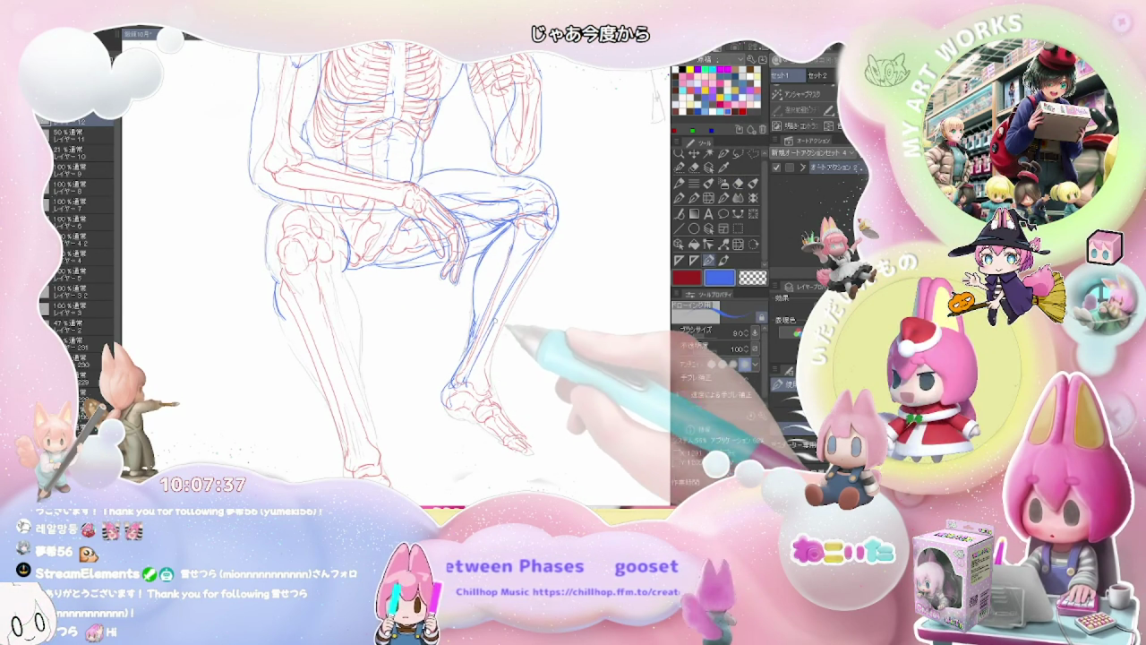
pyautogui.moveTo(514, 331); pyautogui.dragTo(488, 394)
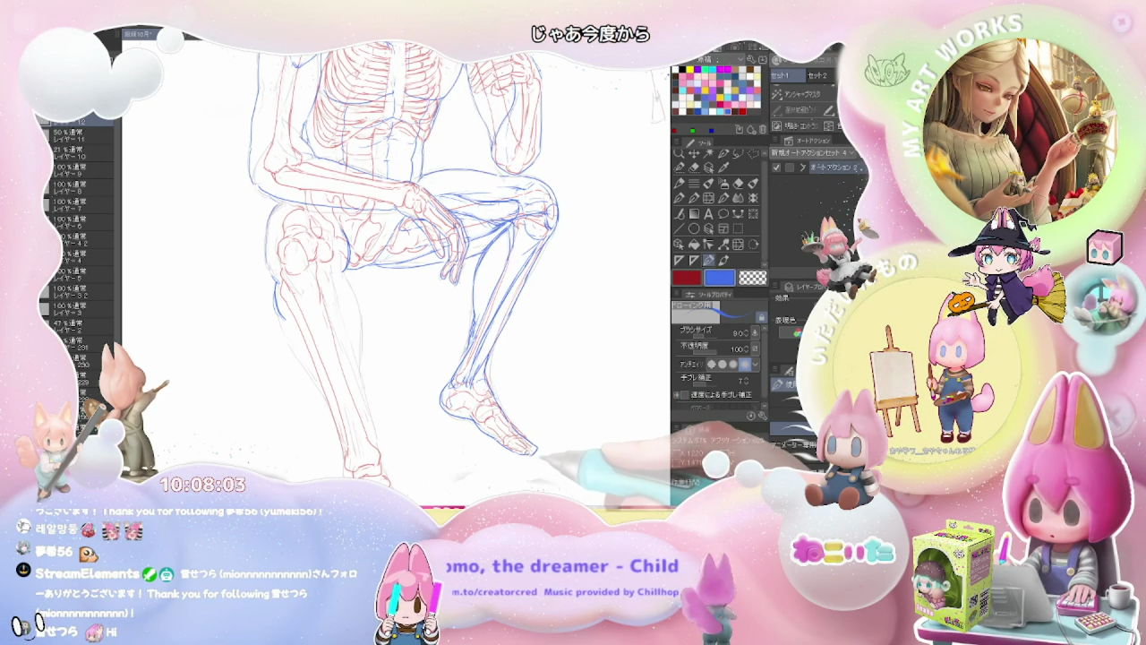
pyautogui.hotkey('ctrl', '-')
pyautogui.hotkey('ctrl', '+')
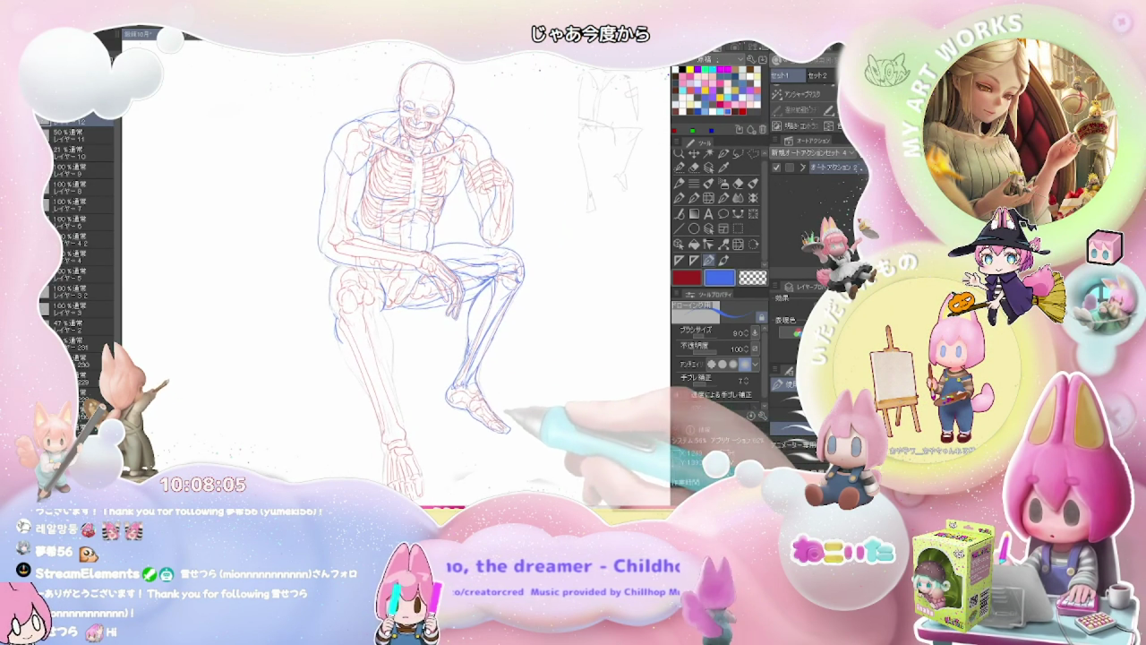
pyautogui.hotkey('ctrl', '+')
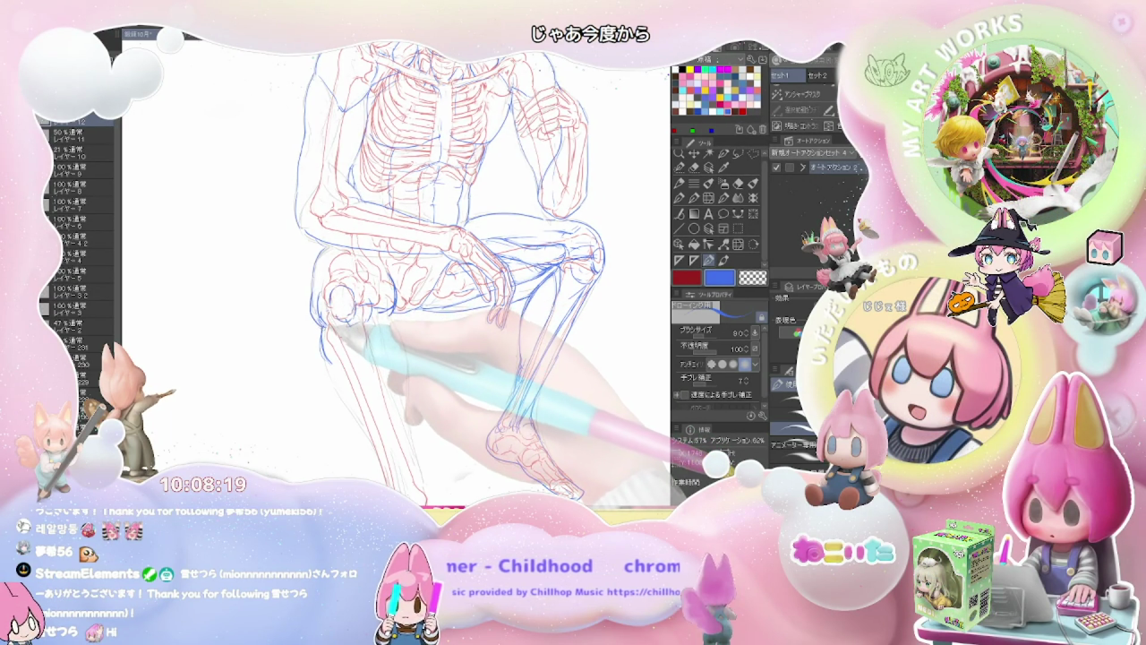
# Erase the stray blue lines around the seated figure's left knee and shin and redraw them.
pyautogui.press('e')
pyautogui.press('p')
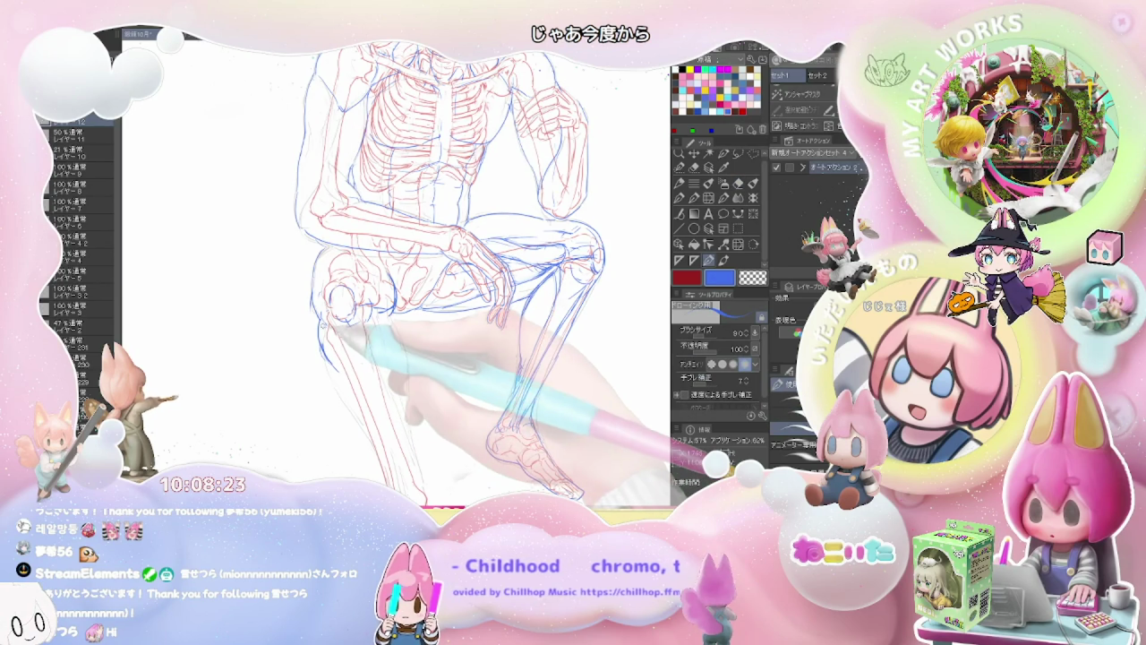
pyautogui.press('e')
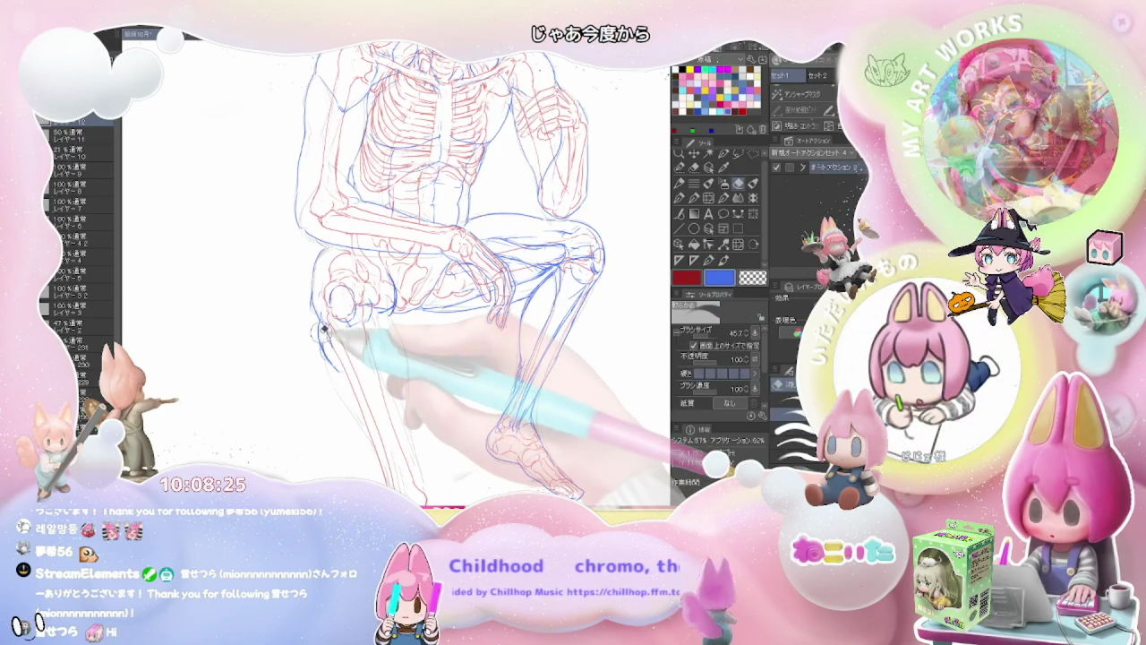
pyautogui.press('p')
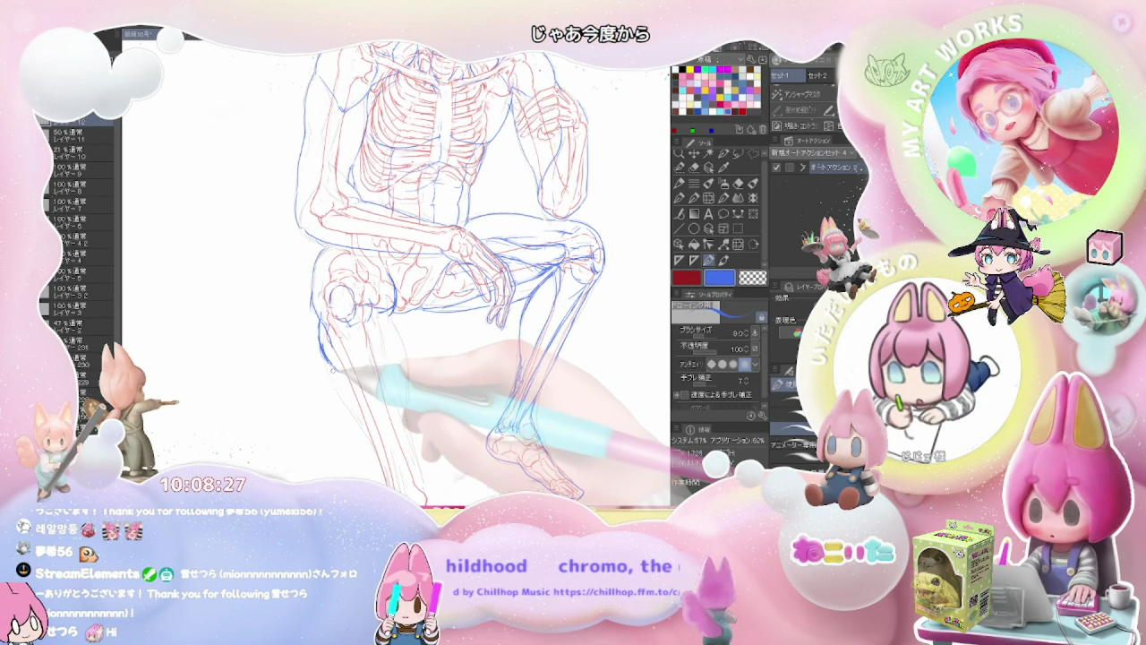
pyautogui.press('e')
pyautogui.press('p')
pyautogui.moveTo(325, 333)
pyautogui.mouseDown()
pyautogui.moveTo(335, 356)
pyautogui.moveTo(345, 339)
pyautogui.mouseUp()
# Clean up and redraw the shin and foot contours, then zoom out to the whole figure.
pyautogui.press('e')
pyautogui.press('p')
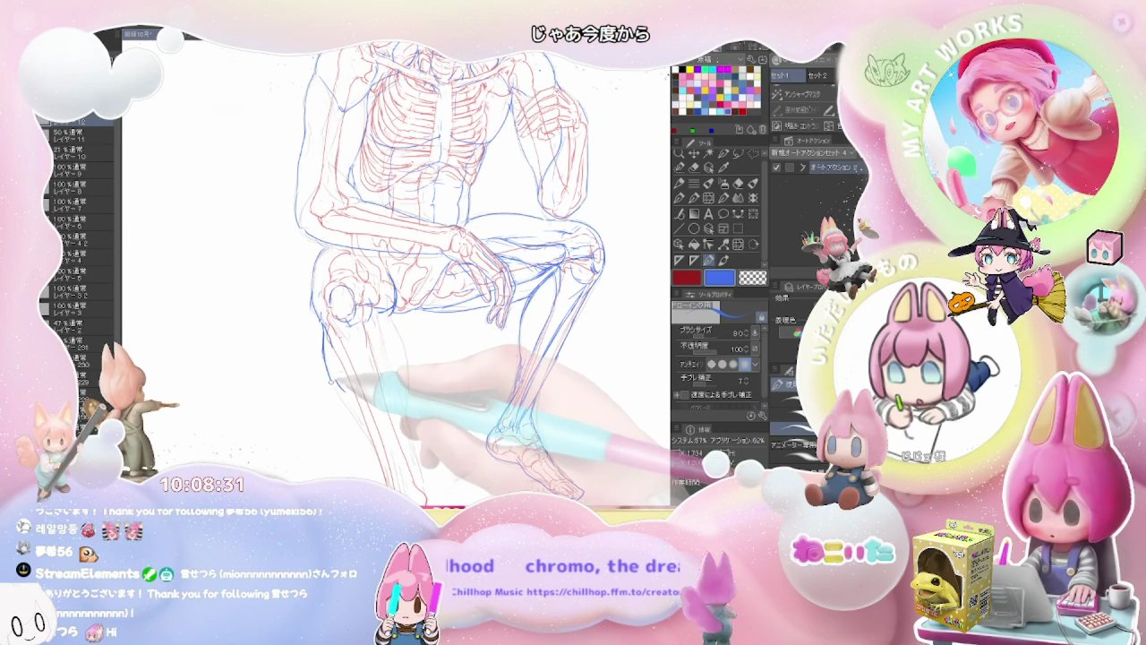
pyautogui.press('e')
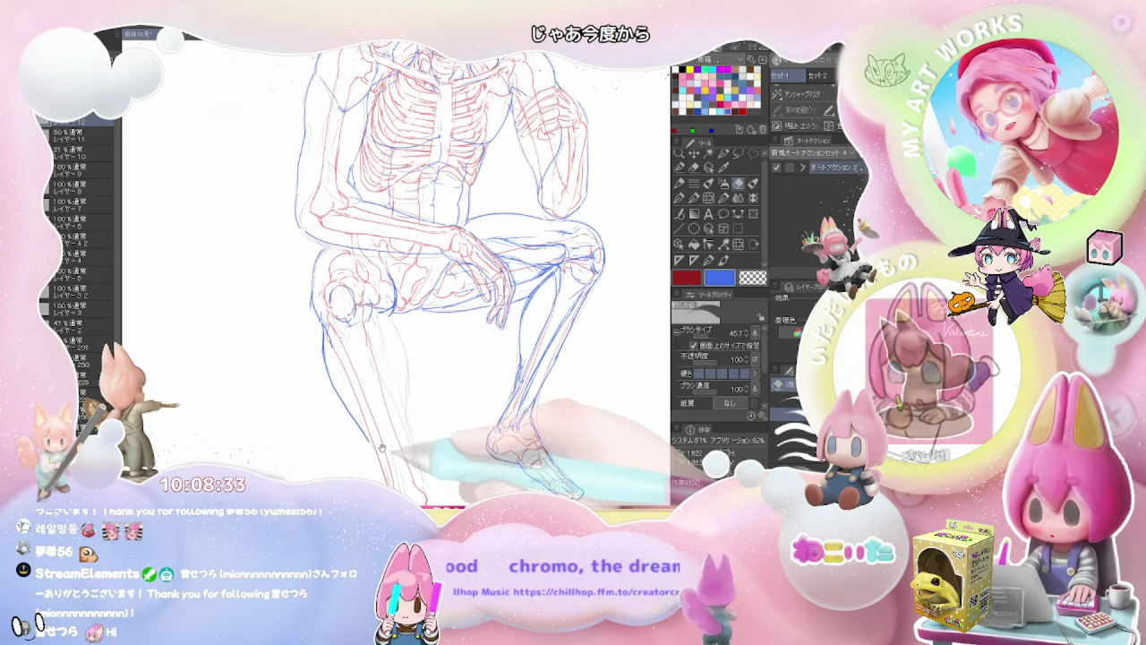
pyautogui.moveTo(376, 466); pyautogui.dragTo(364, 392)
pyautogui.press('p')
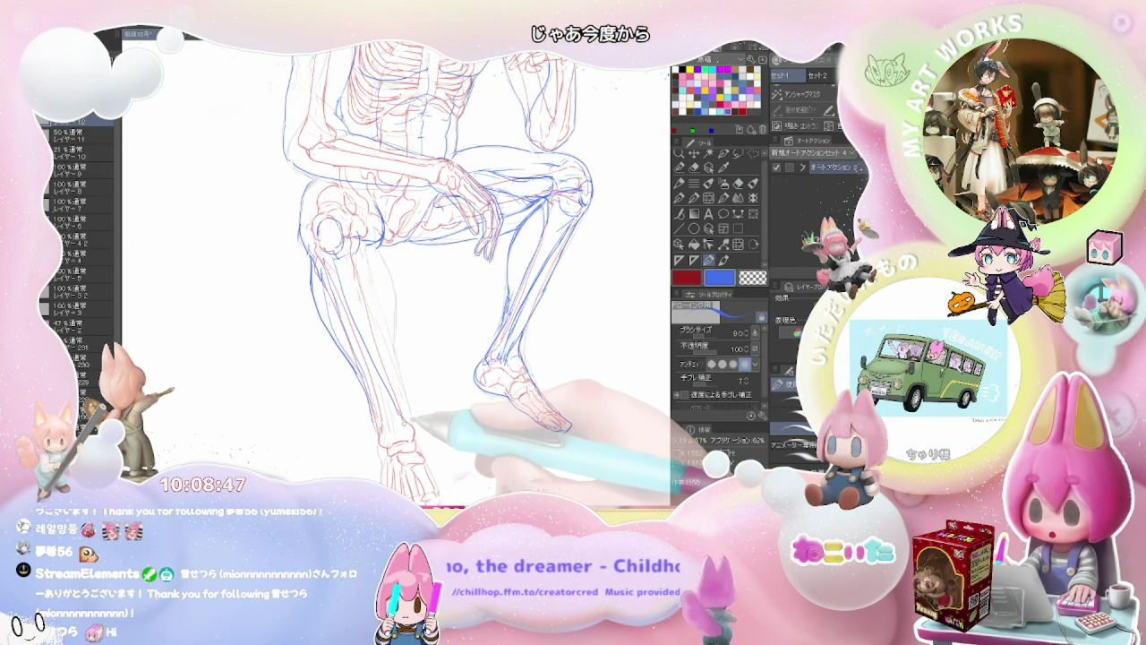
pyautogui.press('e')
pyautogui.press('p')
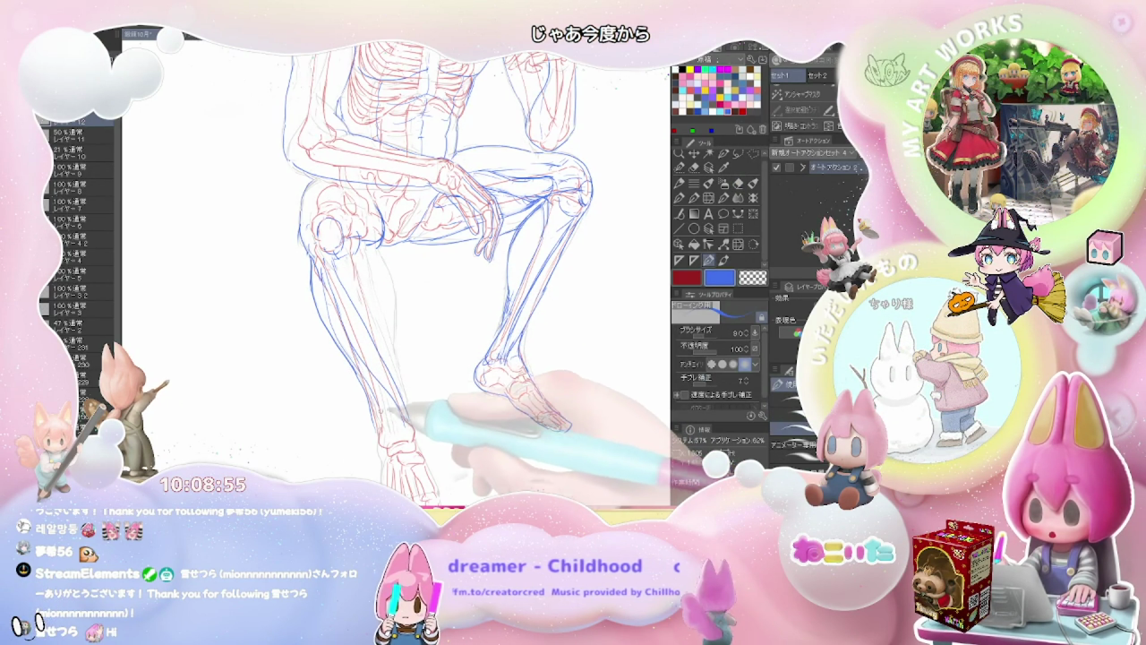
pyautogui.hotkey('ctrl', '-')
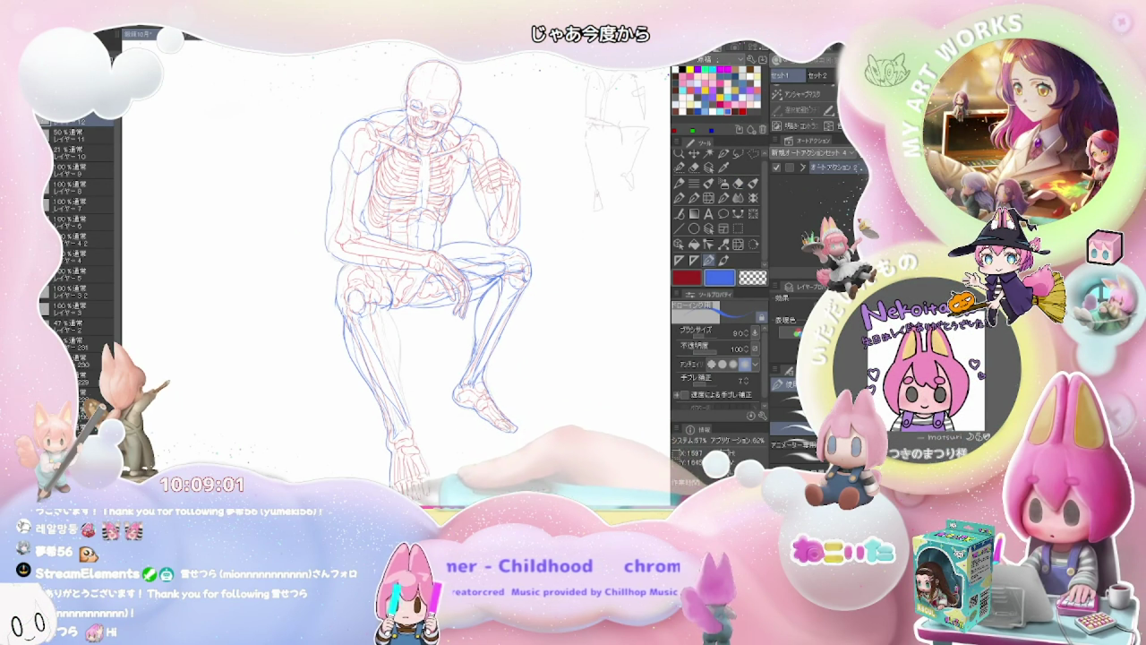
# Draw blue contours around the fist and forearm resting on the raised knee.
pyautogui.moveTo(448, 403); pyautogui.dragTo(420, 345)
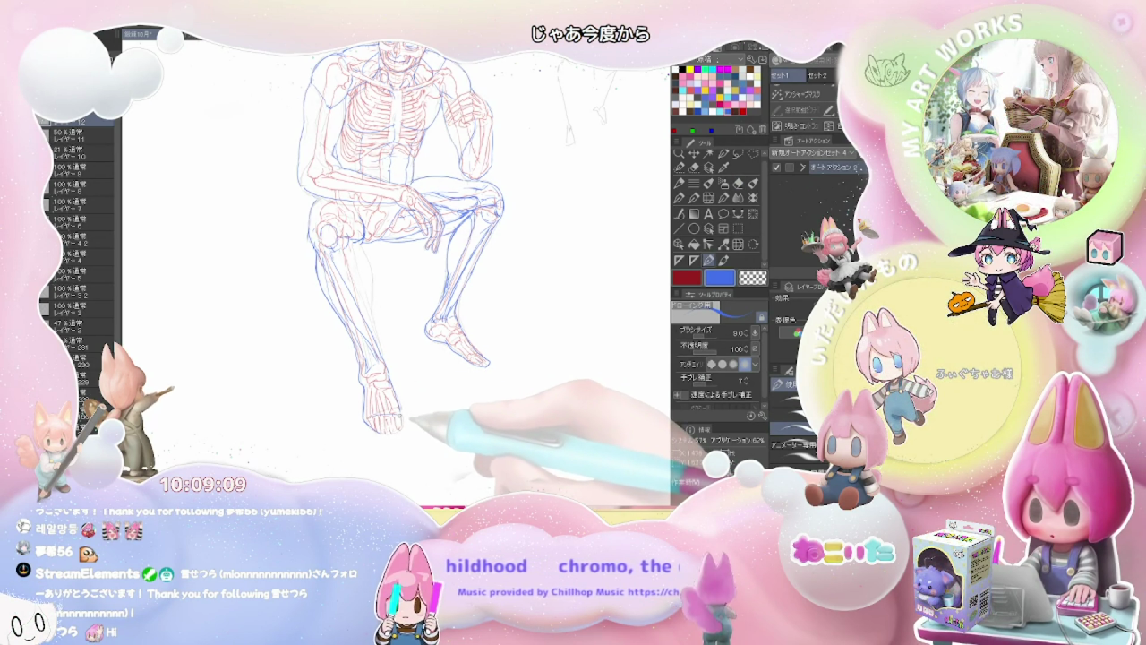
pyautogui.scroll(2, 409, 380)
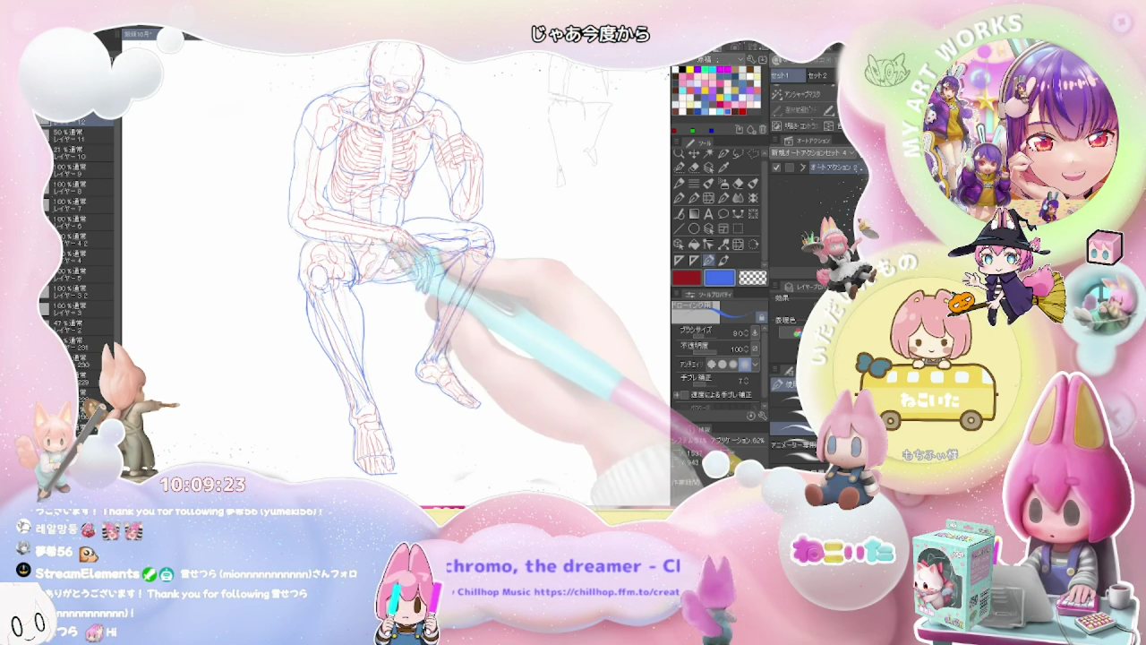
pyautogui.hotkey('ctrl', '-')
pyautogui.hotkey('ctrl', '-')
pyautogui.hotkey('ctrl', '+')
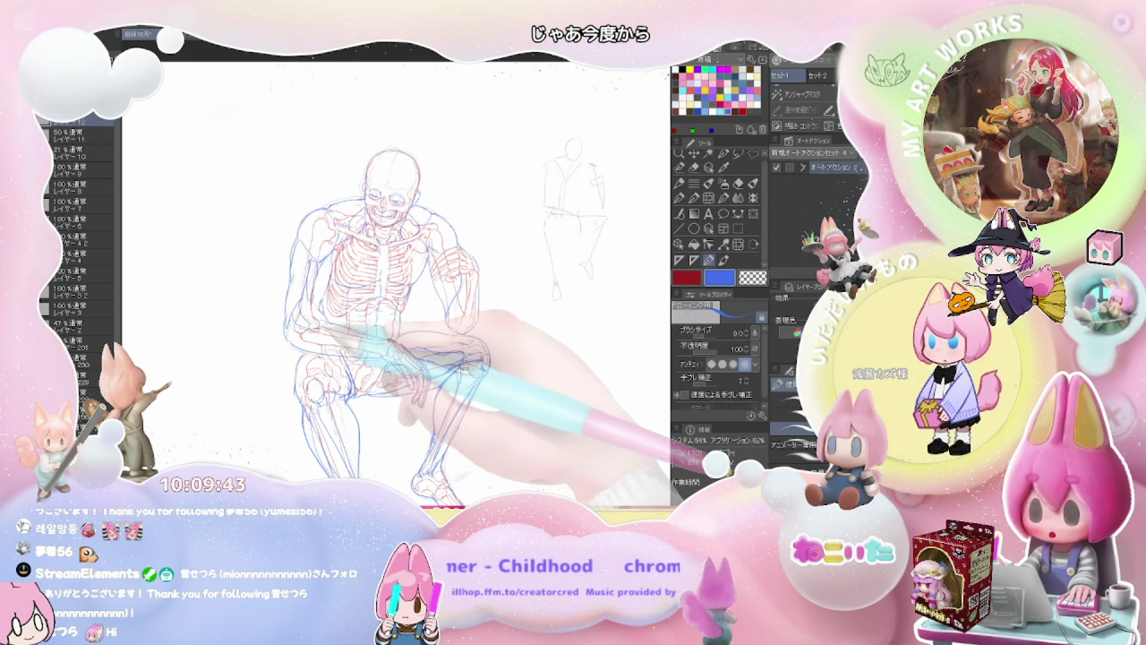
pyautogui.press('e')
pyautogui.press('p')
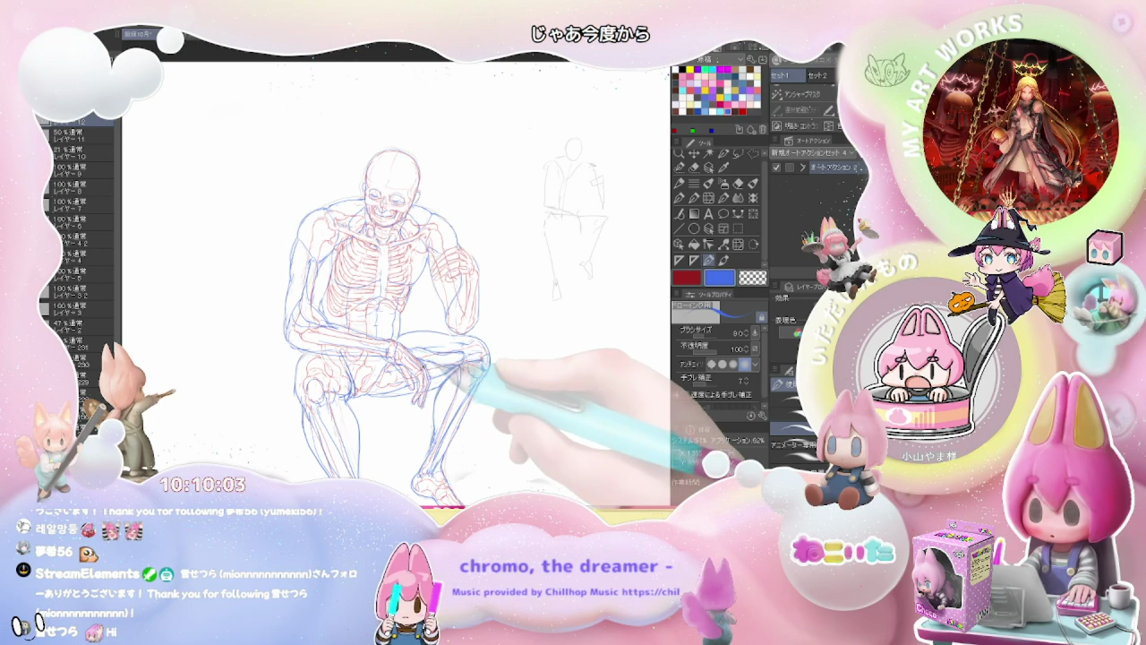
pyautogui.scroll(1, 488, 367)
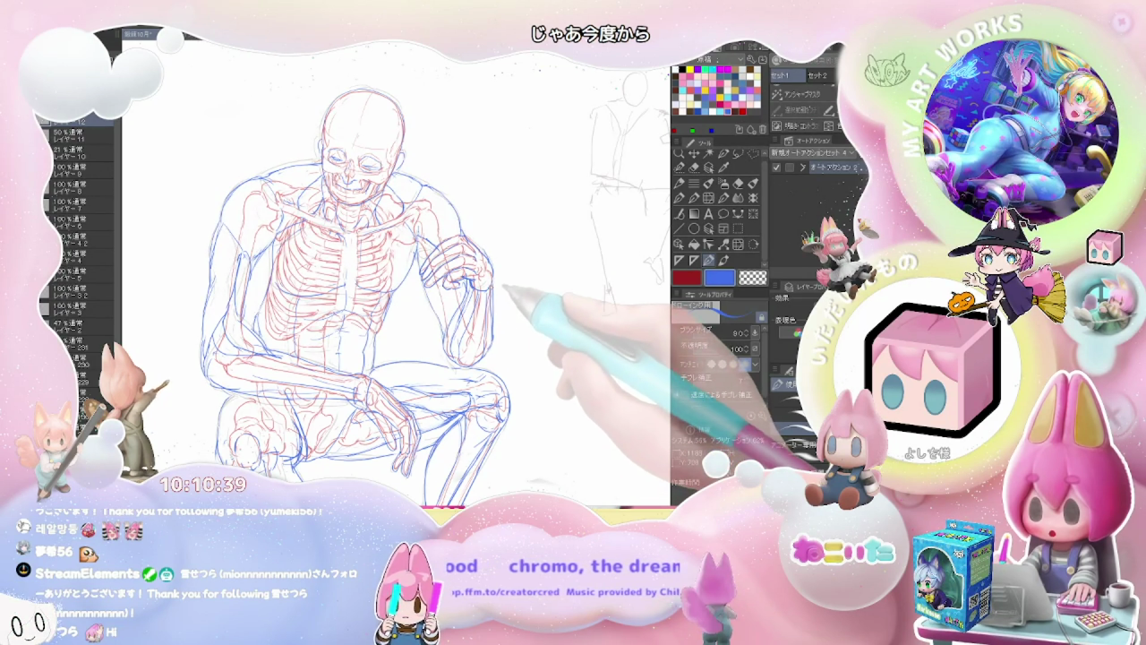
pyautogui.scroll(-1, 562, 397)
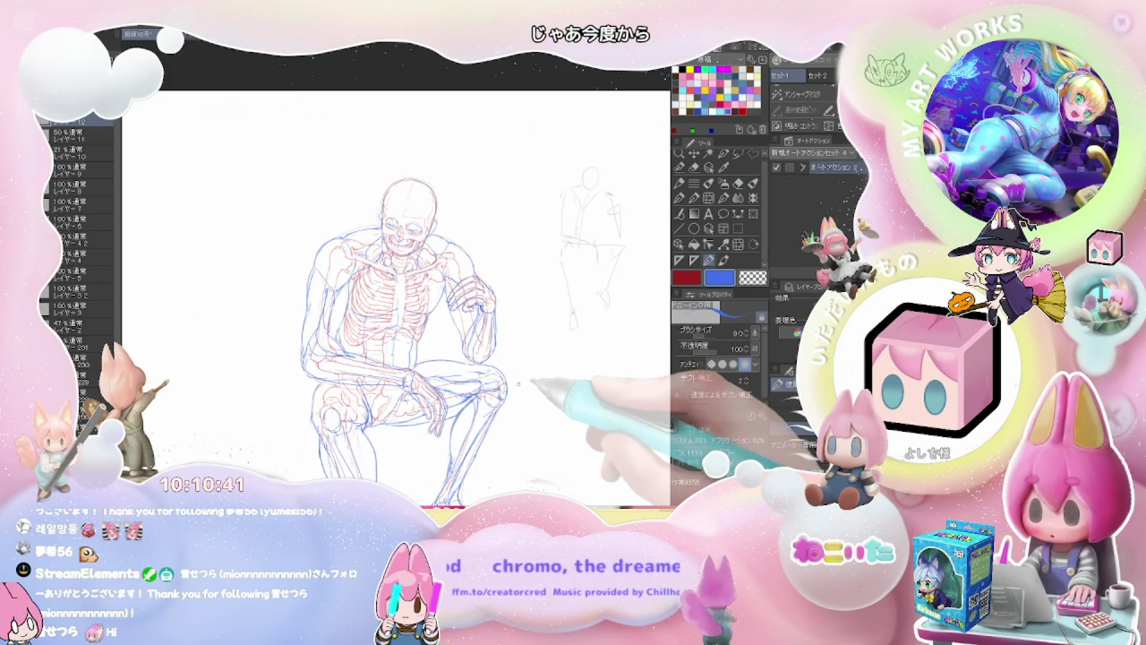
pyautogui.scroll(-1, 562, 398)
pyautogui.scroll(-1, 563, 398)
pyautogui.scroll(1, 562, 397)
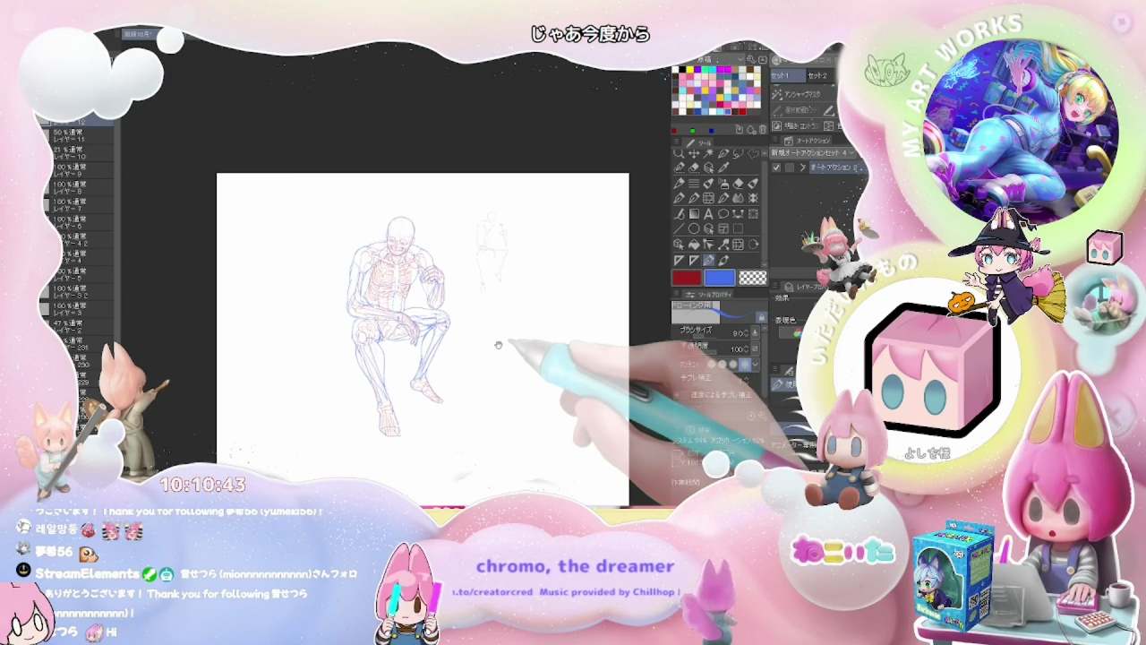
pyautogui.scroll(2, 537, 394)
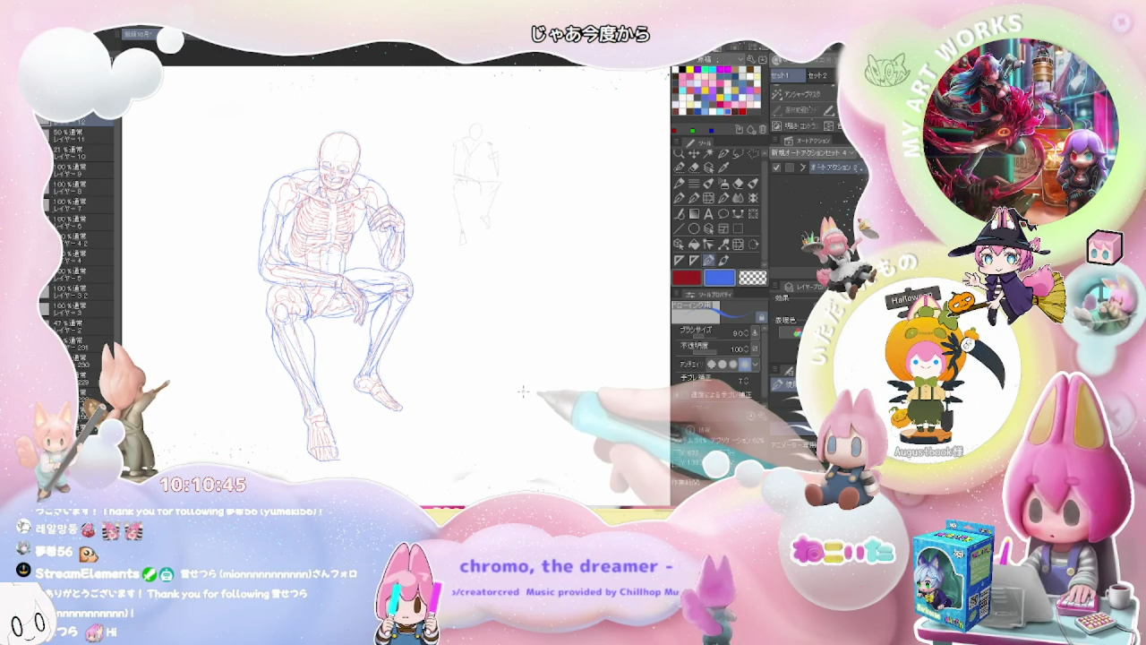
pyautogui.scroll(2, 497, 379)
pyautogui.scroll(1, 498, 379)
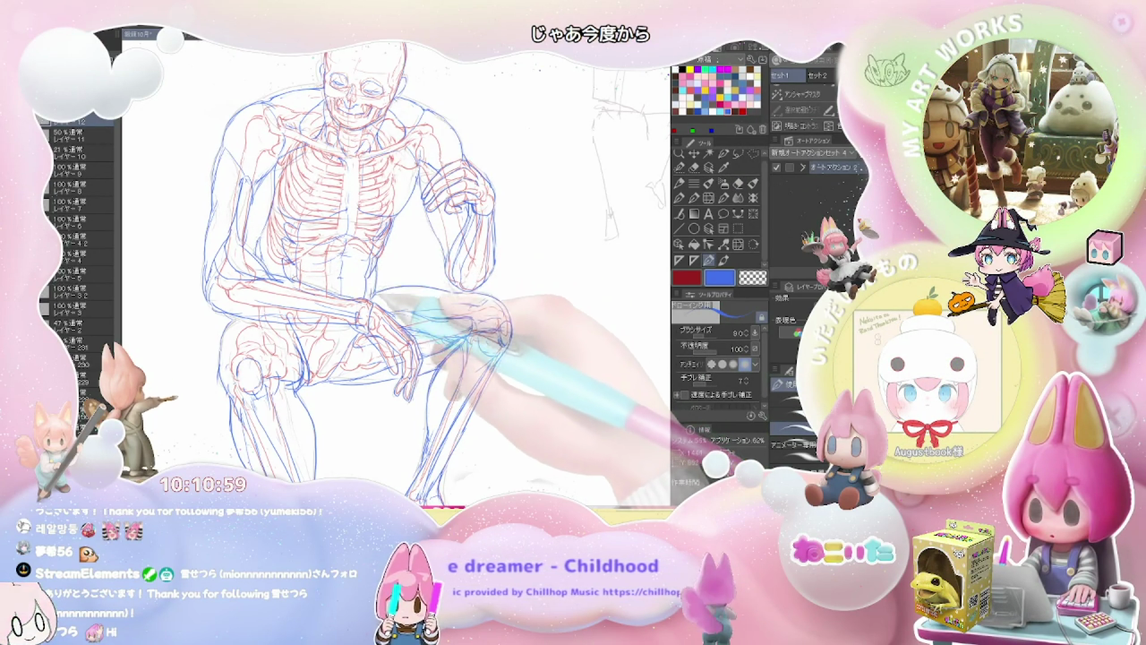
pyautogui.hotkey('ctrl', '-')
pyautogui.hotkey('ctrl', '-')
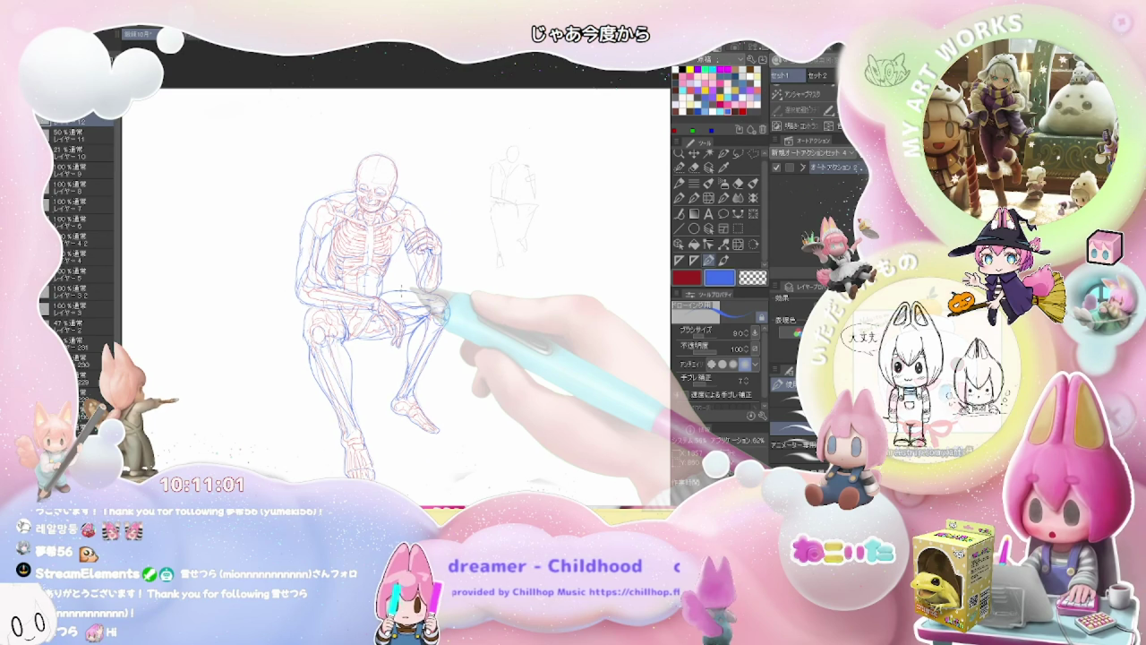
pyautogui.moveTo(438, 413); pyautogui.dragTo(367, 386)
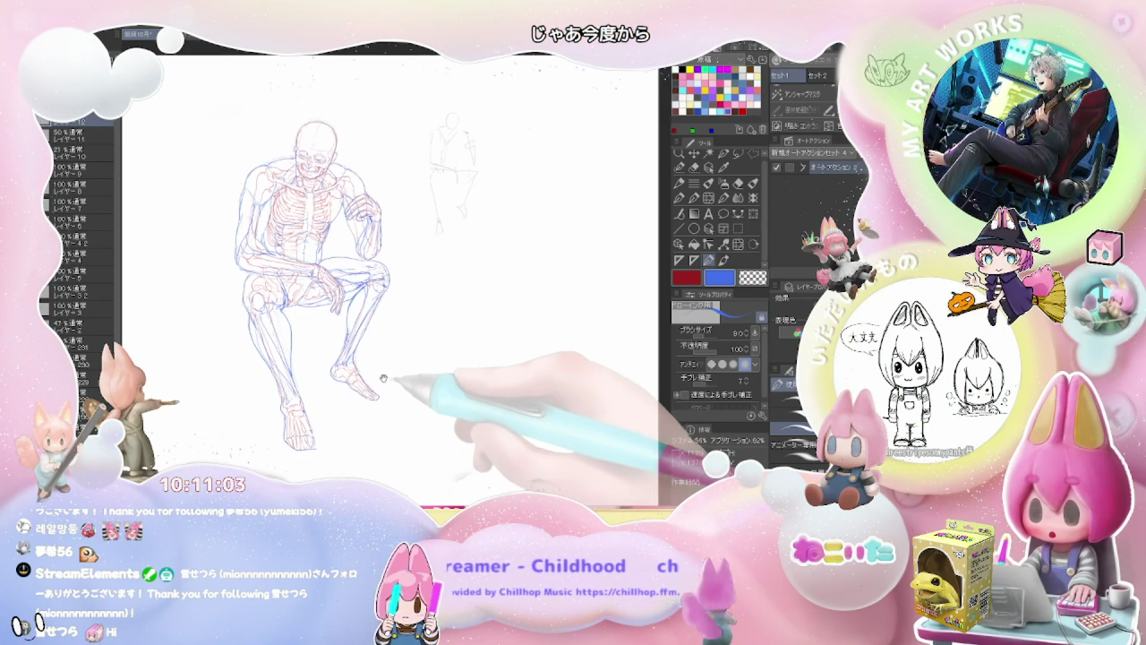
pyautogui.hotkey('ctrl', '+')
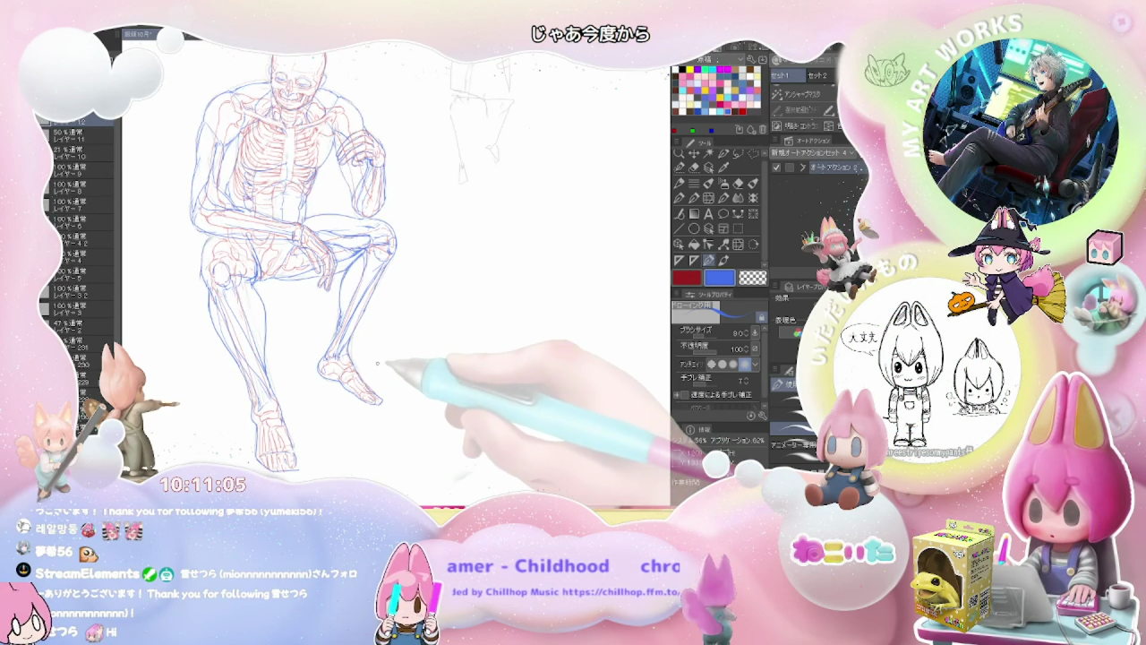
pyautogui.hotkey('ctrl', '-')
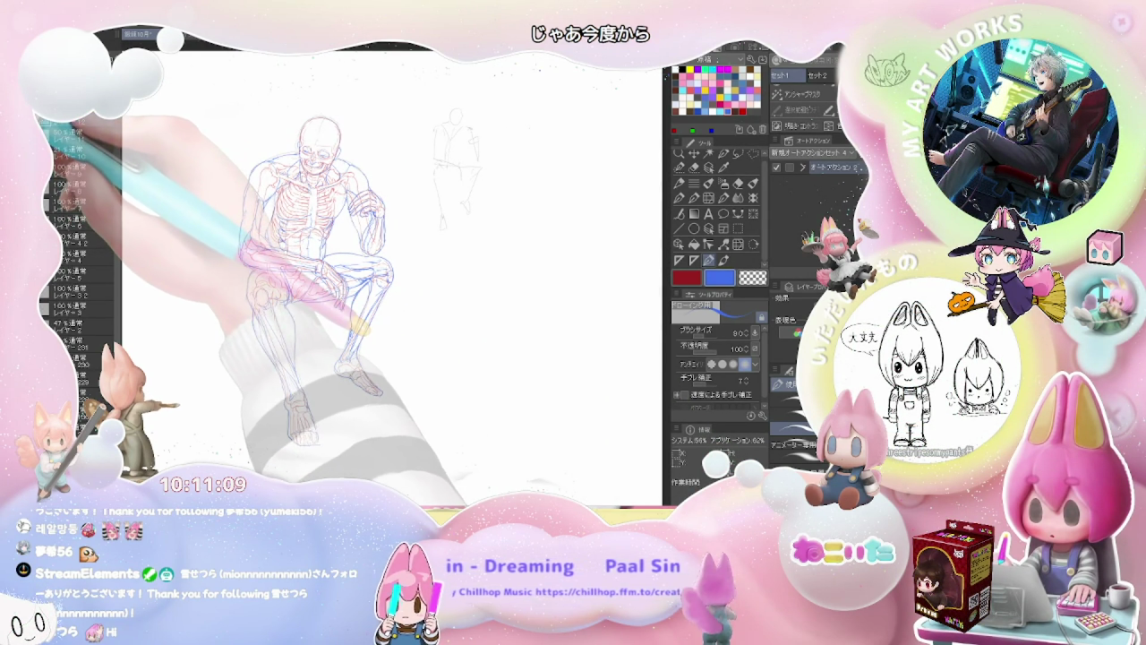
# Show the guide grid, add a new layer, and shrink and reposition the skeleton figure.
pyautogui.hotkey('ctrl', "'")
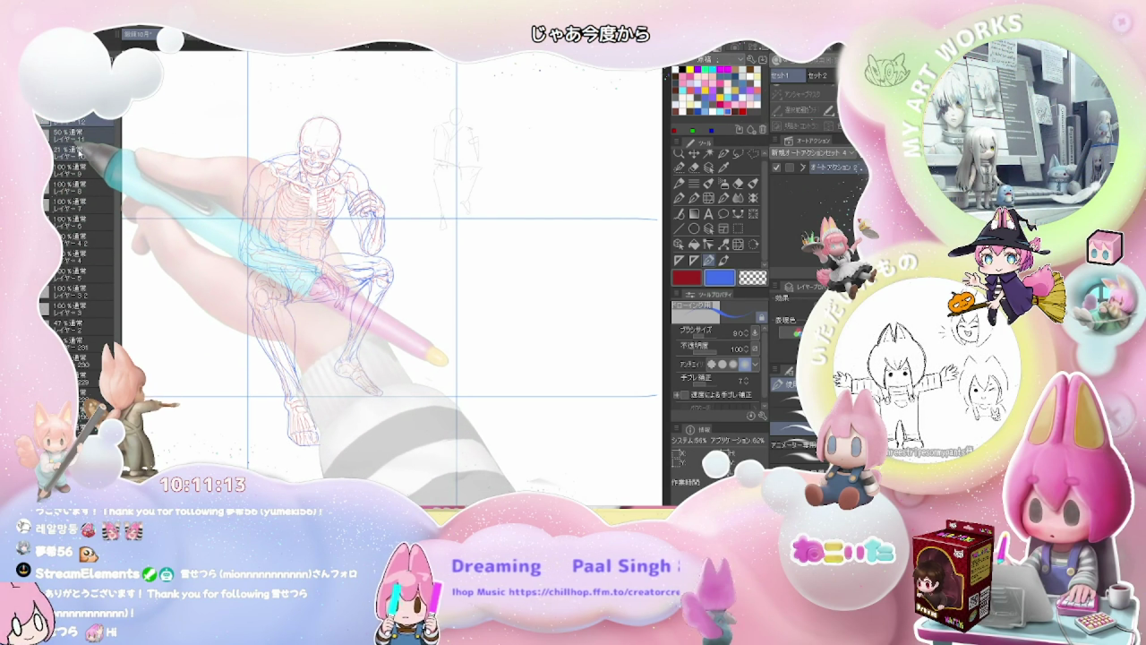
pyautogui.hotkey('ctrl', 'shift', 'n')
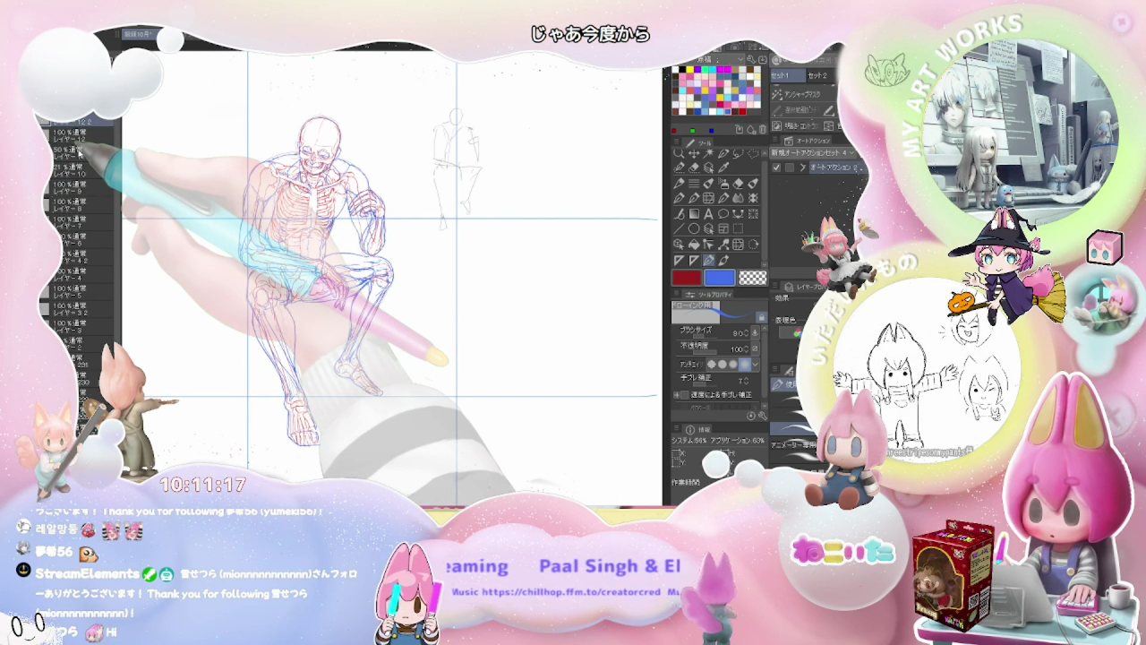
pyautogui.hotkey('ctrl', 't')
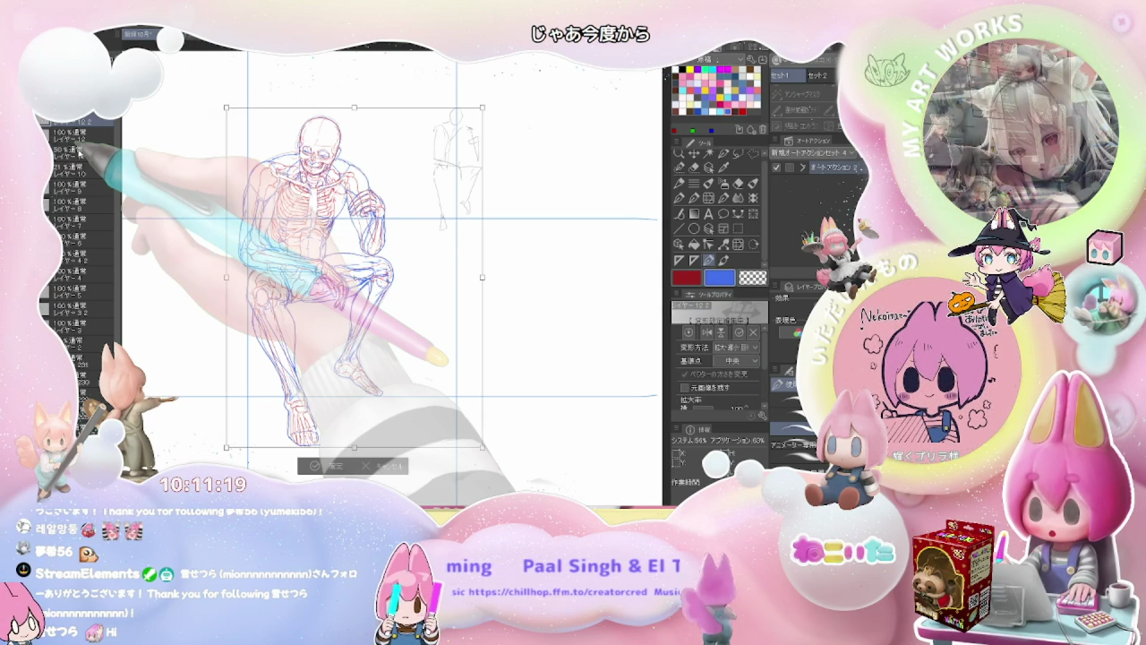
pyautogui.moveTo(482, 108); pyautogui.dragTo(394, 232)
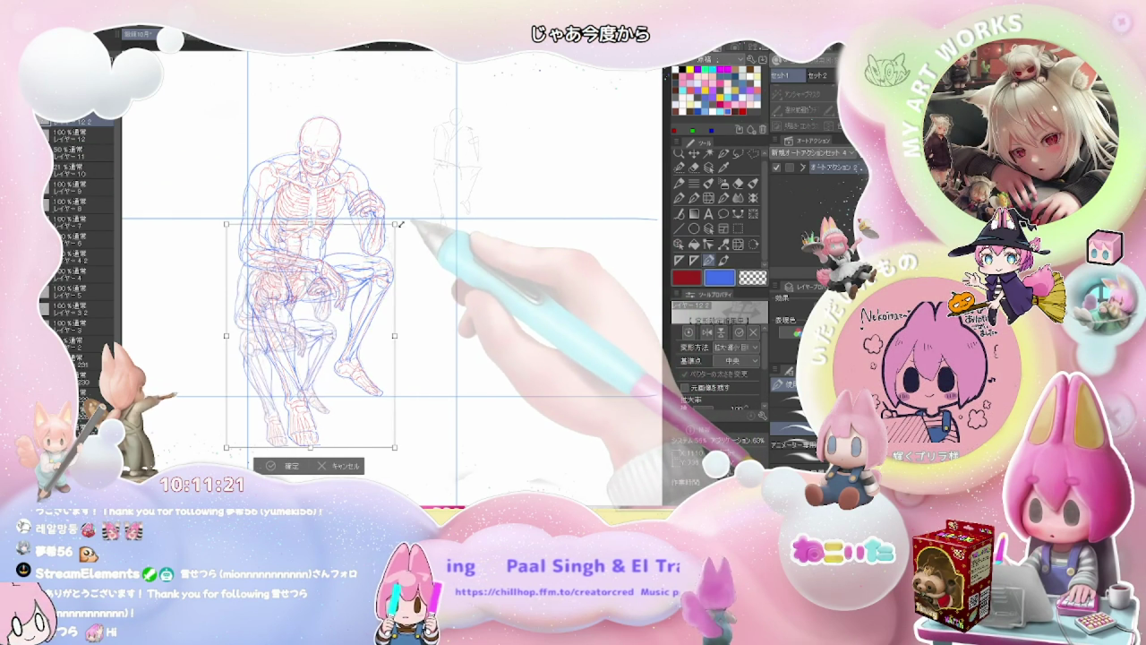
pyautogui.moveTo(341, 317); pyautogui.dragTo(380, 292)
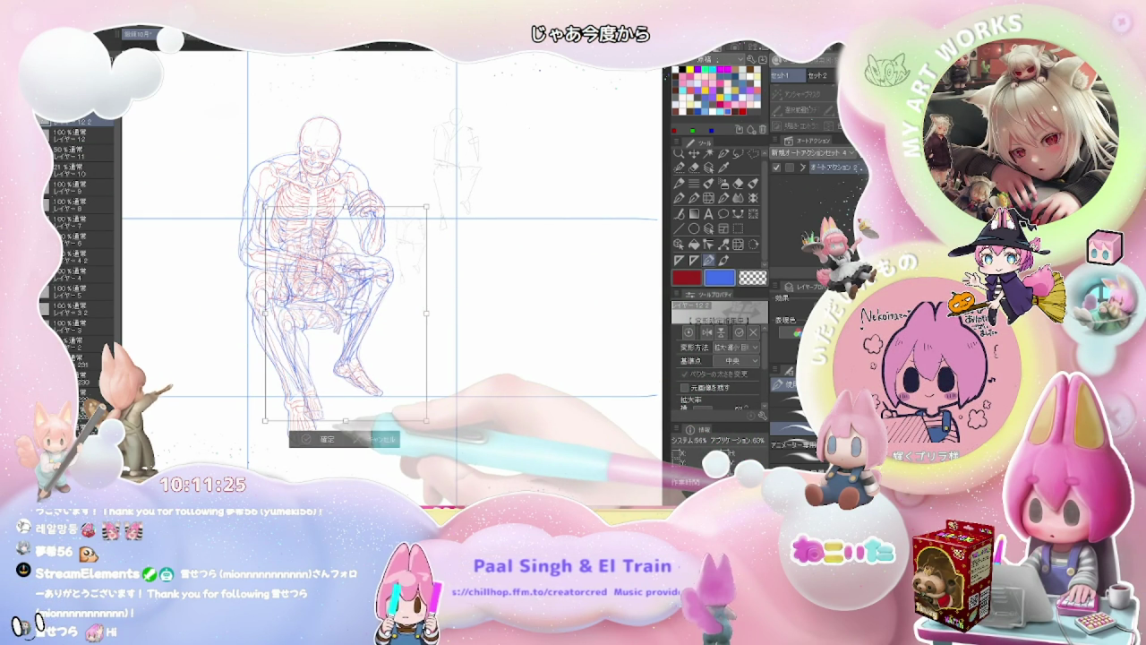
pyautogui.click(323, 438)
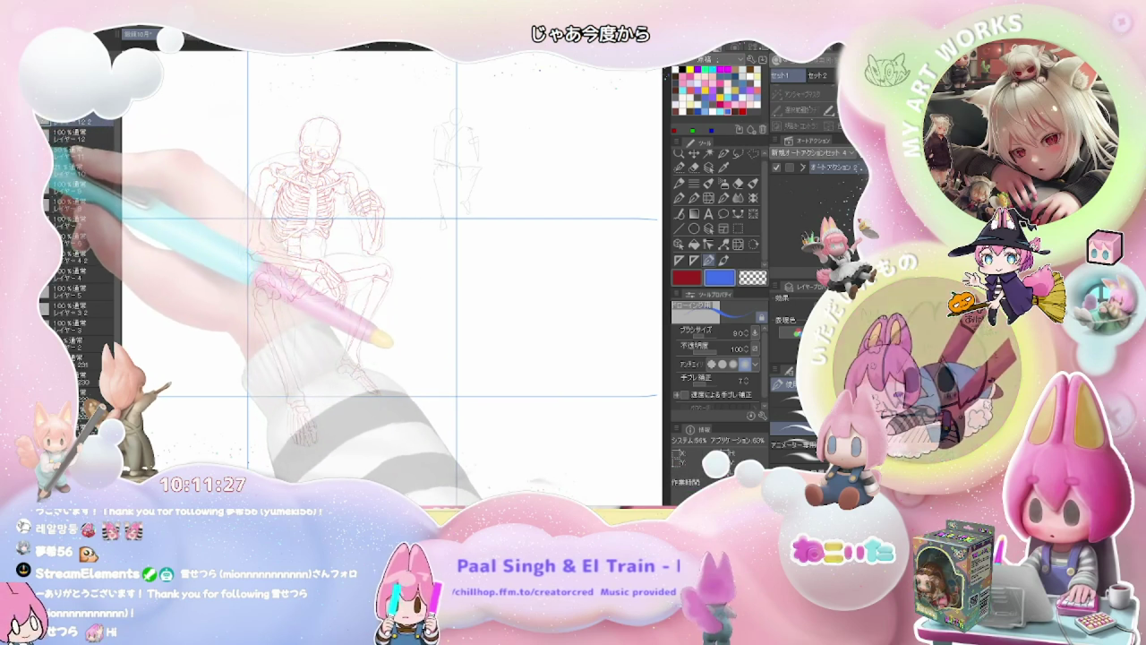
pyautogui.click(55, 152)
pyautogui.click(96, 152)
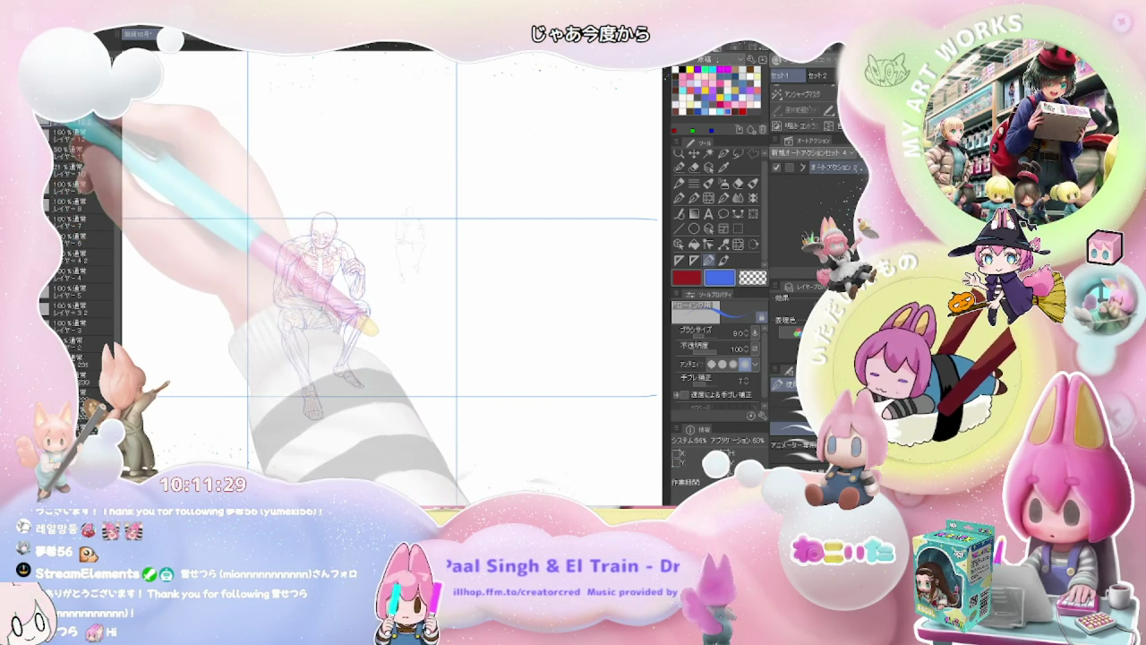
# Rotate the skeleton upright and move it to the panel's left edge.
pyautogui.moveTo(532, 289); pyautogui.dragTo(371, 356)
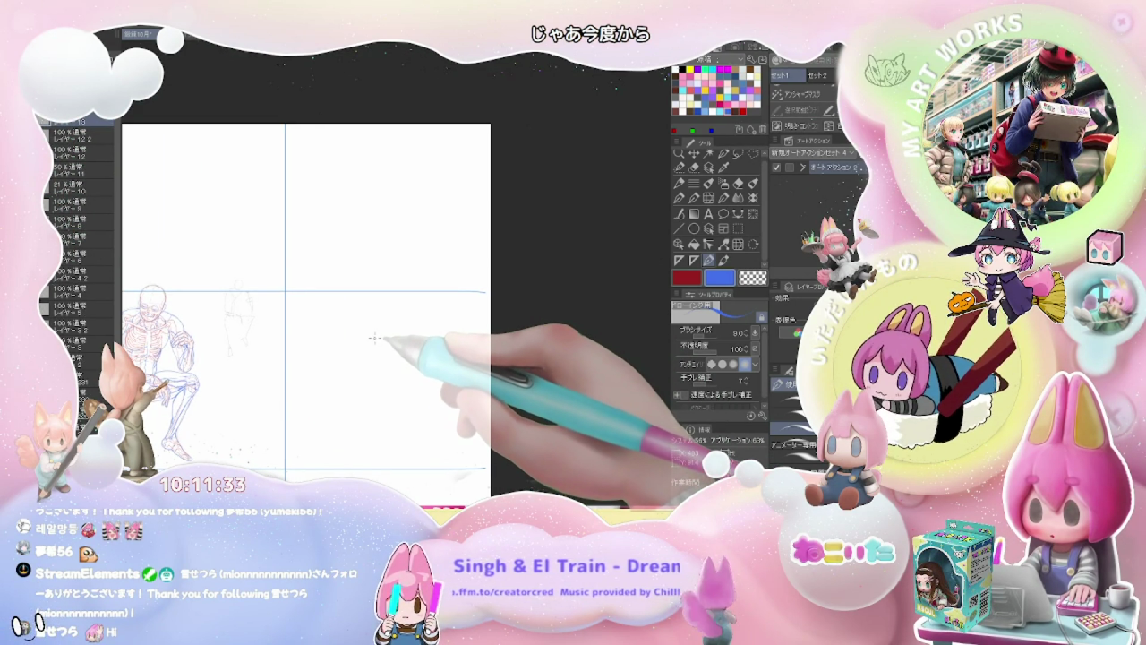
pyautogui.moveTo(471, 284)
pyautogui.mouseDown()
pyautogui.moveTo(556, 385)
pyautogui.moveTo(471, 284)
pyautogui.mouseUp()
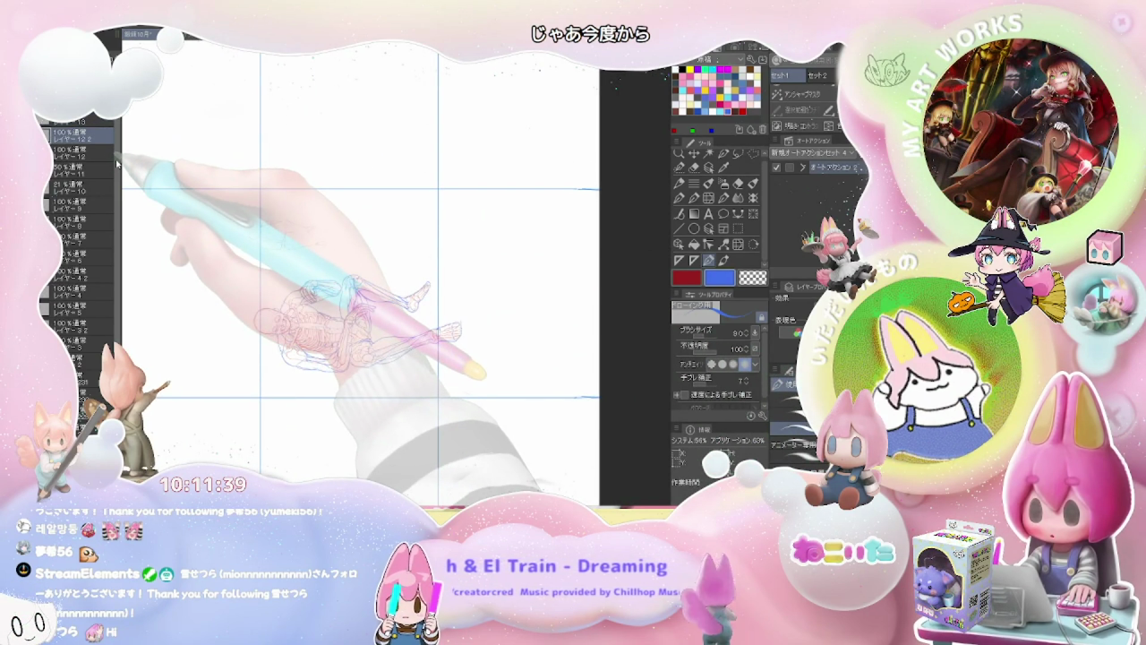
pyautogui.hotkey('ctrl', 't')
pyautogui.moveTo(448, 375); pyautogui.dragTo(215, 302)
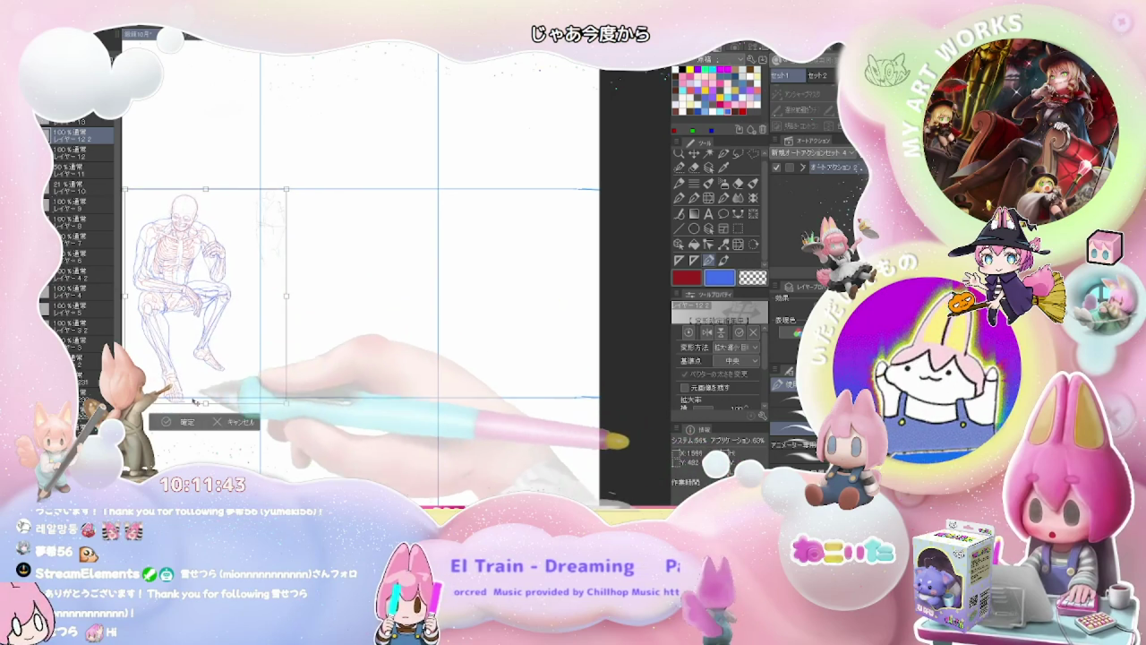
pyautogui.click(180, 421)
pyautogui.moveTo(365, 347); pyautogui.dragTo(358, 385)
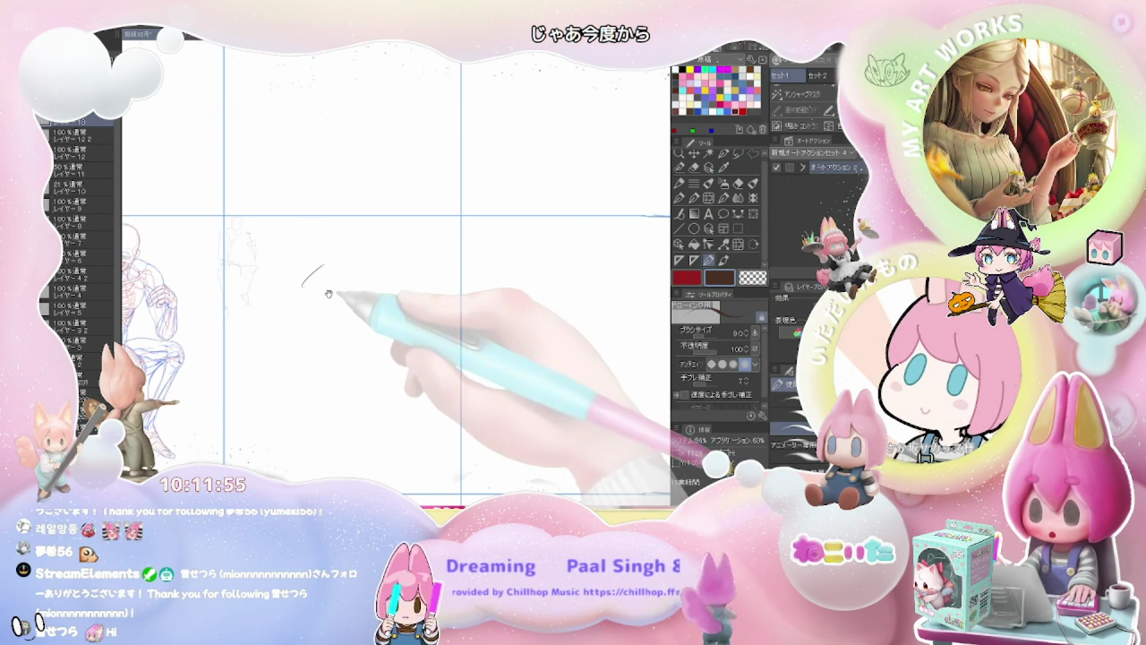
# Sketch the hunched back curve and shoulder line of the new crouching figure.
pyautogui.moveTo(288, 242); pyautogui.dragTo(308, 223)
pyautogui.moveTo(262, 267)
pyautogui.mouseDown()
pyautogui.moveTo(298, 218)
pyautogui.moveTo(319, 236)
pyautogui.mouseUp()
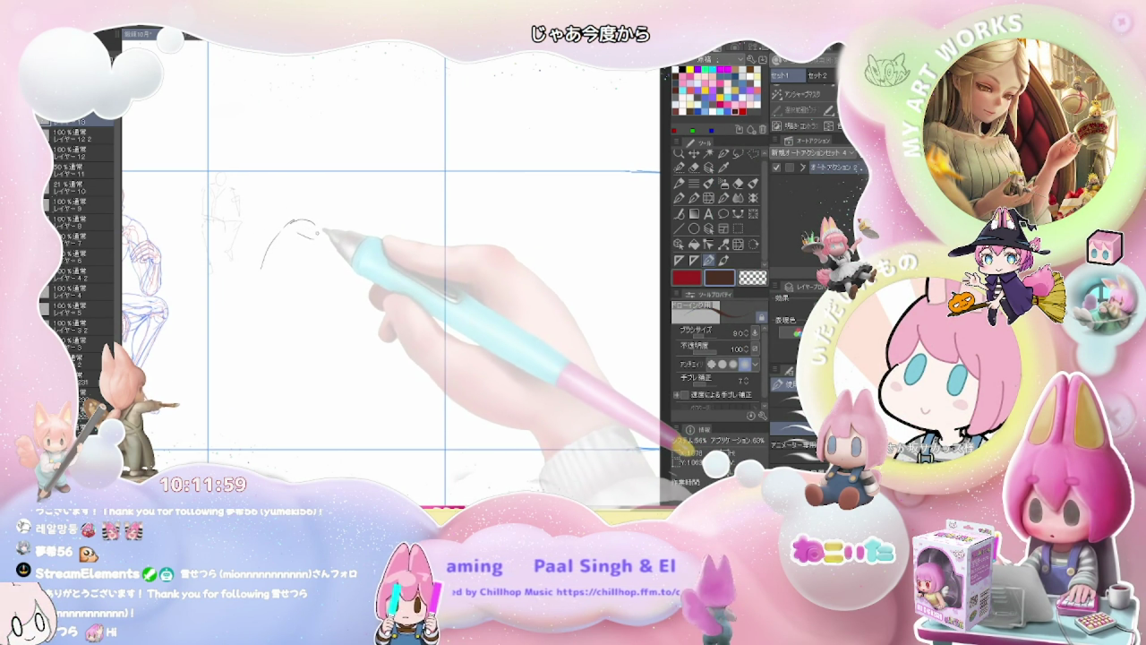
pyautogui.moveTo(260, 268)
pyautogui.mouseDown()
pyautogui.moveTo(254, 341)
pyautogui.moveTo(269, 346)
pyautogui.mouseUp()
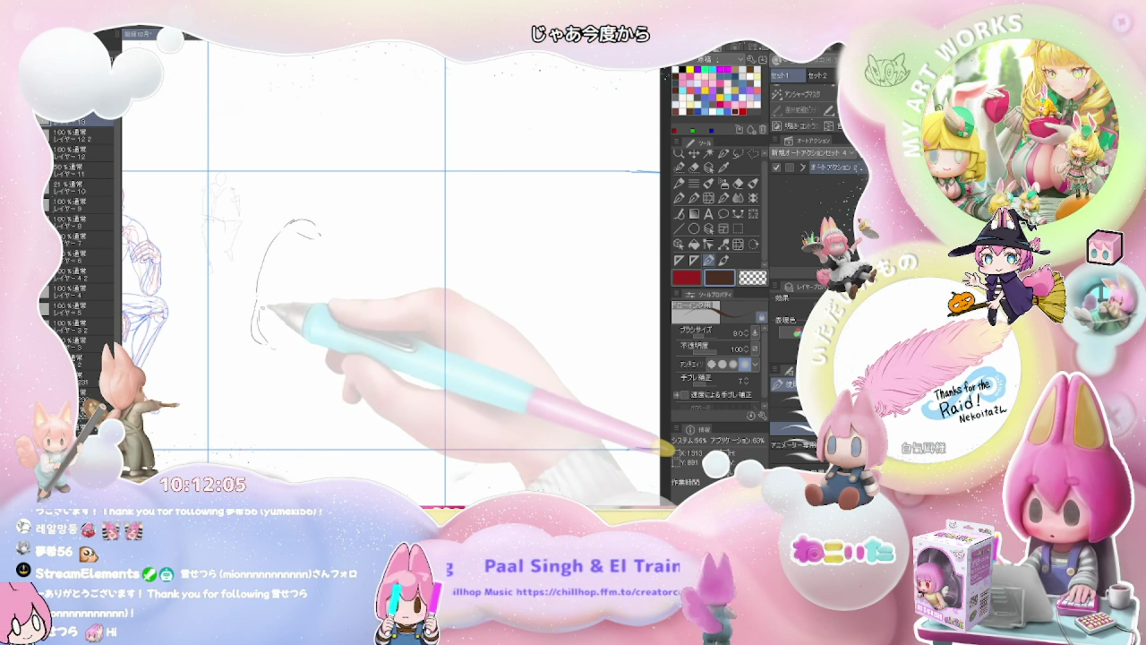
pyautogui.moveTo(288, 295); pyautogui.dragTo(305, 277)
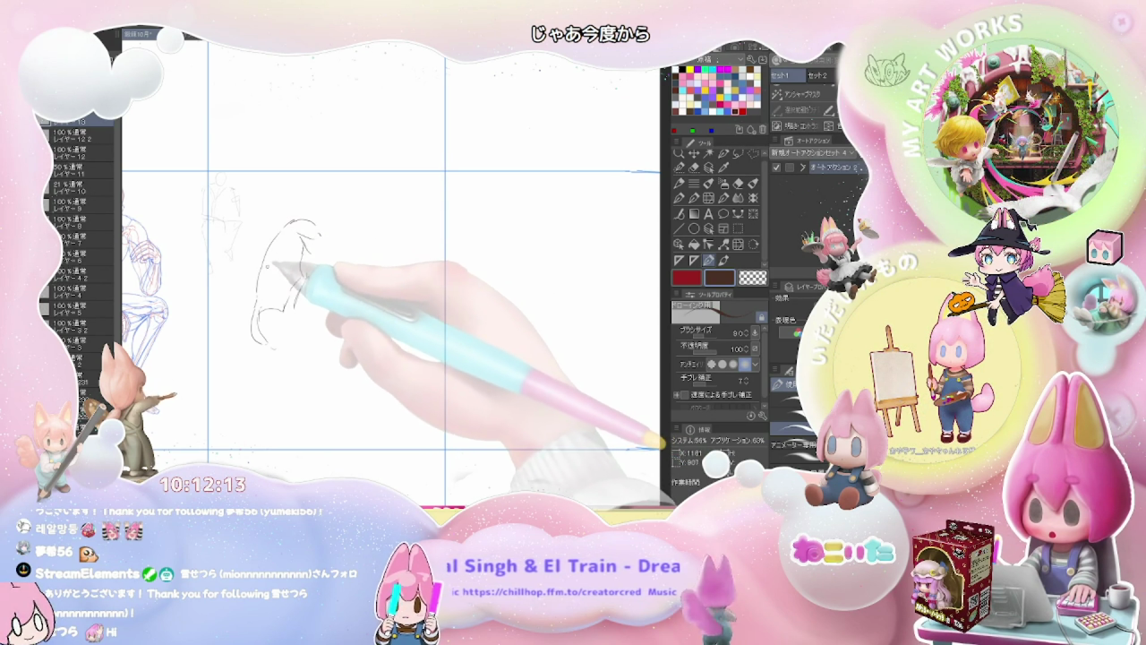
pyautogui.moveTo(316, 244); pyautogui.dragTo(293, 309)
pyautogui.moveTo(319, 249)
pyautogui.mouseDown()
pyautogui.moveTo(311, 257)
pyautogui.moveTo(318, 246)
pyautogui.mouseUp()
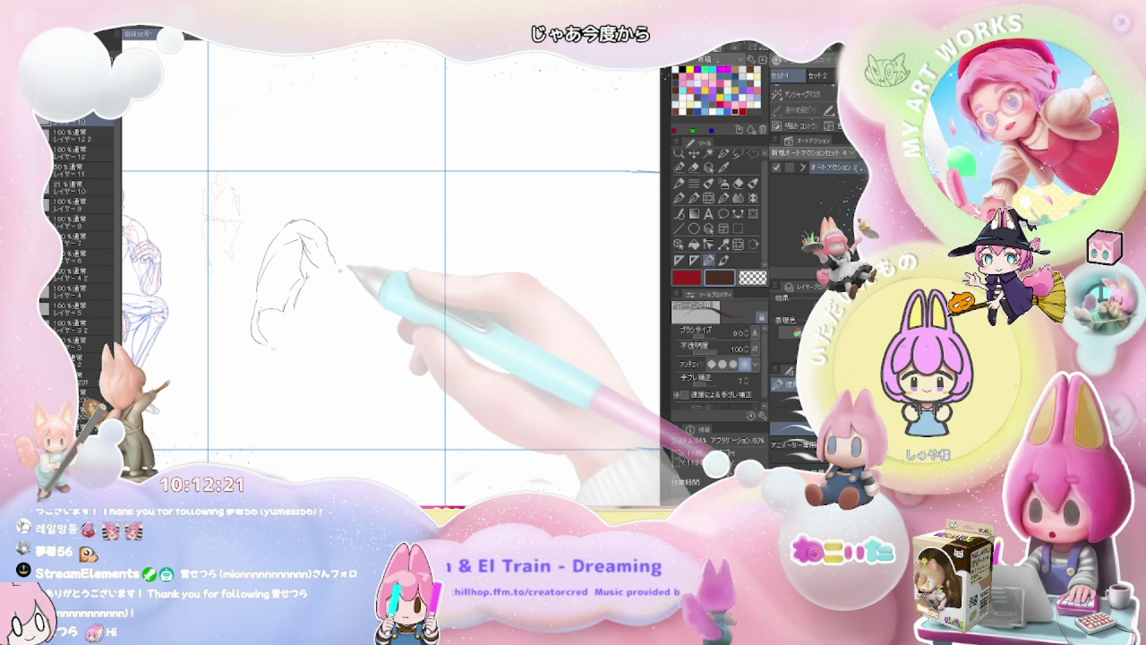
# Add the arm with a fisted hand and the round head above the body.
pyautogui.press('e')
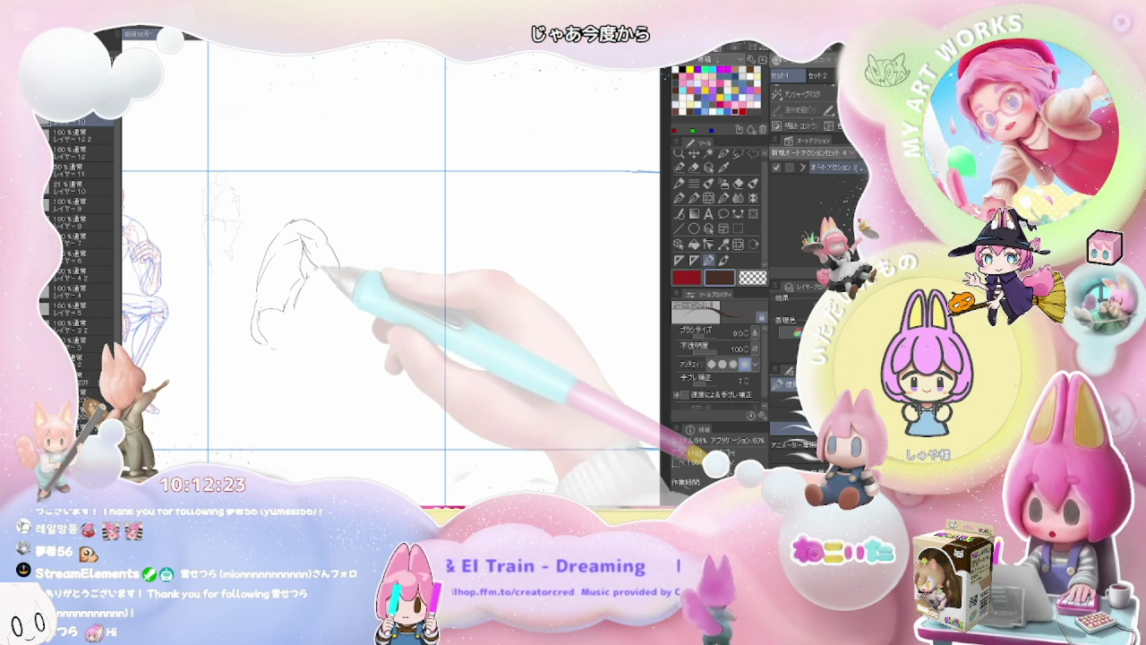
pyautogui.press('p')
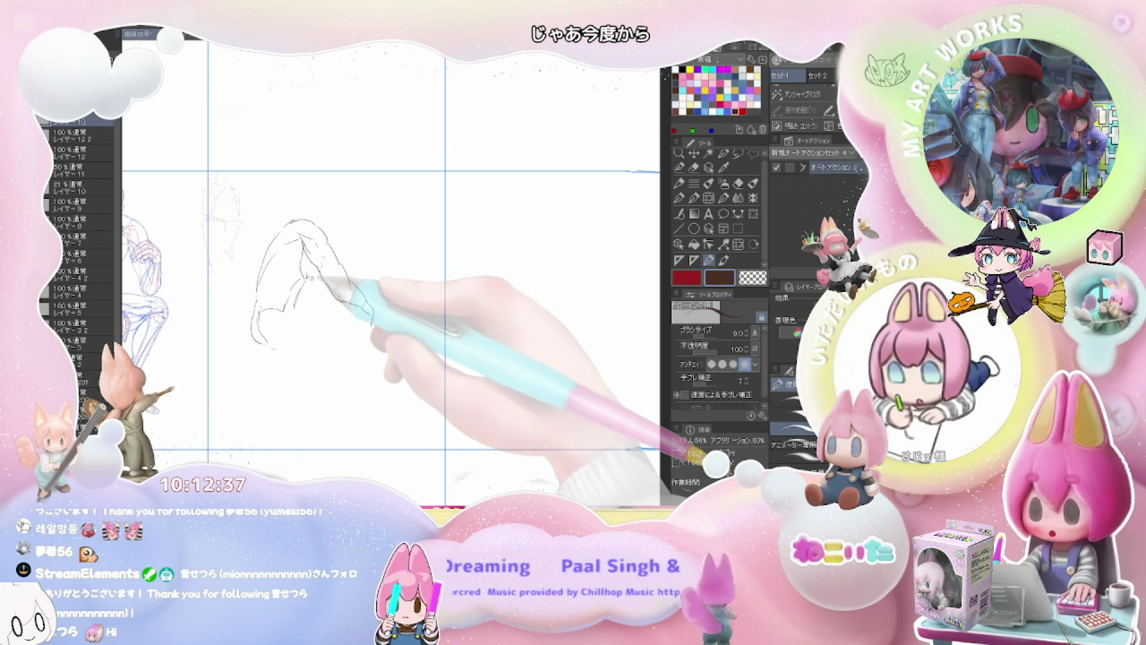
pyautogui.moveTo(322, 234); pyautogui.dragTo(374, 321)
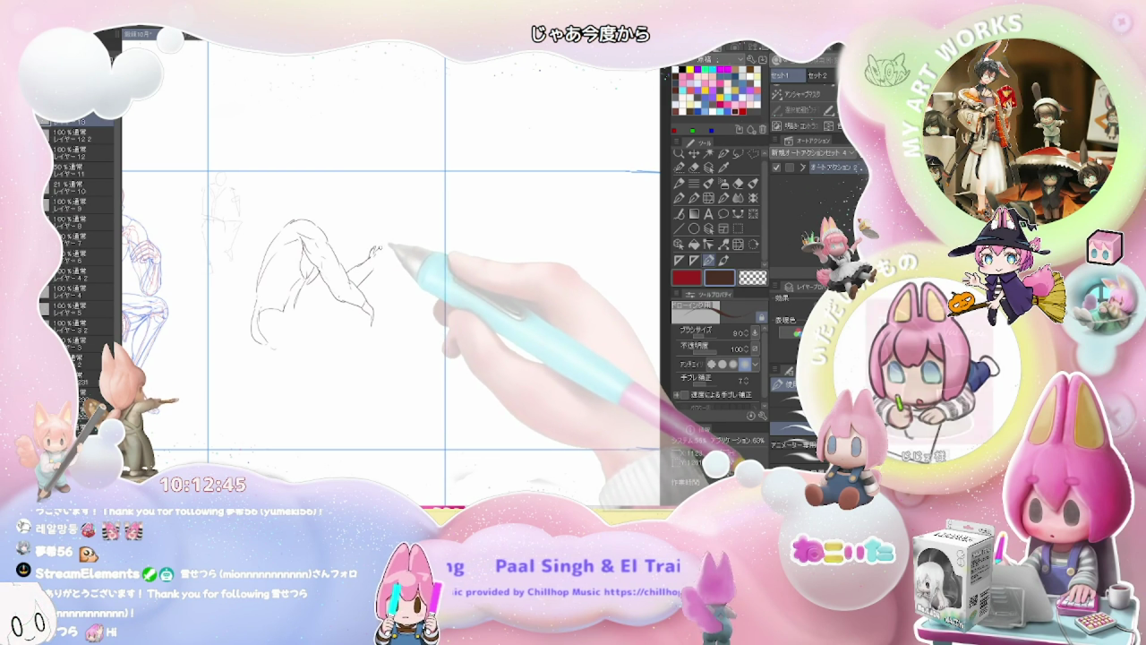
pyautogui.moveTo(372, 256); pyautogui.dragTo(383, 250)
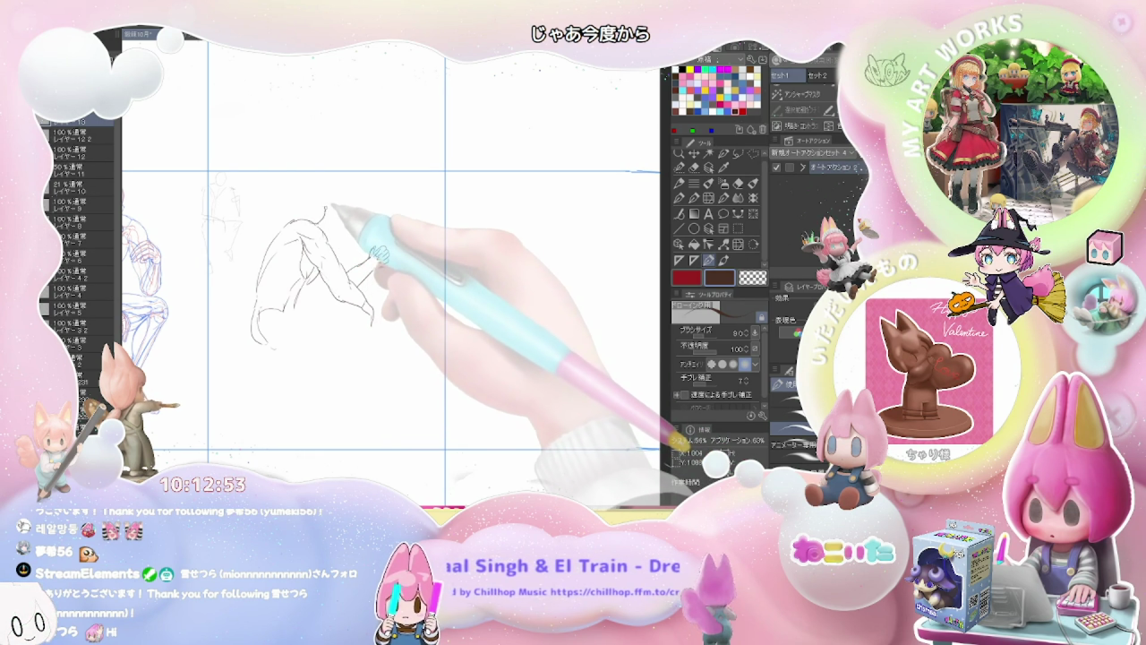
pyautogui.moveTo(328, 214)
pyautogui.mouseDown()
pyautogui.moveTo(356, 226)
pyautogui.moveTo(387, 262)
pyautogui.mouseUp()
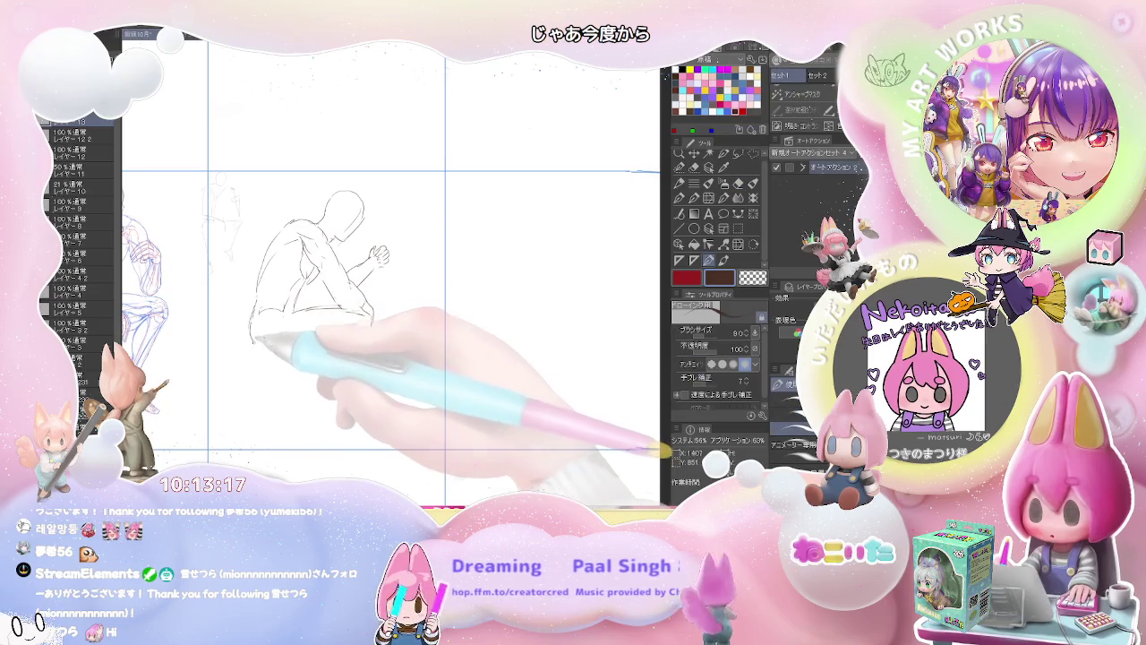
# Add the fisted arm and leg strokes and refine the hip edge.
pyautogui.moveTo(371, 318); pyautogui.dragTo(275, 352)
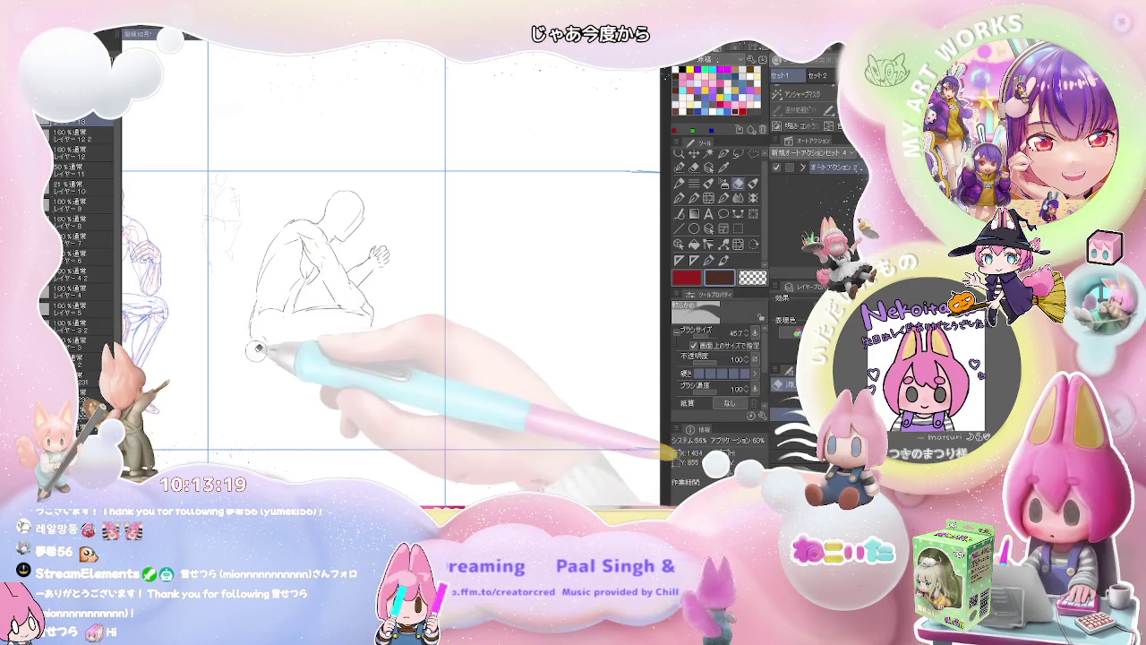
pyautogui.moveTo(256, 309); pyautogui.dragTo(269, 351)
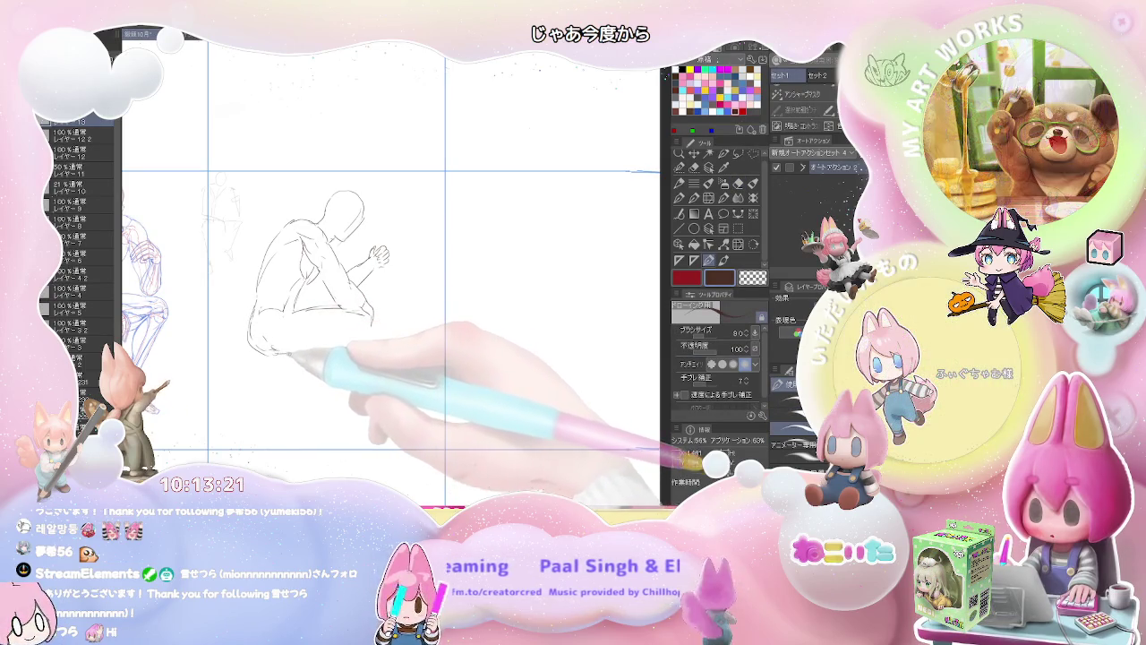
pyautogui.press('e')
pyautogui.press('p')
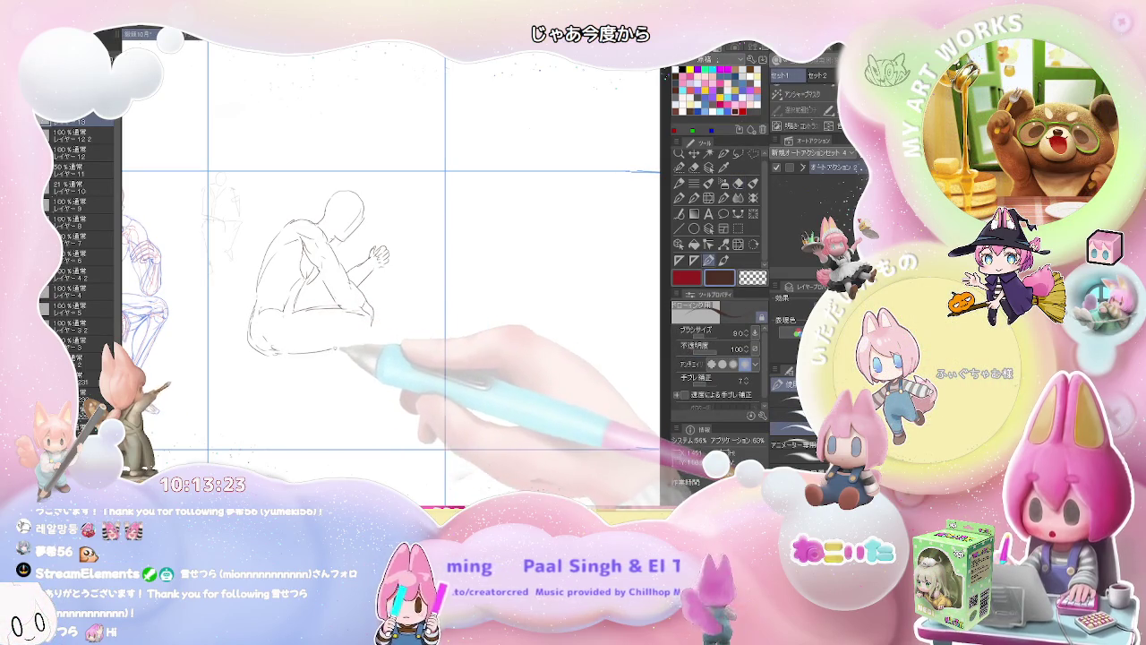
# Draw the shin lines and feet beneath the crouching figure, erasing as needed.
pyautogui.moveTo(323, 350); pyautogui.dragTo(351, 345)
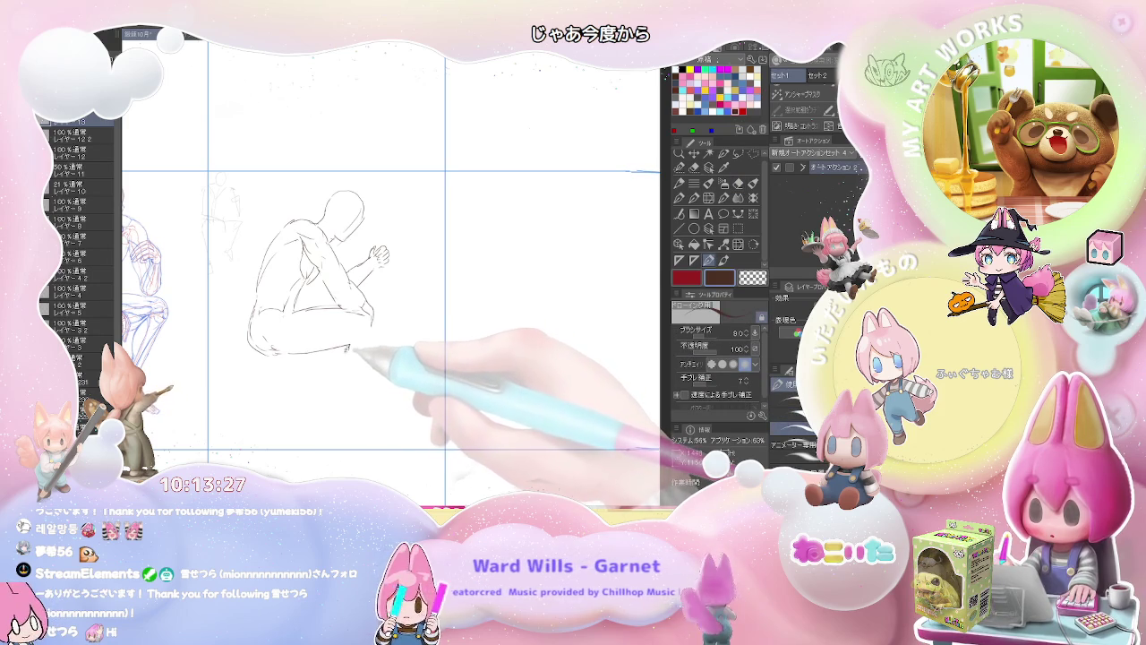
pyautogui.moveTo(342, 351); pyautogui.dragTo(339, 383)
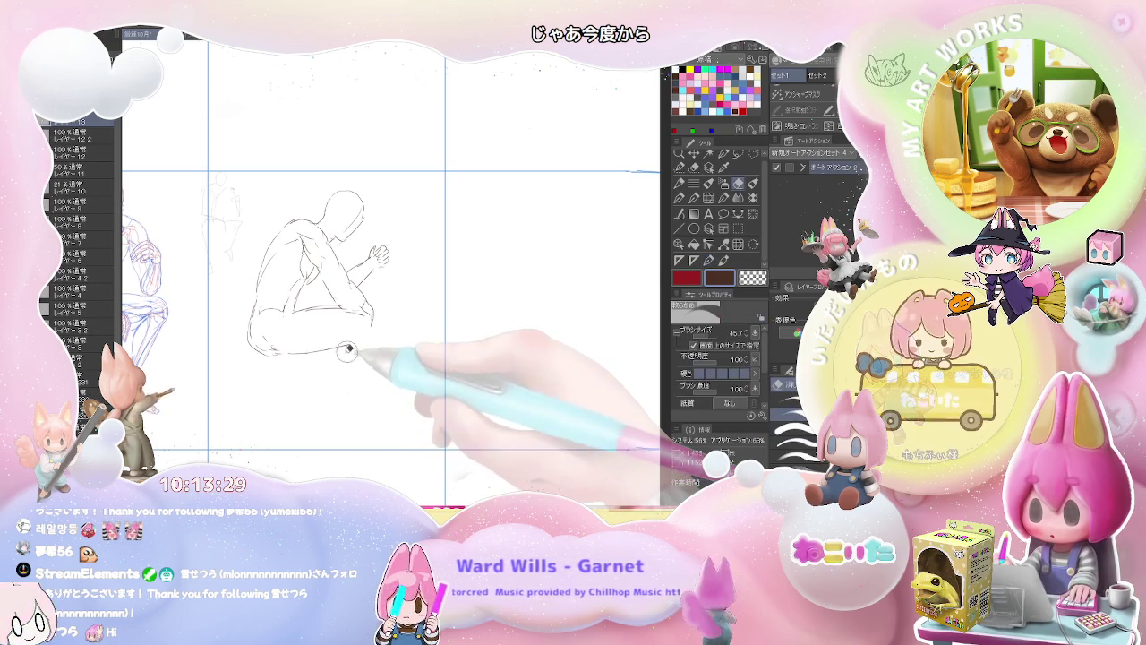
pyautogui.press('e')
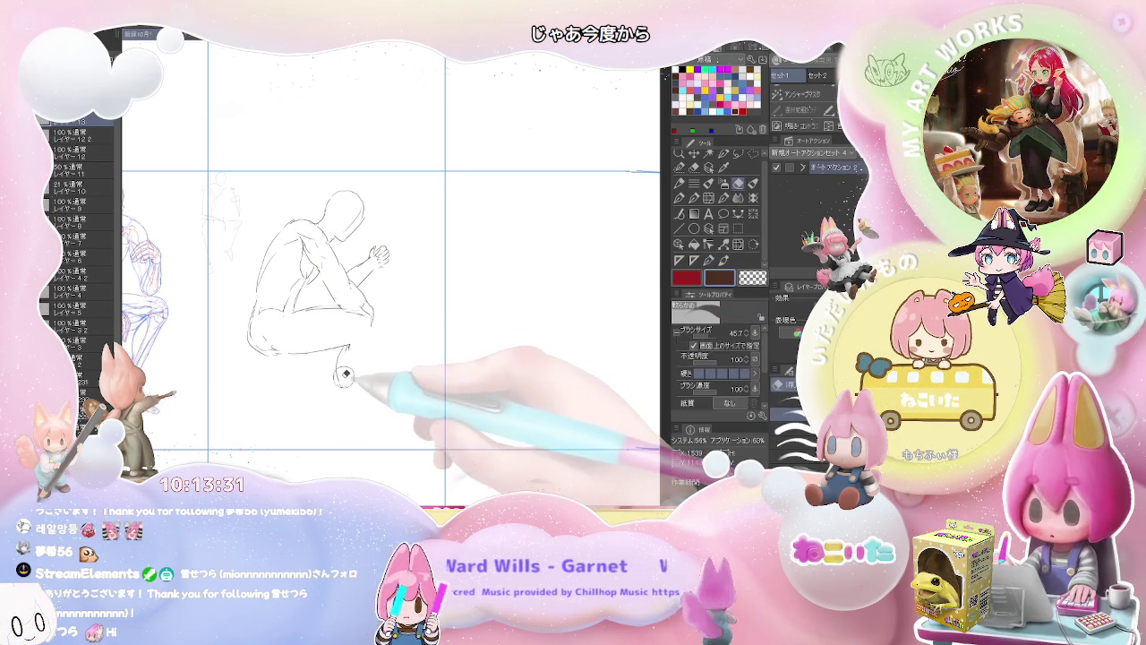
pyautogui.press('p')
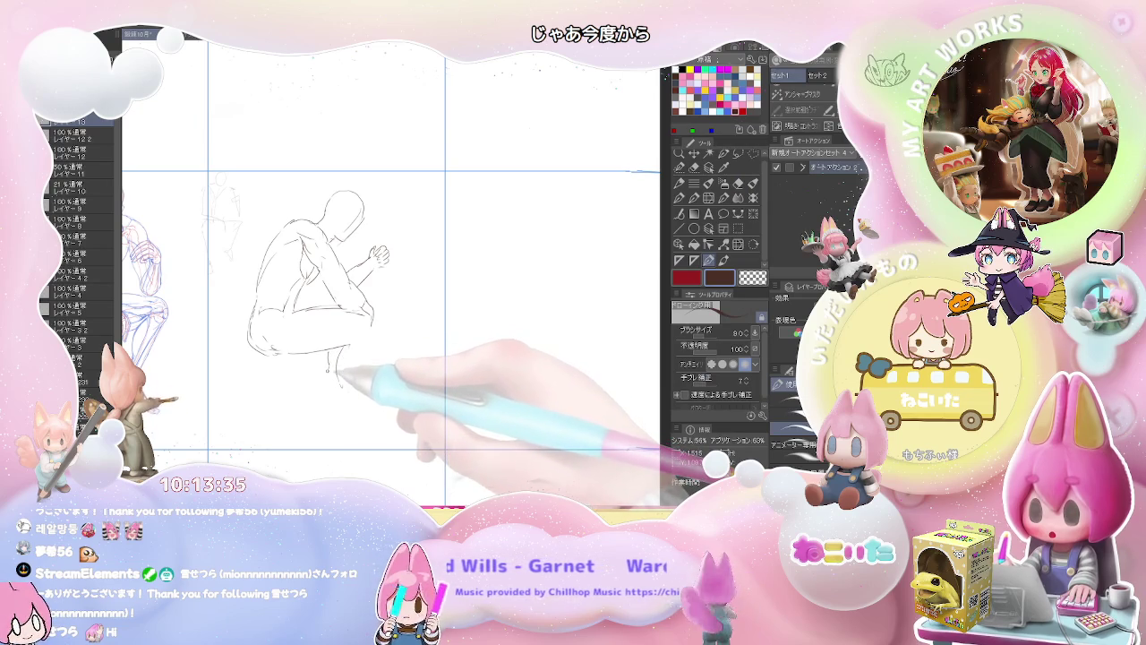
pyautogui.moveTo(331, 387); pyautogui.dragTo(322, 418)
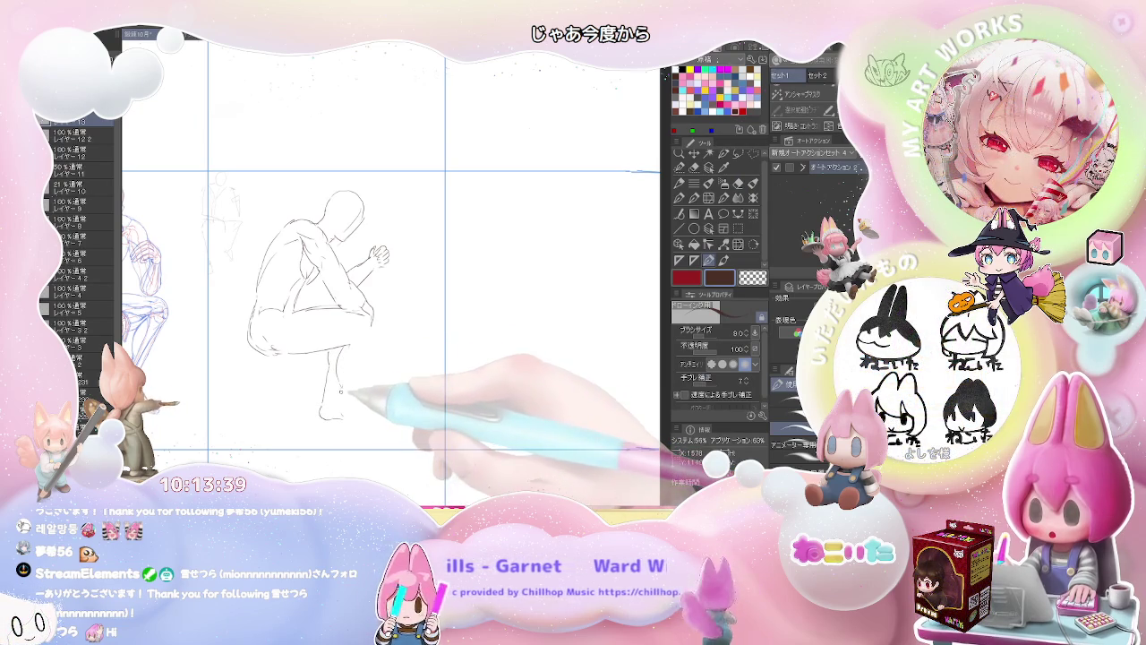
pyautogui.moveTo(339, 385); pyautogui.dragTo(342, 390)
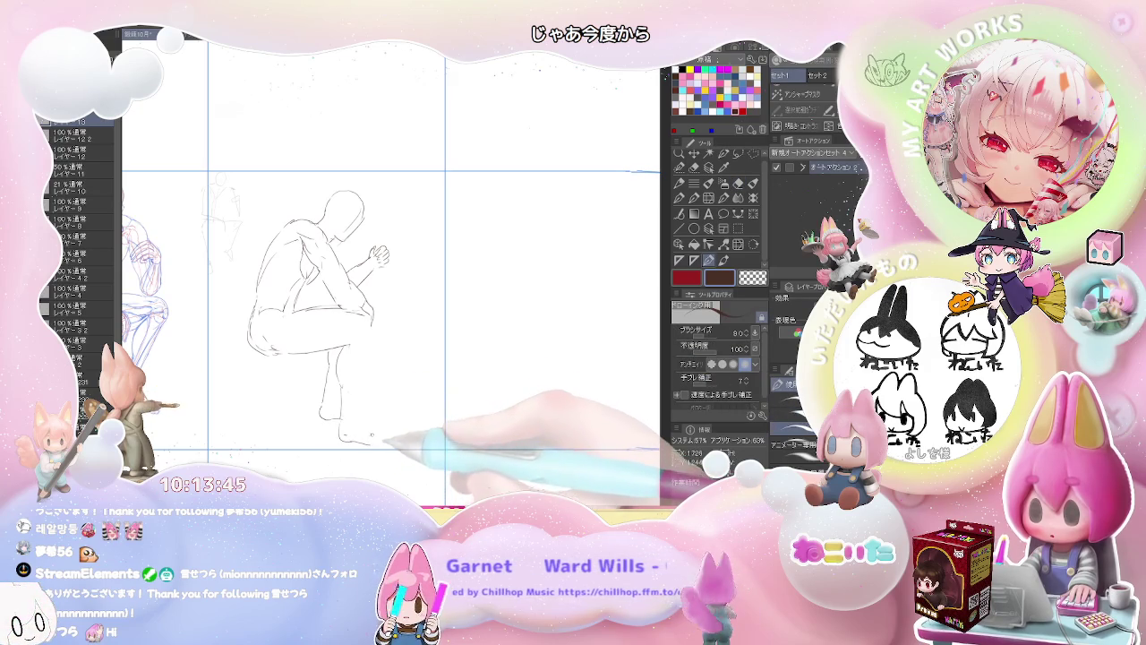
pyautogui.press('e')
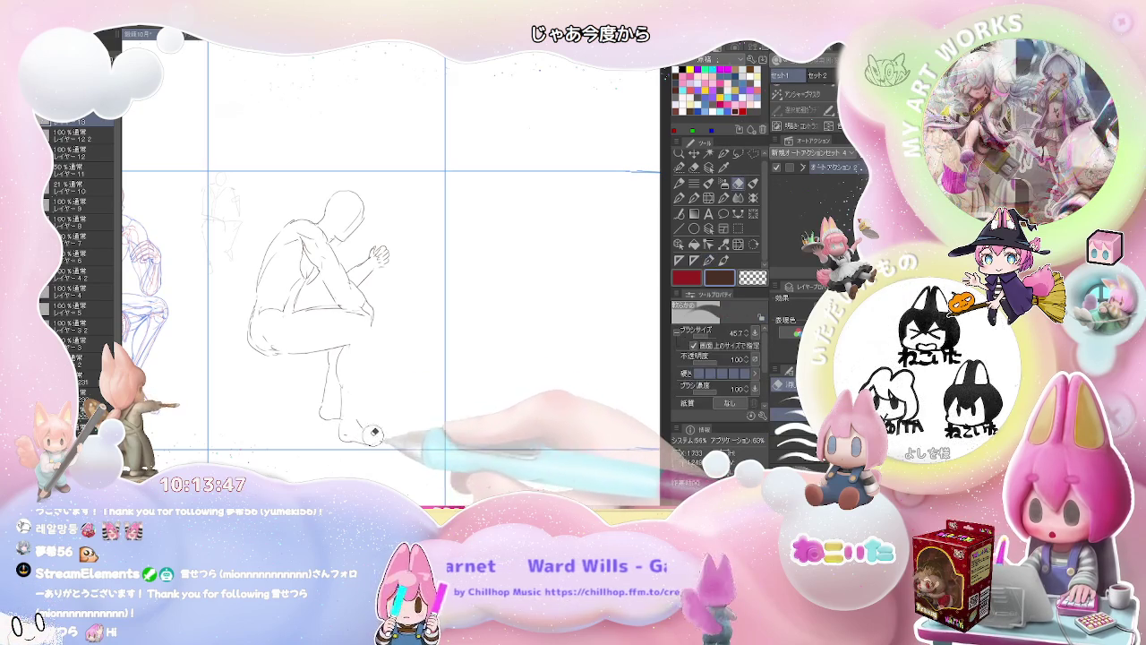
pyautogui.press('p')
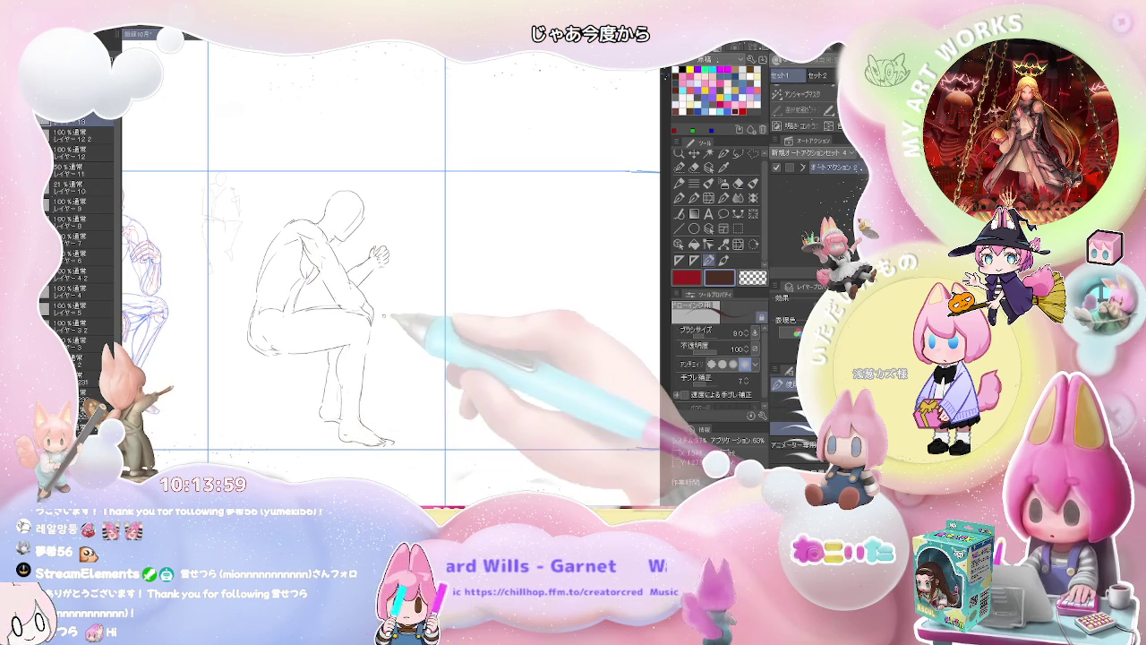
pyautogui.press('e')
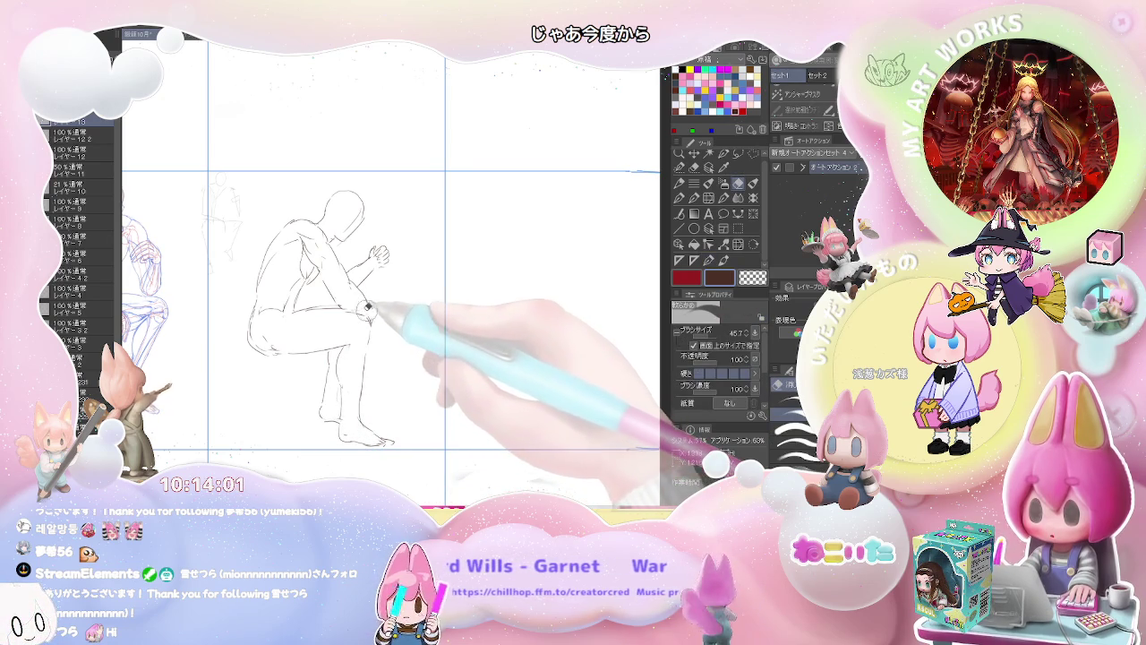
pyautogui.press('p')
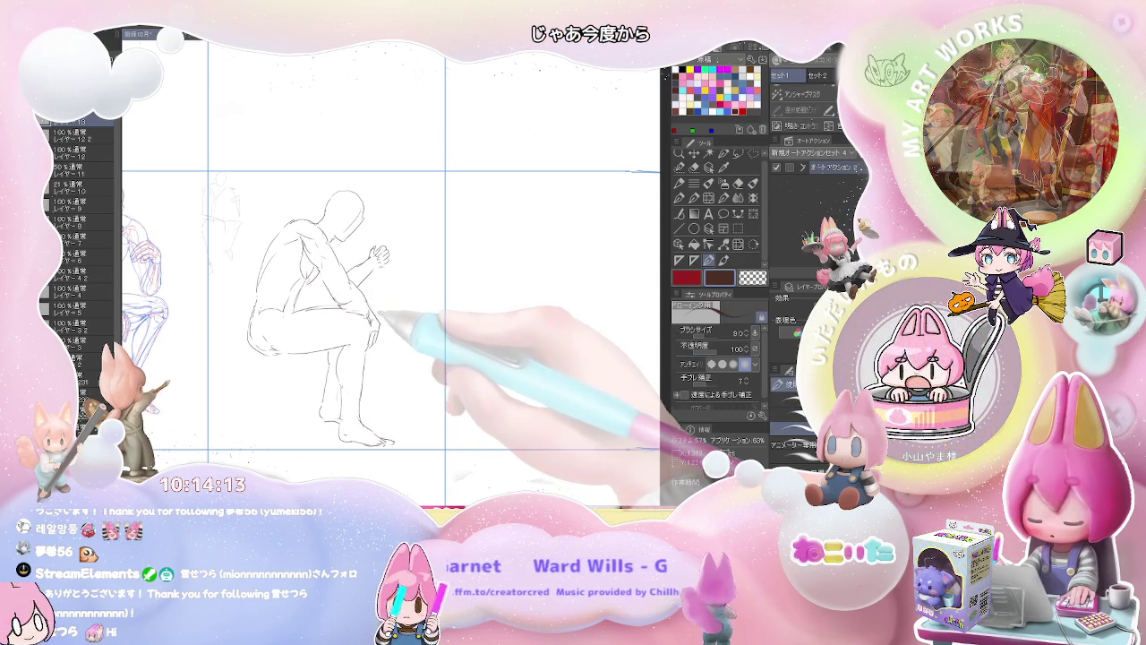
# Retrace the crouching figure's raised fist and forearm, alternating pencil and eraser.
pyautogui.press('e')
pyautogui.press('p')
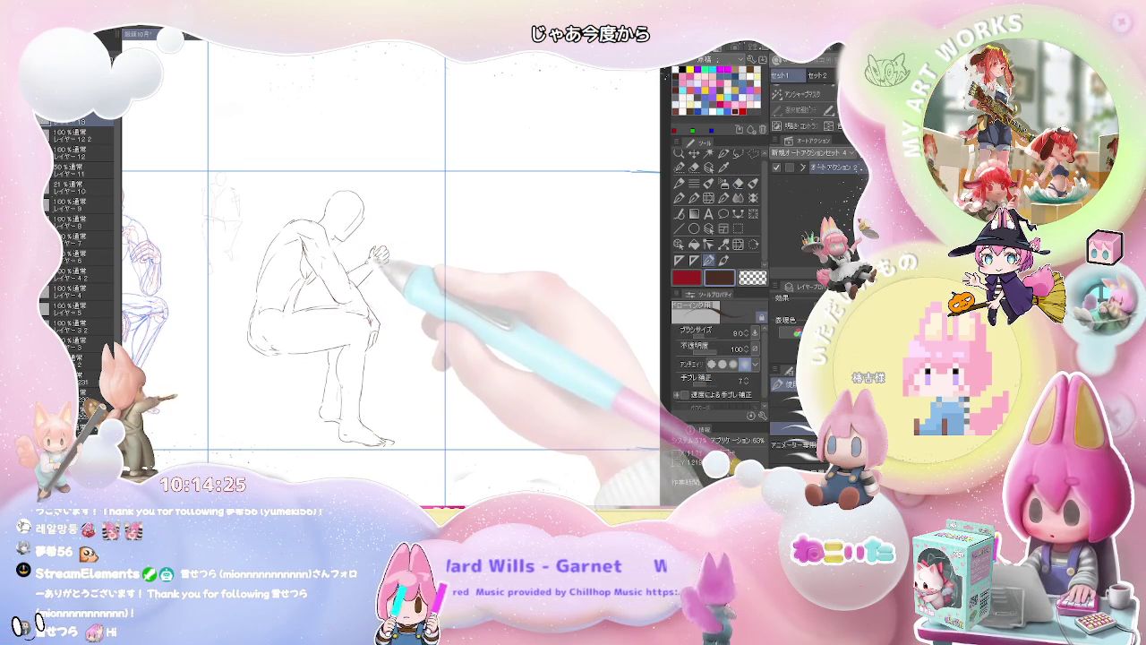
pyautogui.press('e')
pyautogui.press('p')
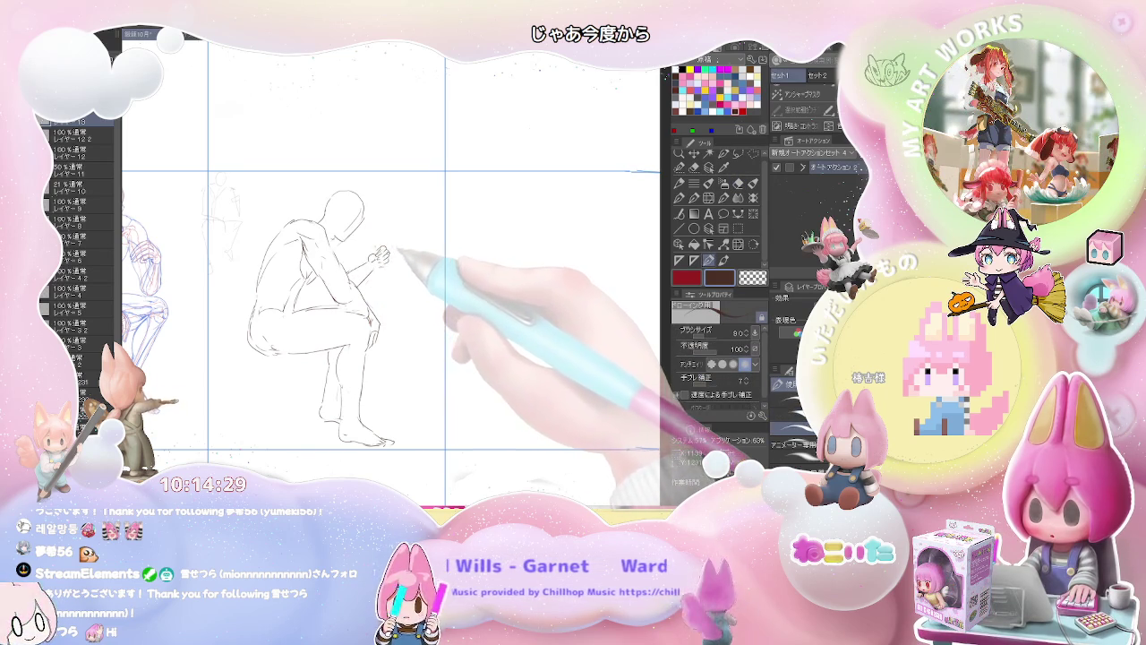
pyautogui.press('e')
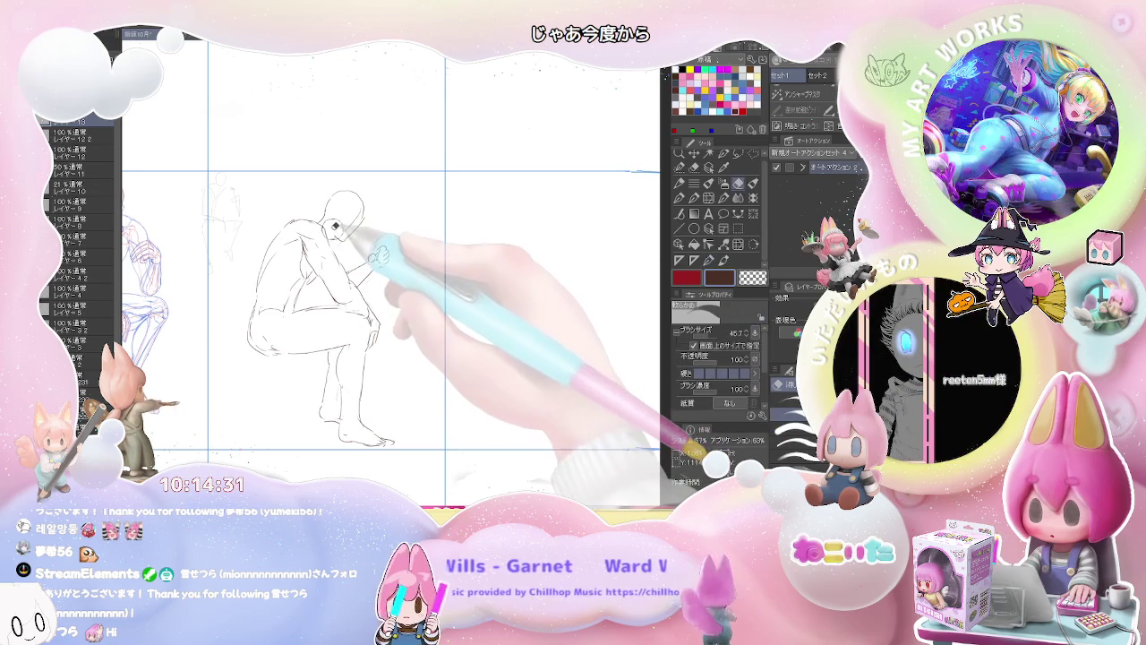
pyautogui.press('p')
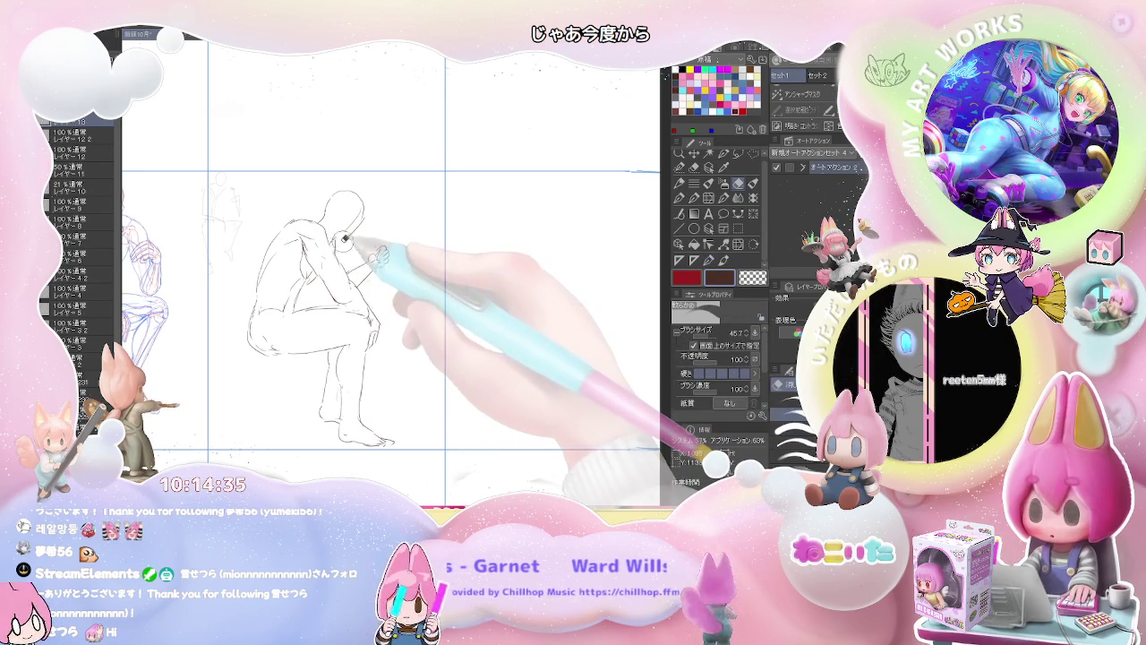
pyautogui.press('e')
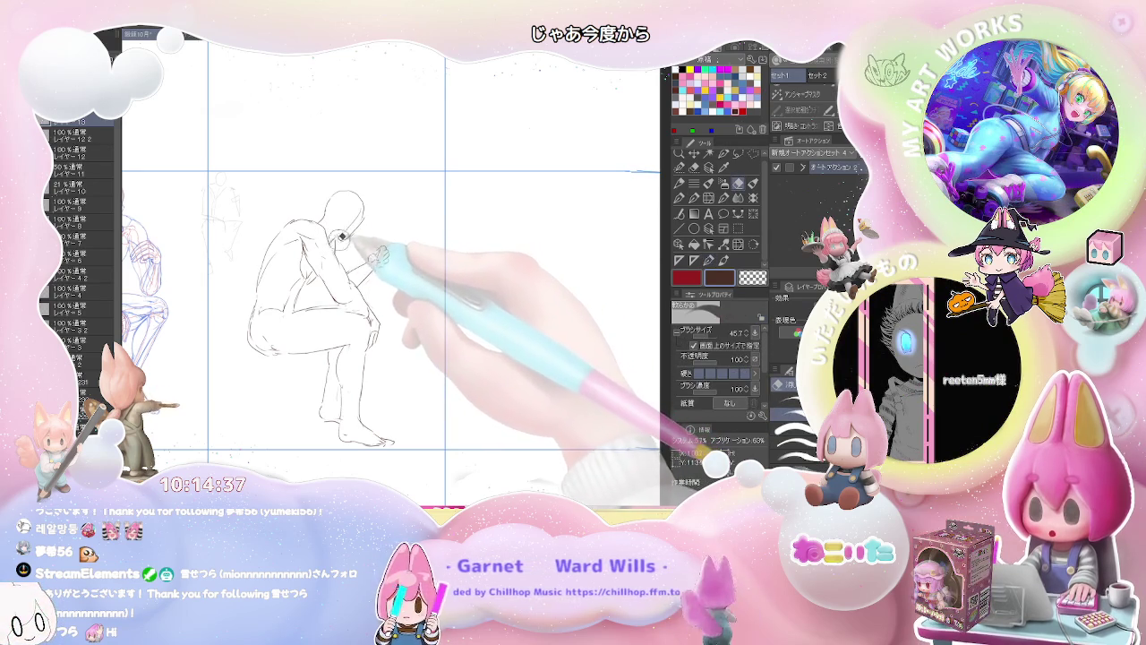
pyautogui.press('p')
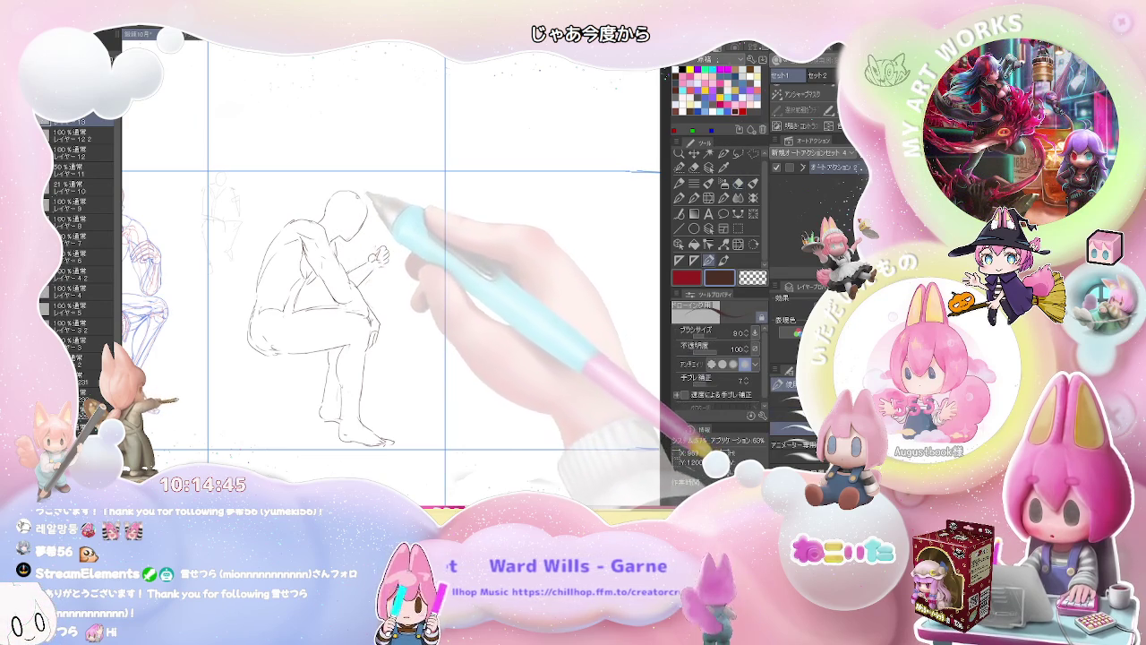
pyautogui.moveTo(277, 340)
pyautogui.mouseDown()
pyautogui.moveTo(293, 316)
pyautogui.moveTo(358, 315)
pyautogui.mouseUp()
# Erase and redraw the knee, thigh and lower-leg lines of the crouching figure.
pyautogui.press('e')
pyautogui.press('p')
pyautogui.moveTo(270, 300); pyautogui.dragTo(387, 321)
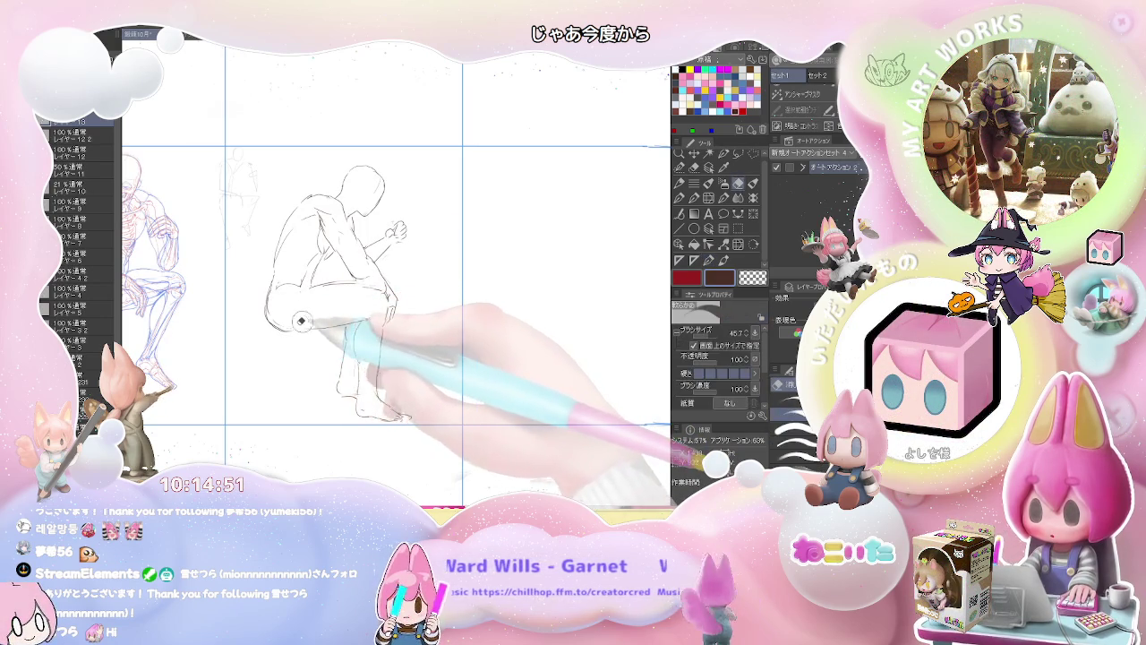
pyautogui.moveTo(297, 317); pyautogui.dragTo(359, 324)
pyautogui.moveTo(286, 311); pyautogui.dragTo(281, 302)
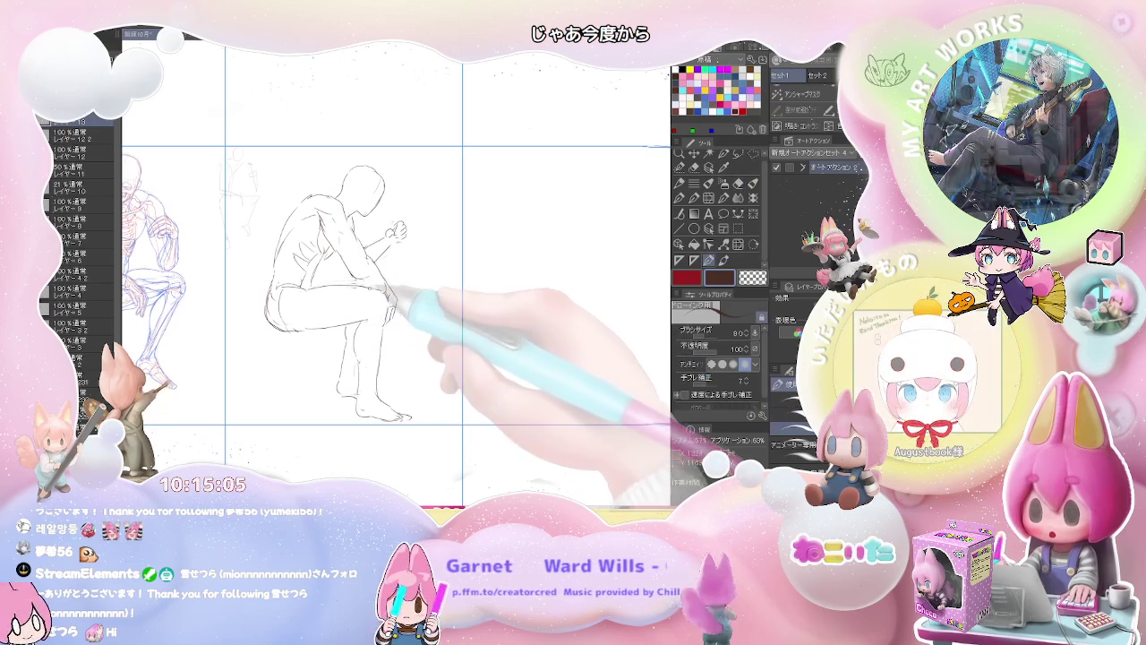
pyautogui.press('e')
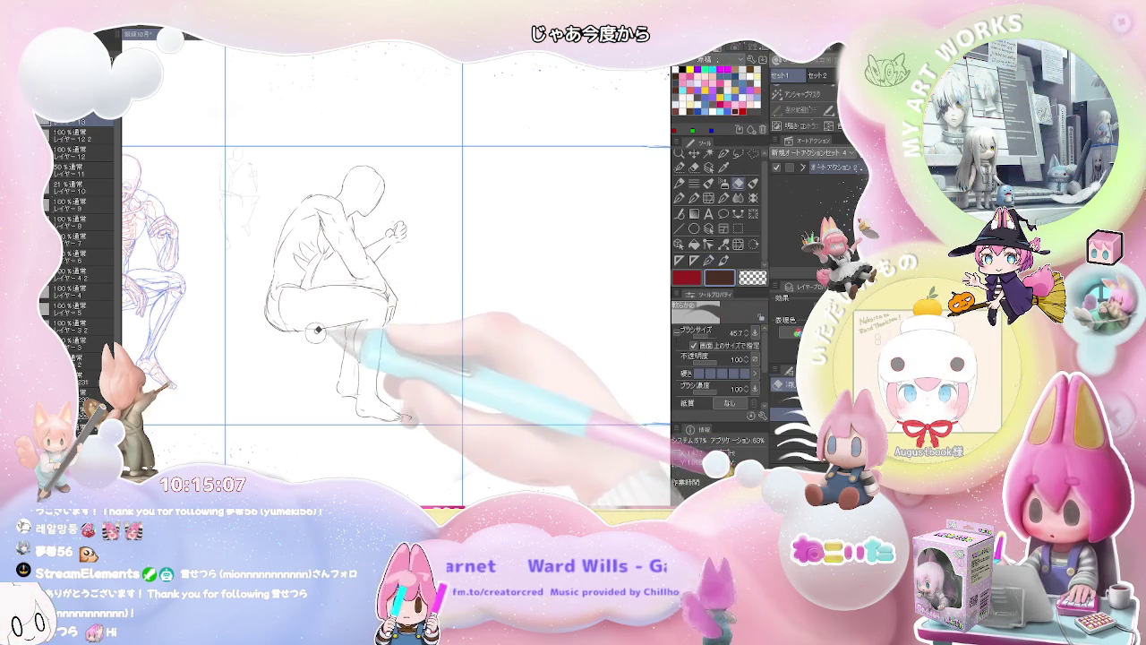
pyautogui.press('p')
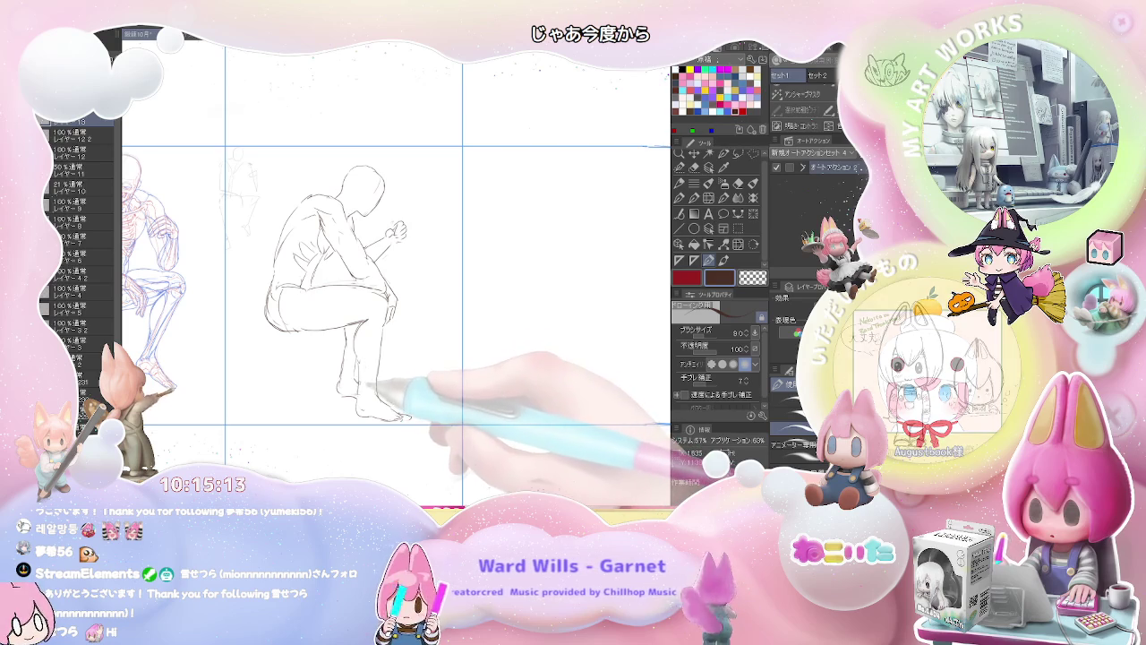
pyautogui.press('e')
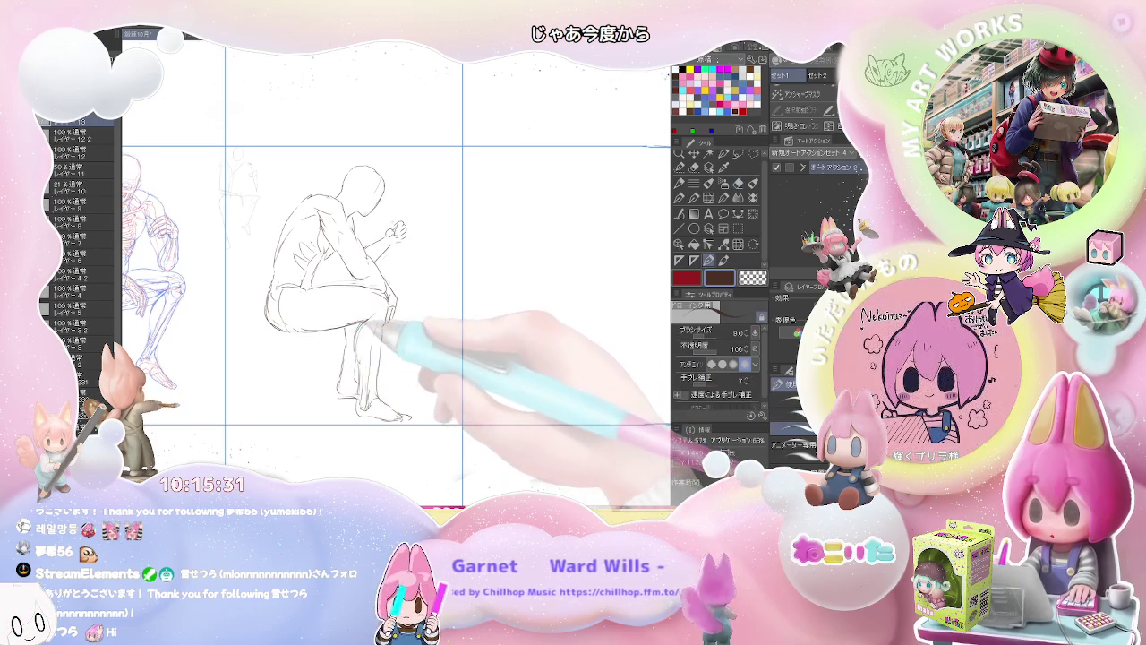
pyautogui.press('e')
pyautogui.press('p')
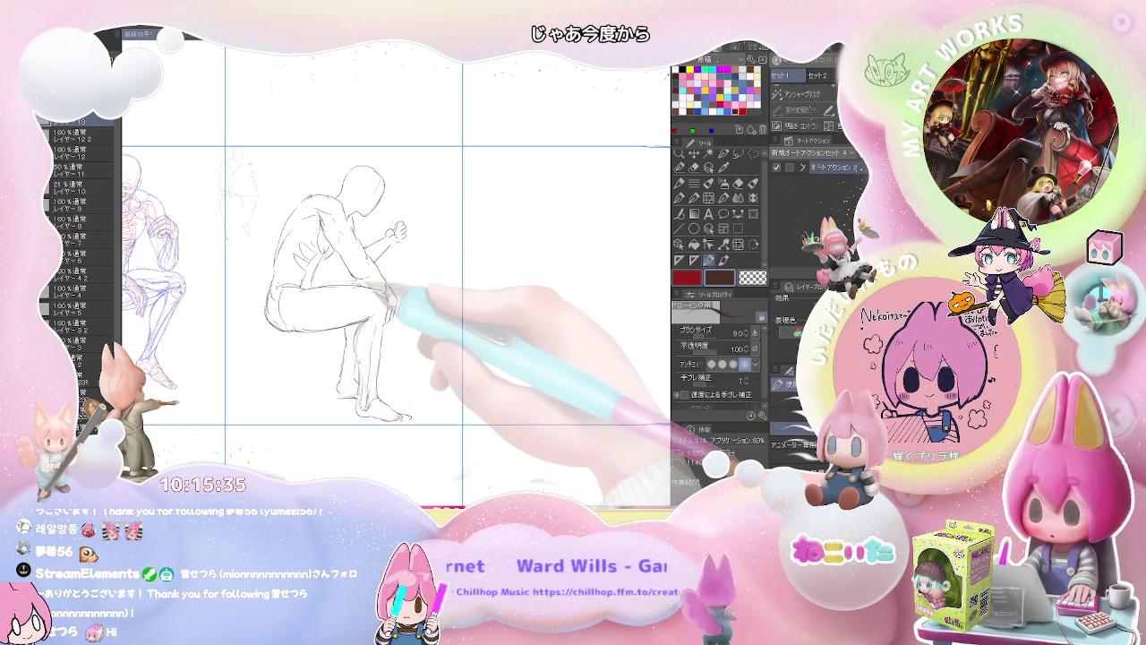
pyautogui.press('e')
pyautogui.press('p')
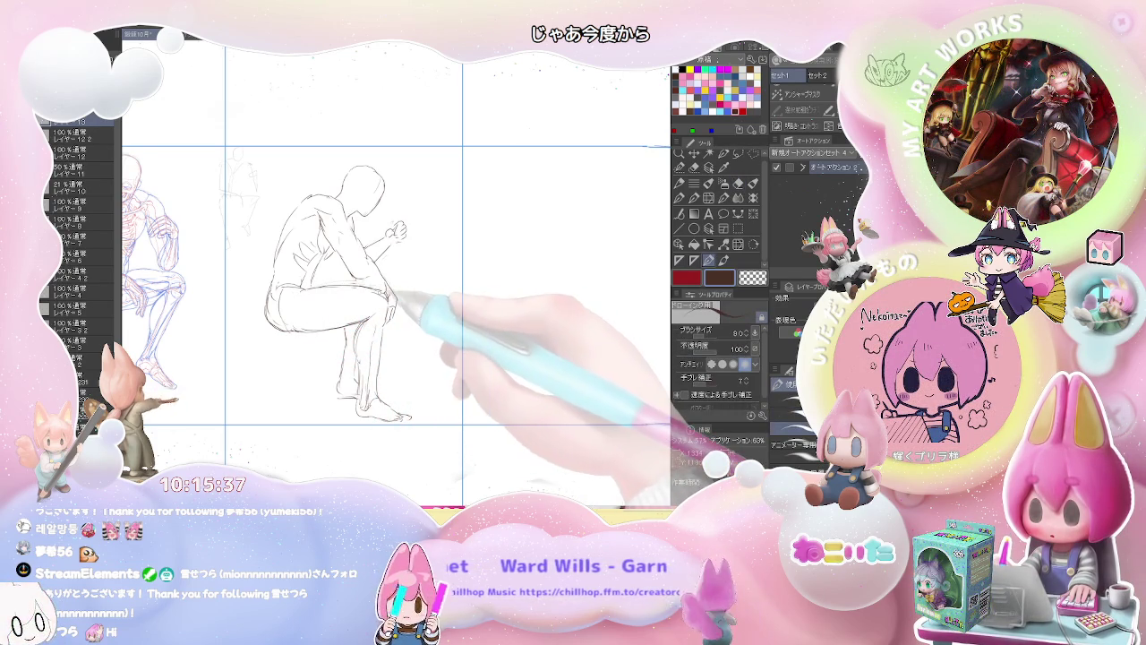
# Zoom and pan out to check the skeleton and crouching figure side by side.
pyautogui.scroll(-1, 434, 315)
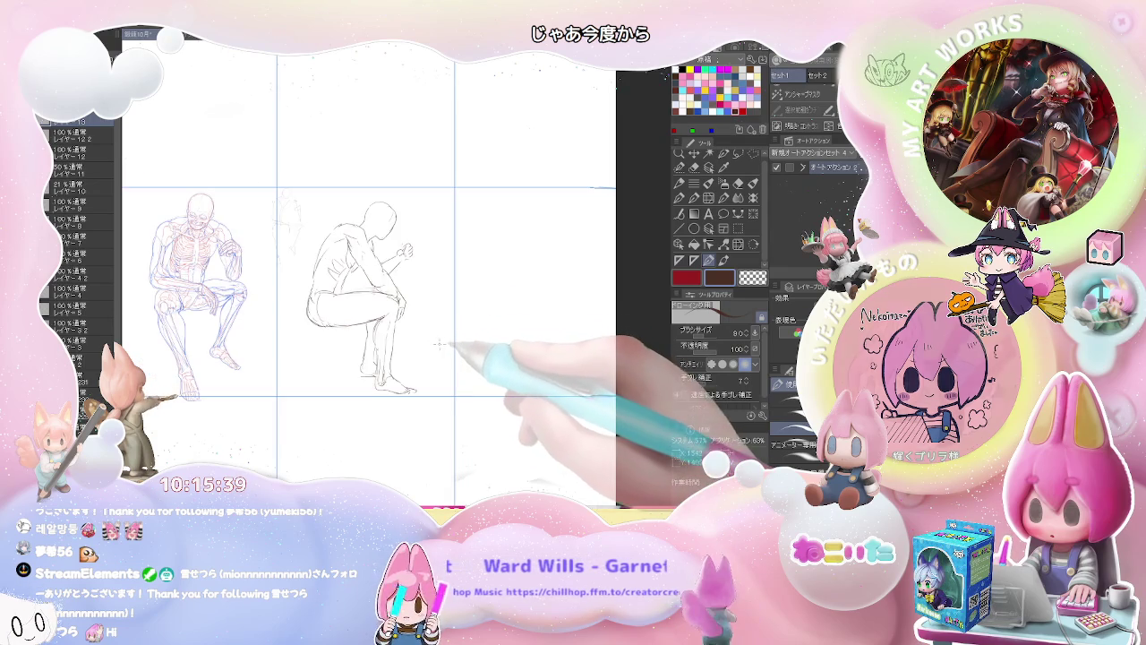
pyautogui.scroll(-1, 446, 330)
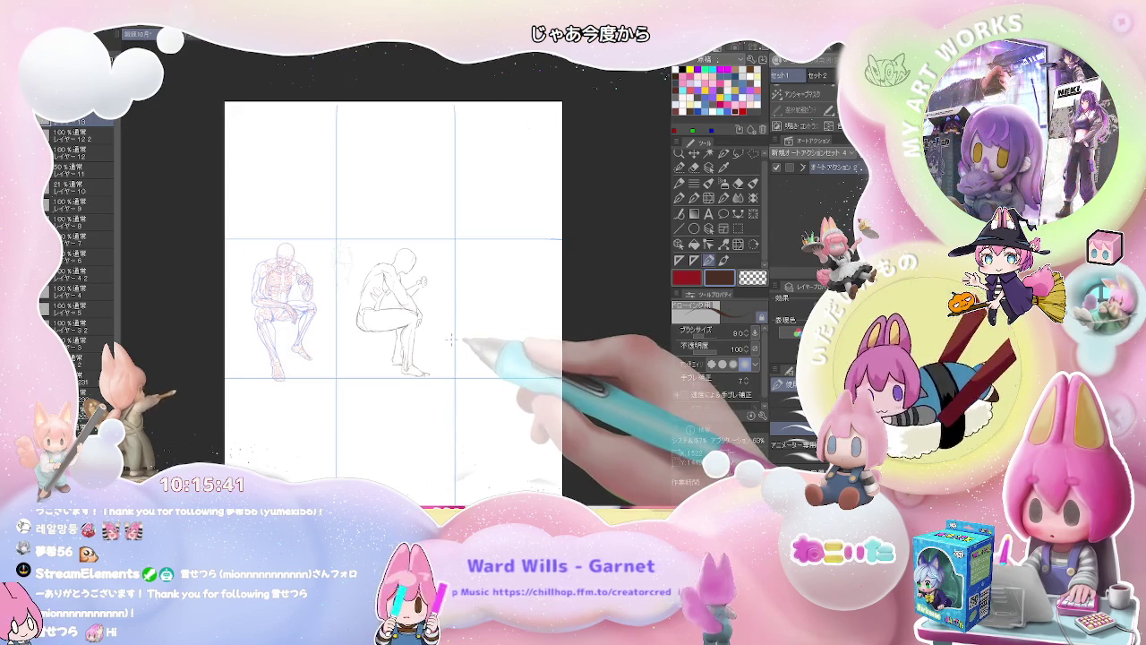
pyautogui.scroll(2, 450, 336)
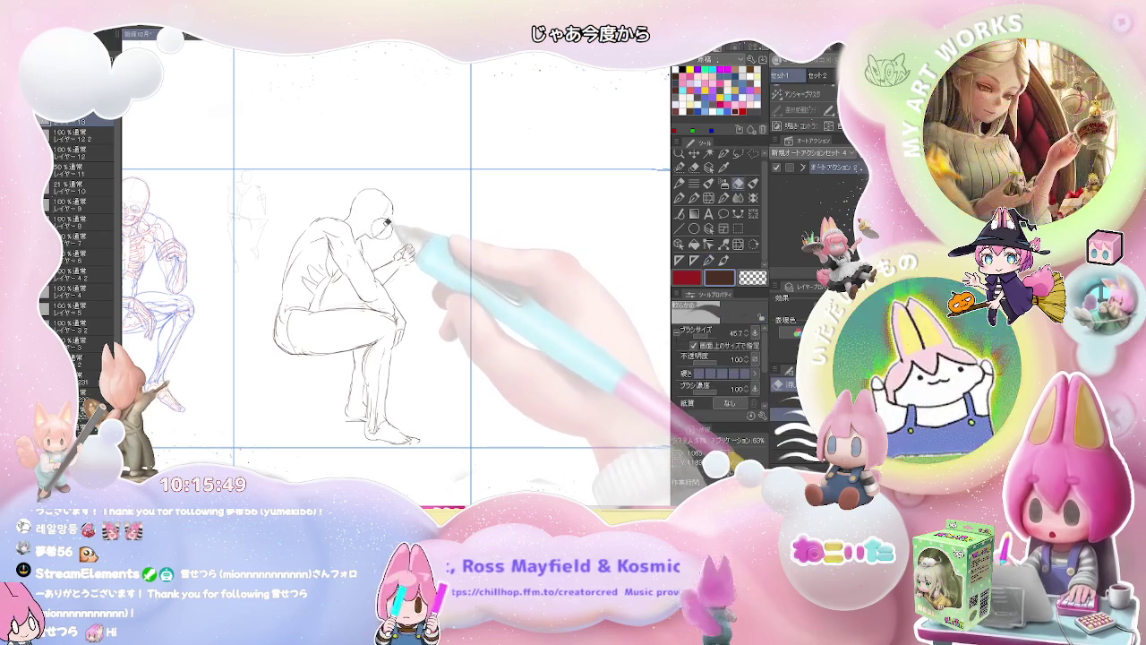
pyautogui.scroll(-1, 395, 232)
pyautogui.scroll(-1, 403, 229)
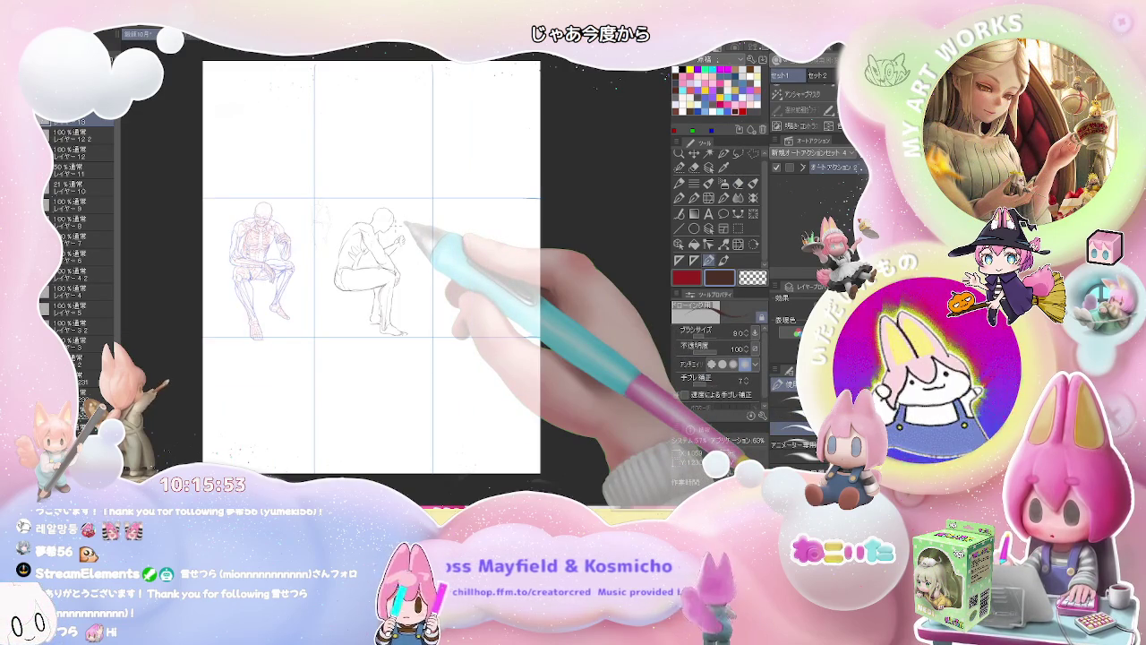
pyautogui.moveTo(405, 228); pyautogui.dragTo(372, 330)
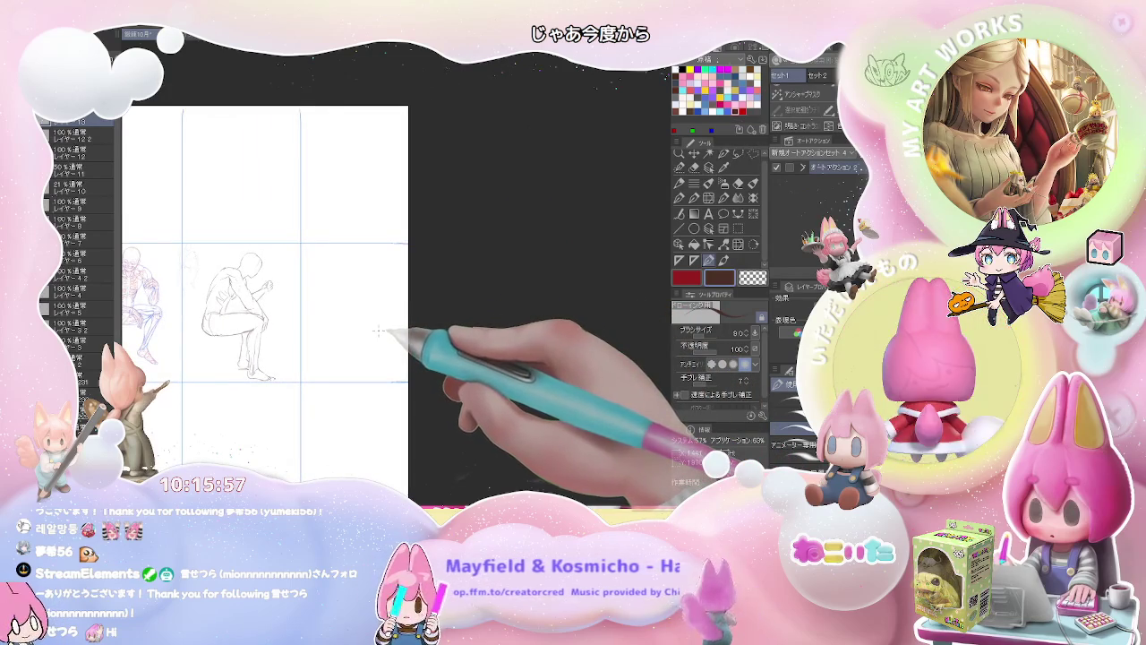
pyautogui.scroll(1, 355, 249)
pyautogui.scroll(-1, 355, 250)
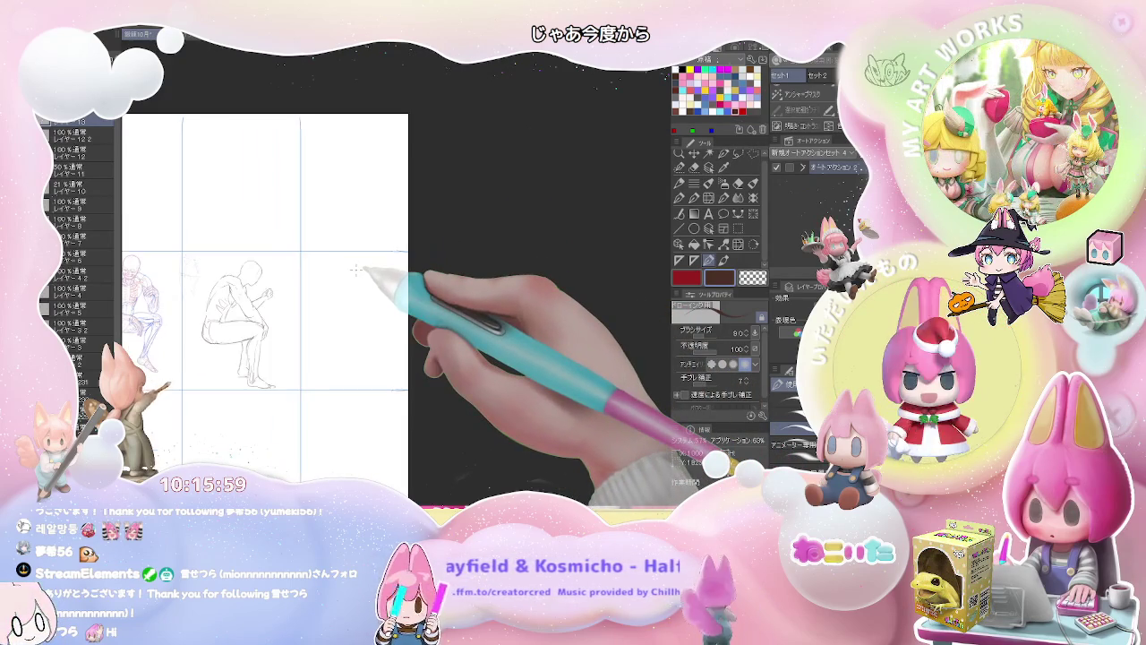
pyautogui.scroll(-1, 356, 269)
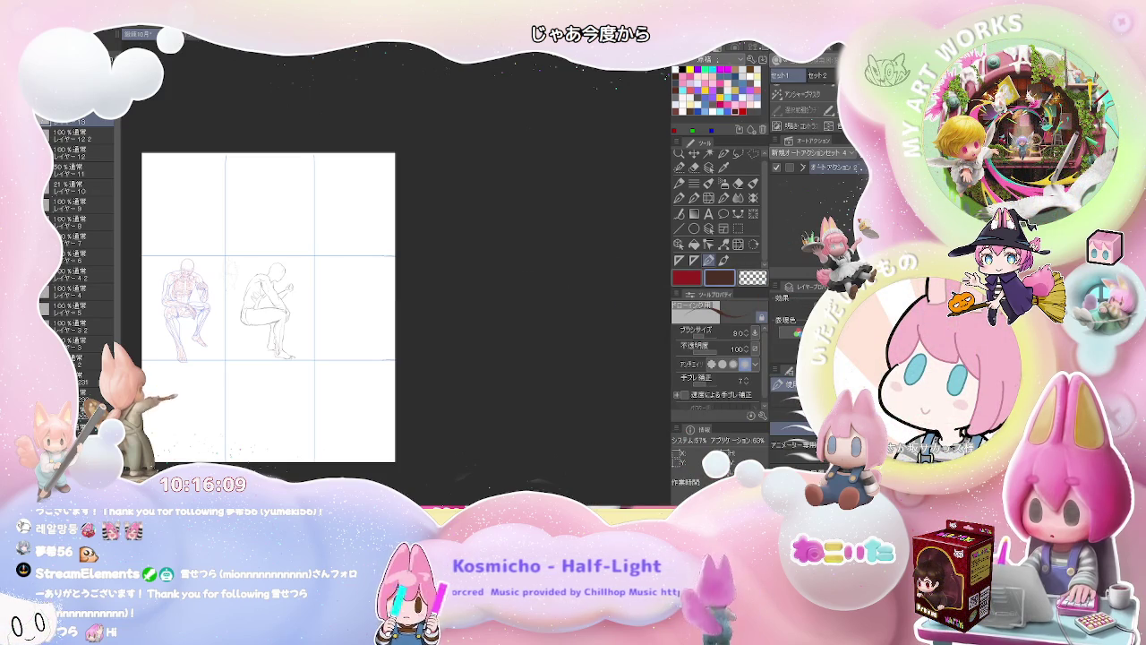
pyautogui.scroll(1, 350, 293)
pyautogui.scroll(4, 350, 294)
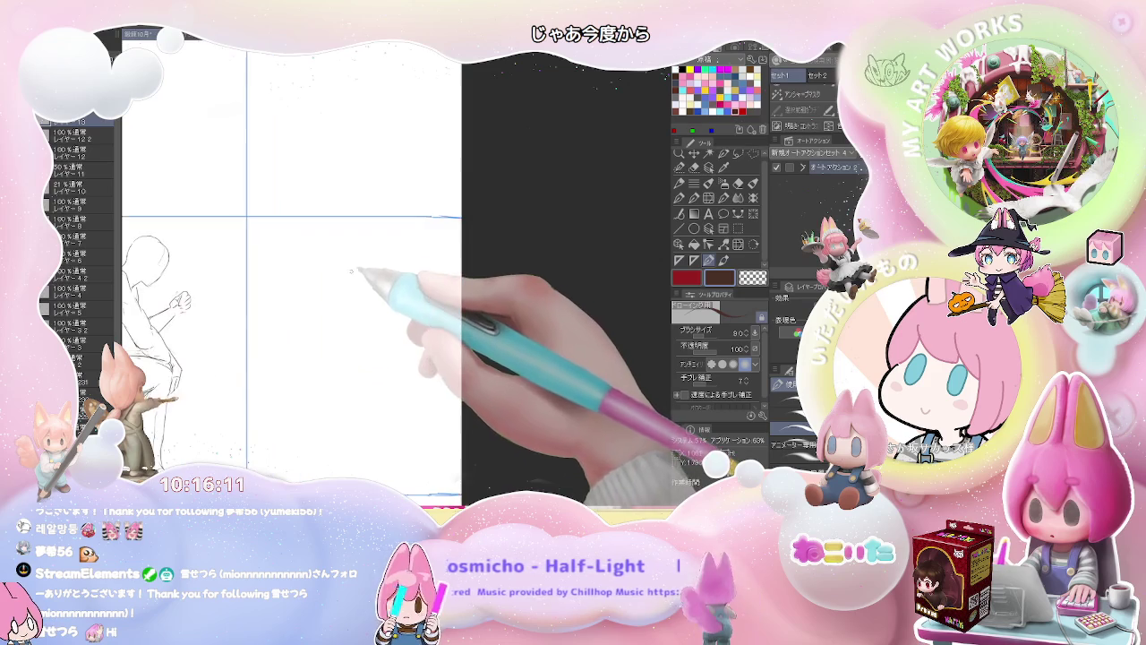
# In the empty right panel, sketch a jaw line and neck strokes below the head circle.
pyautogui.moveTo(350, 294)
pyautogui.mouseDown()
pyautogui.moveTo(316, 258)
pyautogui.moveTo(299, 212)
pyautogui.moveTo(293, 240)
pyautogui.mouseUp()
pyautogui.press('e')
pyautogui.press('p')
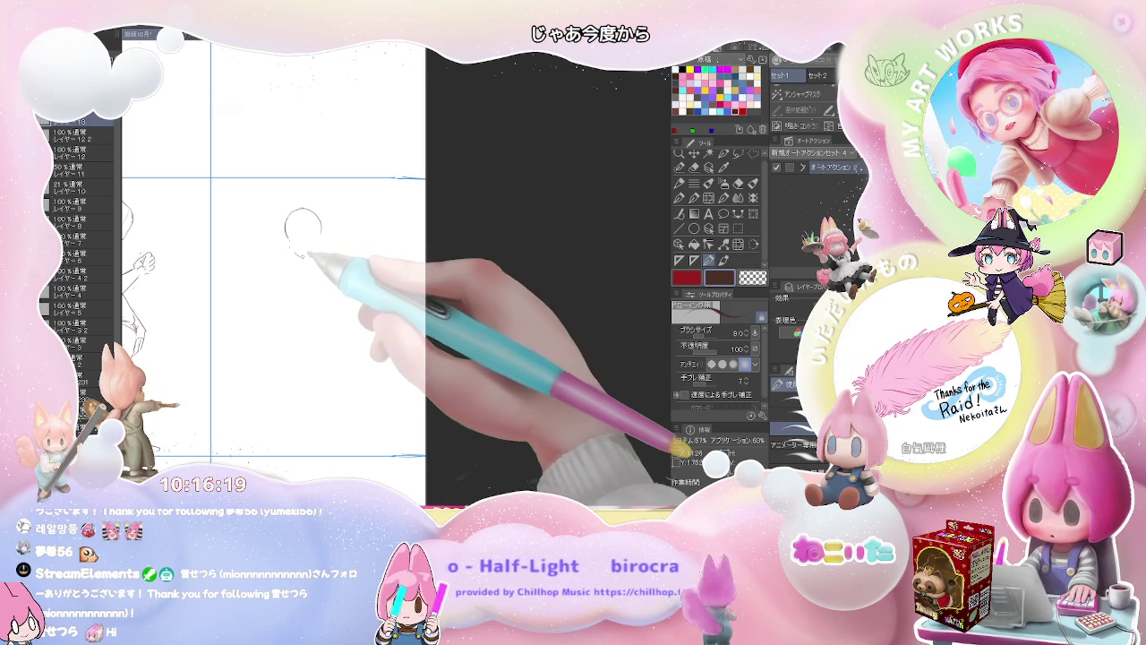
pyautogui.moveTo(320, 231)
pyautogui.mouseDown()
pyautogui.moveTo(279, 273)
pyautogui.moveTo(281, 260)
pyautogui.mouseUp()
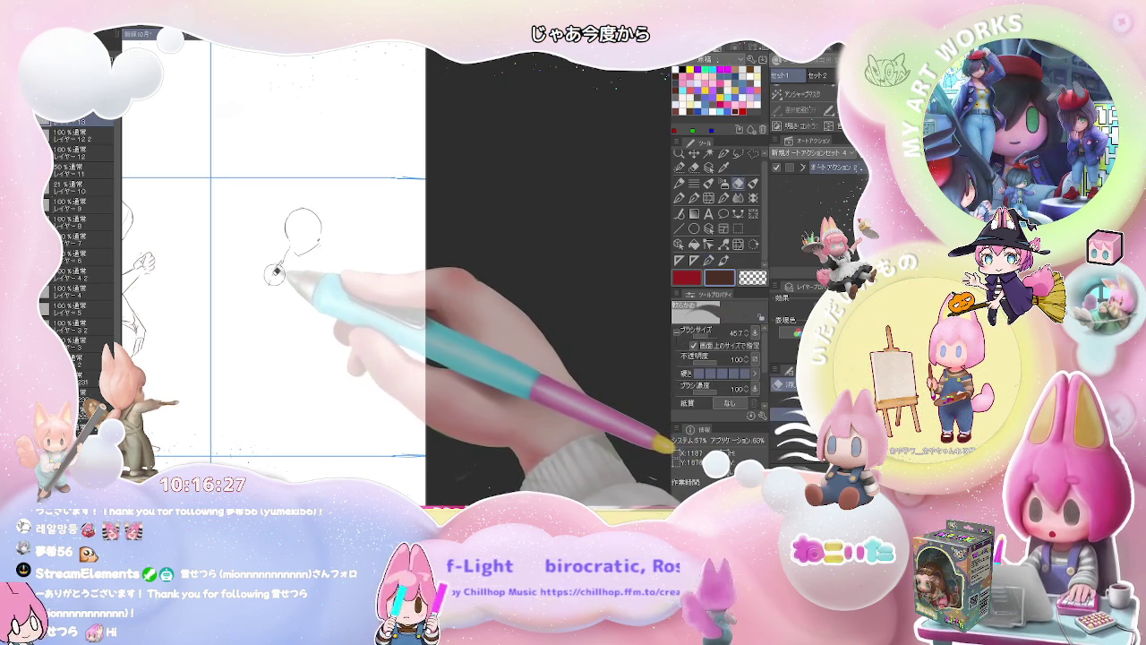
pyautogui.moveTo(294, 256); pyautogui.dragTo(274, 278)
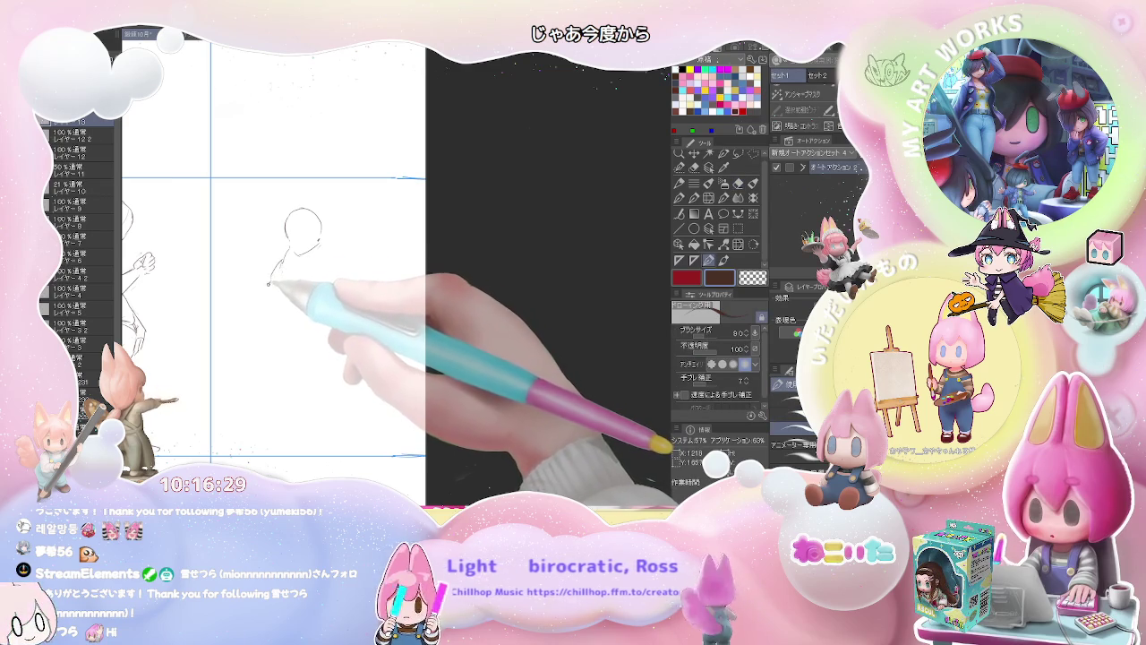
# Draw the body, torso and chest lines plus the shoulder and arm line.
pyautogui.moveTo(268, 285); pyautogui.dragTo(274, 305)
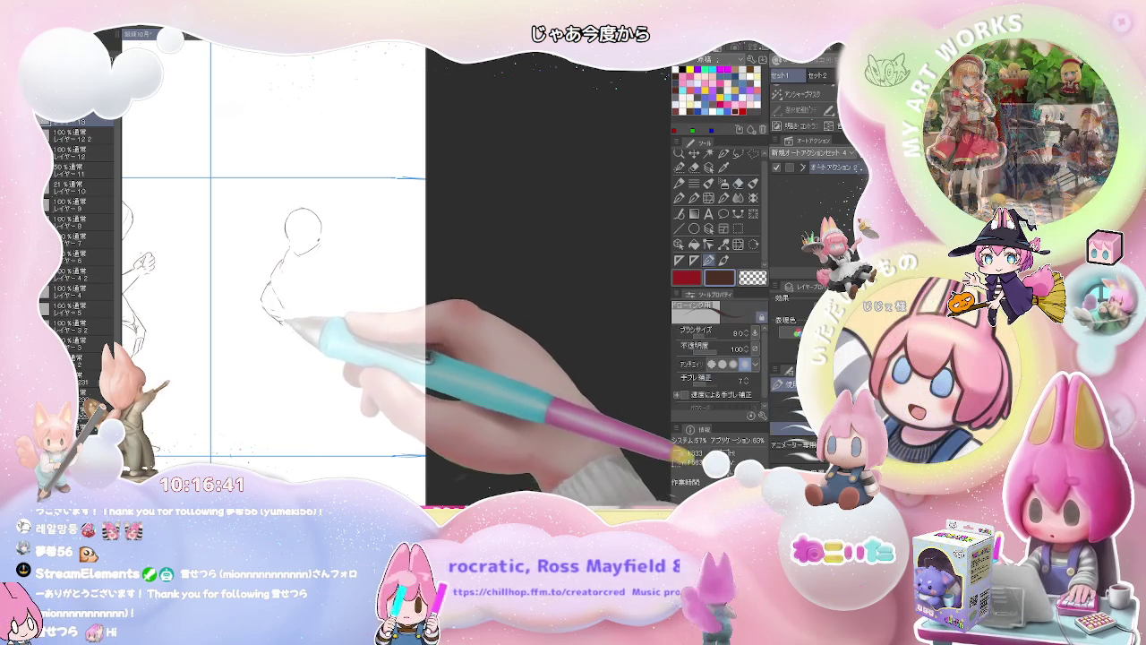
pyautogui.moveTo(267, 296); pyautogui.dragTo(287, 322)
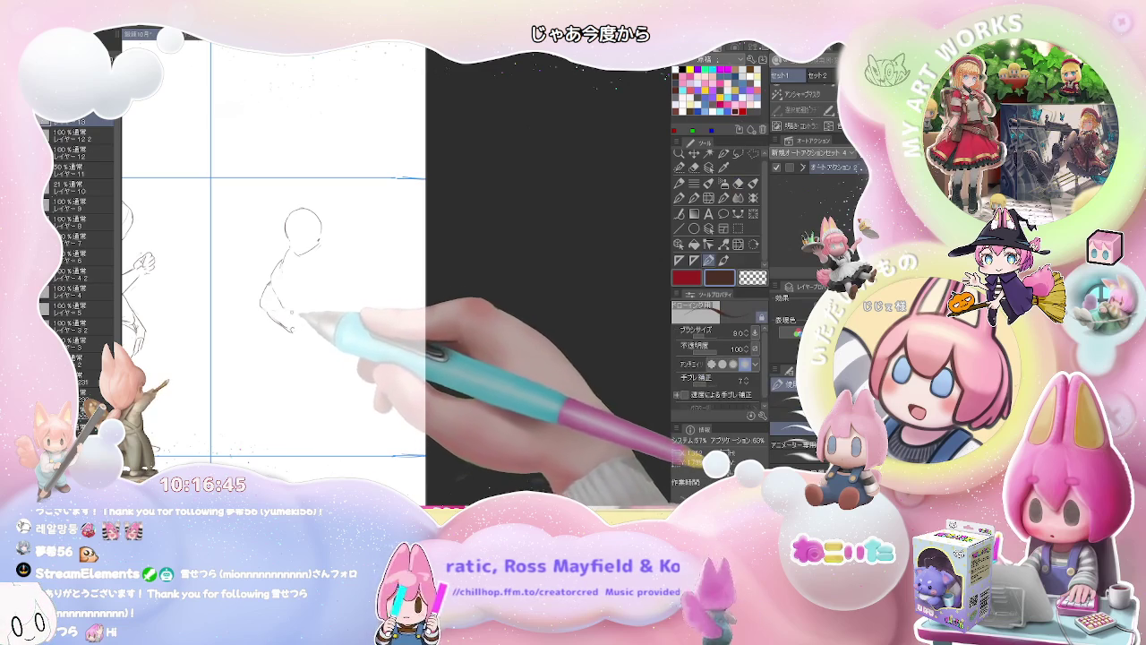
pyautogui.moveTo(288, 297); pyautogui.dragTo(305, 274)
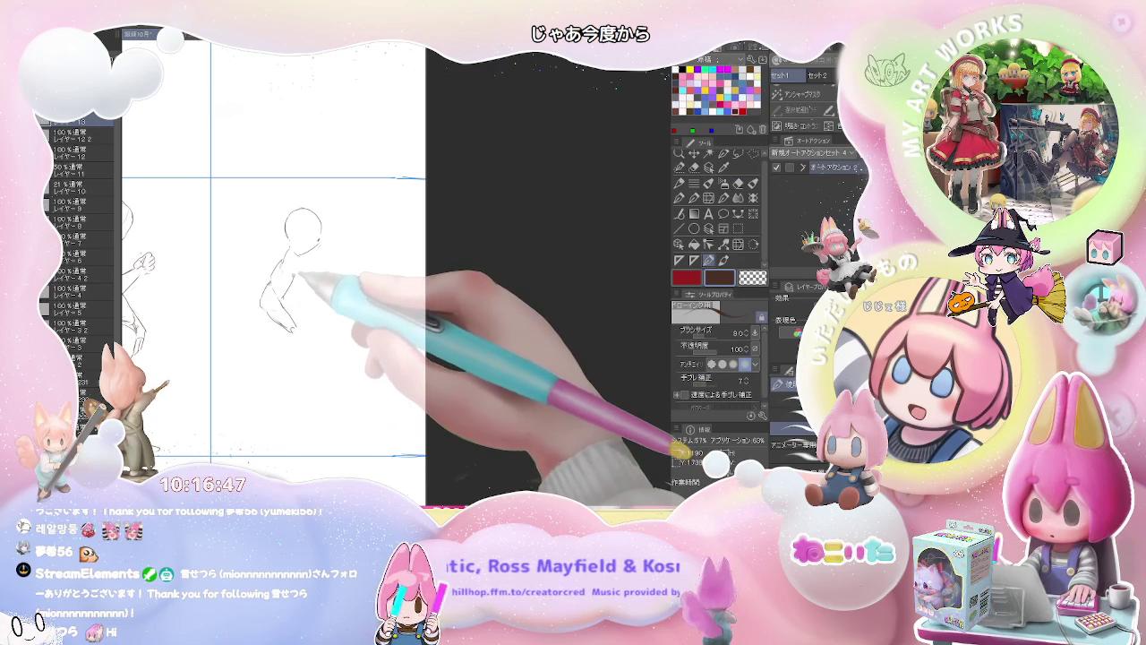
pyautogui.press('e')
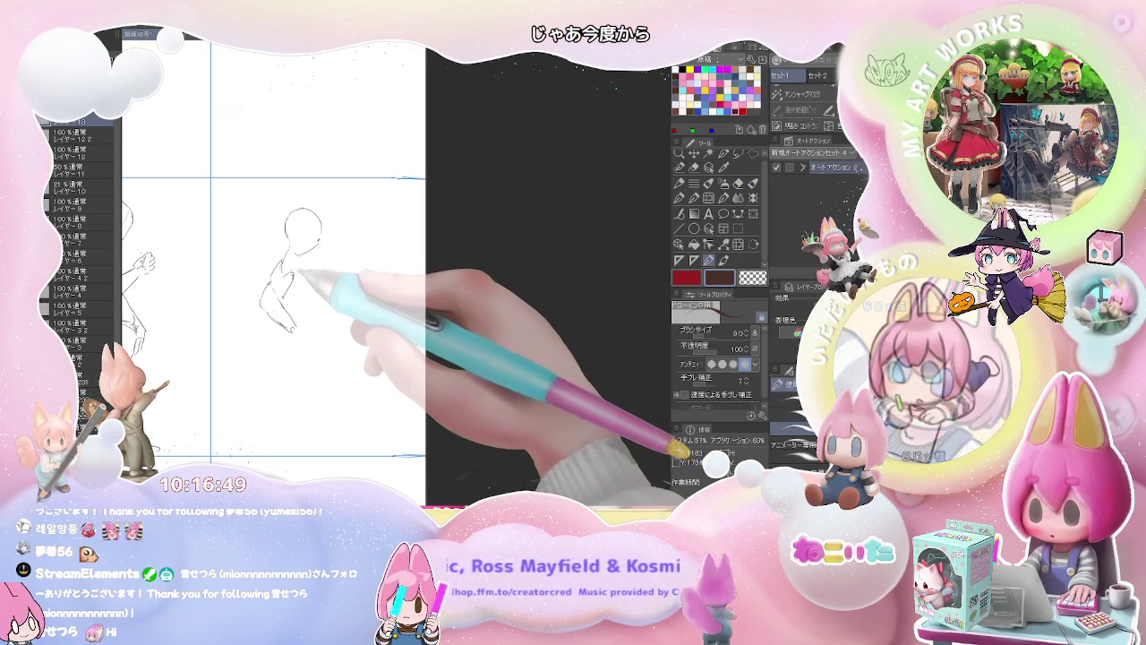
pyautogui.press('p')
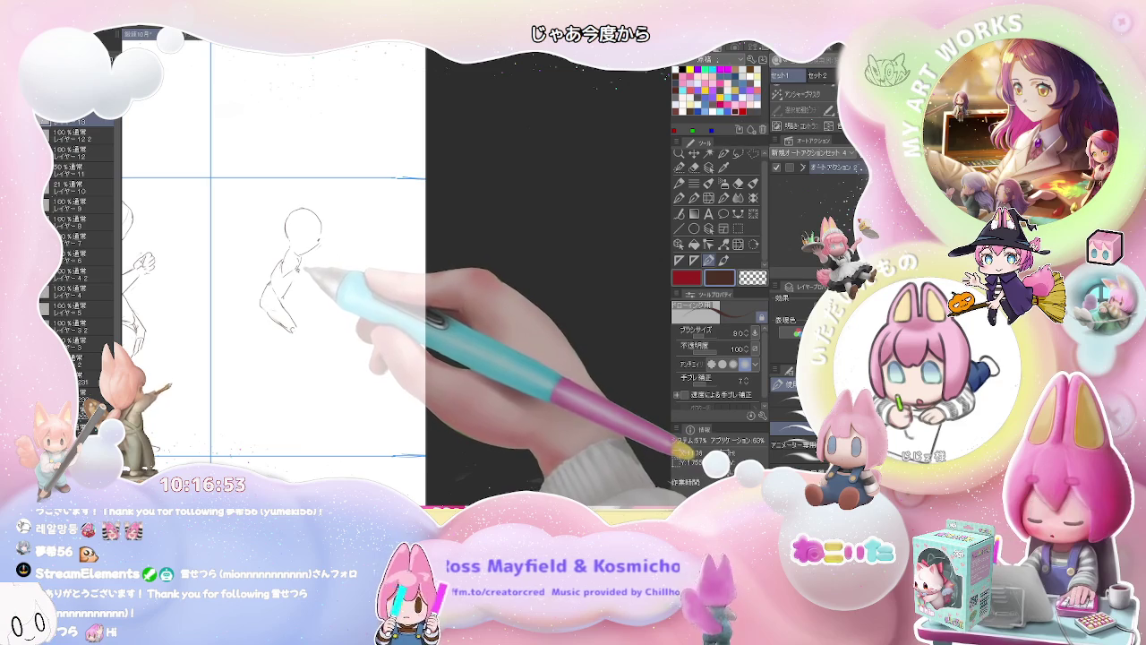
pyautogui.moveTo(313, 297); pyautogui.dragTo(319, 302)
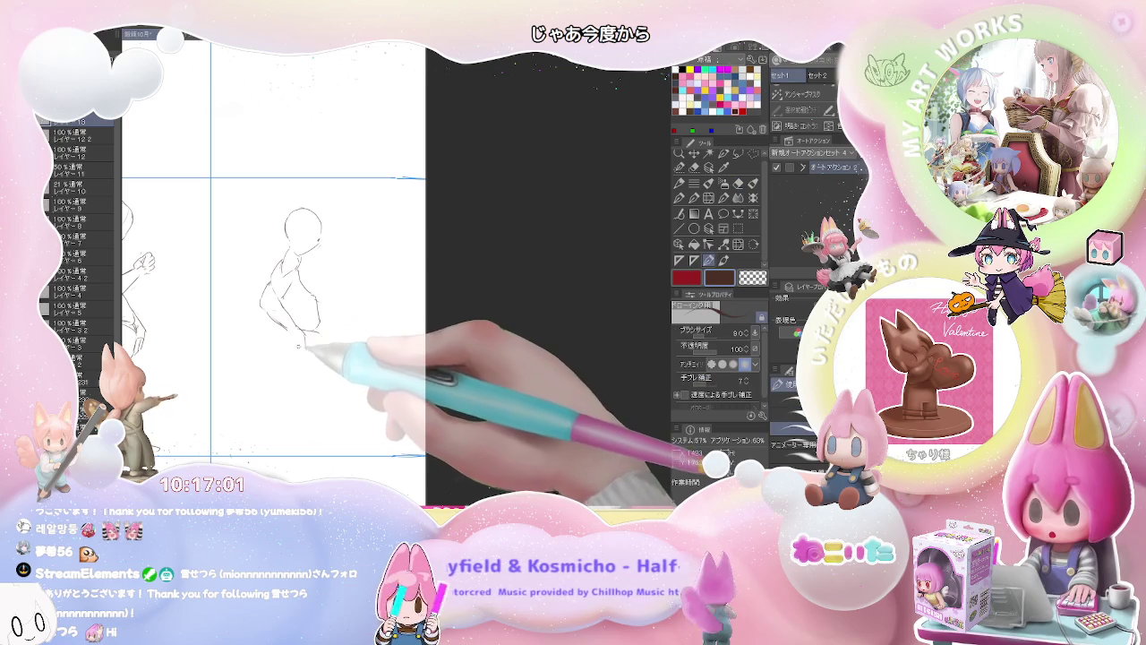
# Sketch the hanging arm down to a hand, then add shoulder and torso strokes.
pyautogui.press('e')
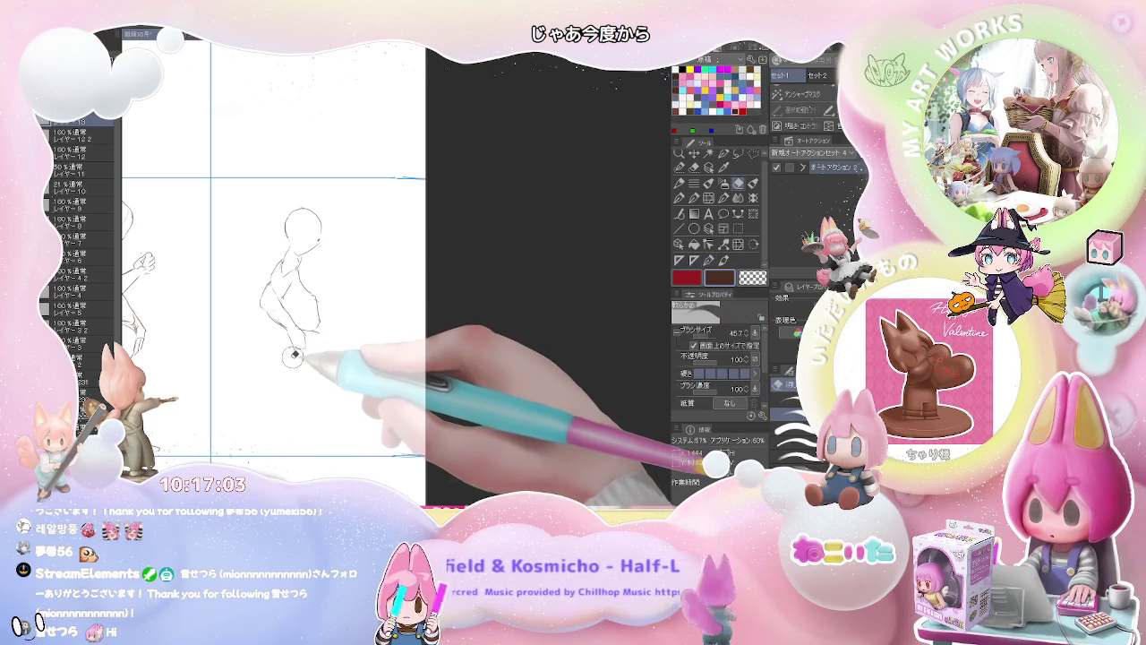
pyautogui.press('p')
pyautogui.moveTo(299, 330); pyautogui.dragTo(298, 363)
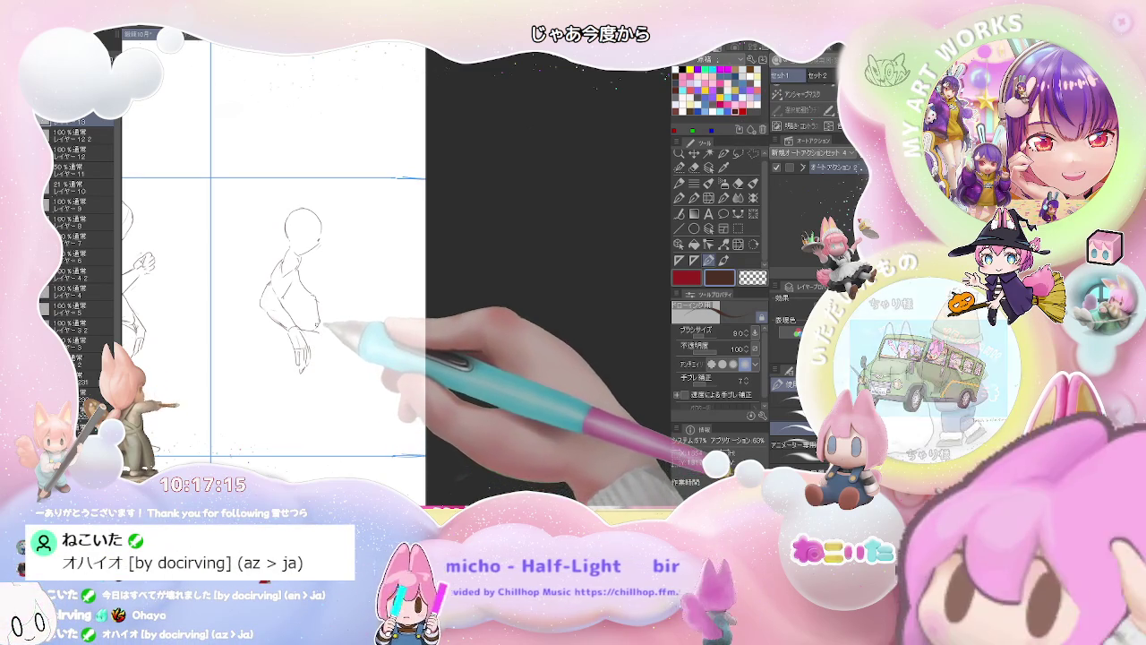
pyautogui.moveTo(319, 351); pyautogui.dragTo(341, 358)
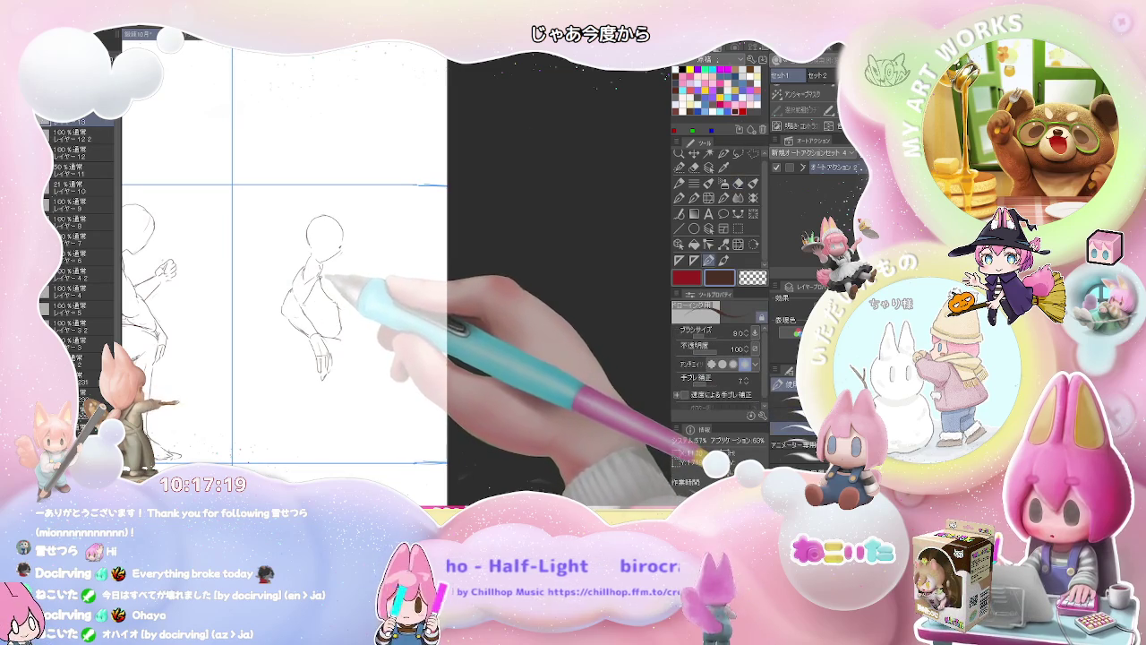
pyautogui.moveTo(324, 270); pyautogui.dragTo(333, 273)
pyautogui.press('e')
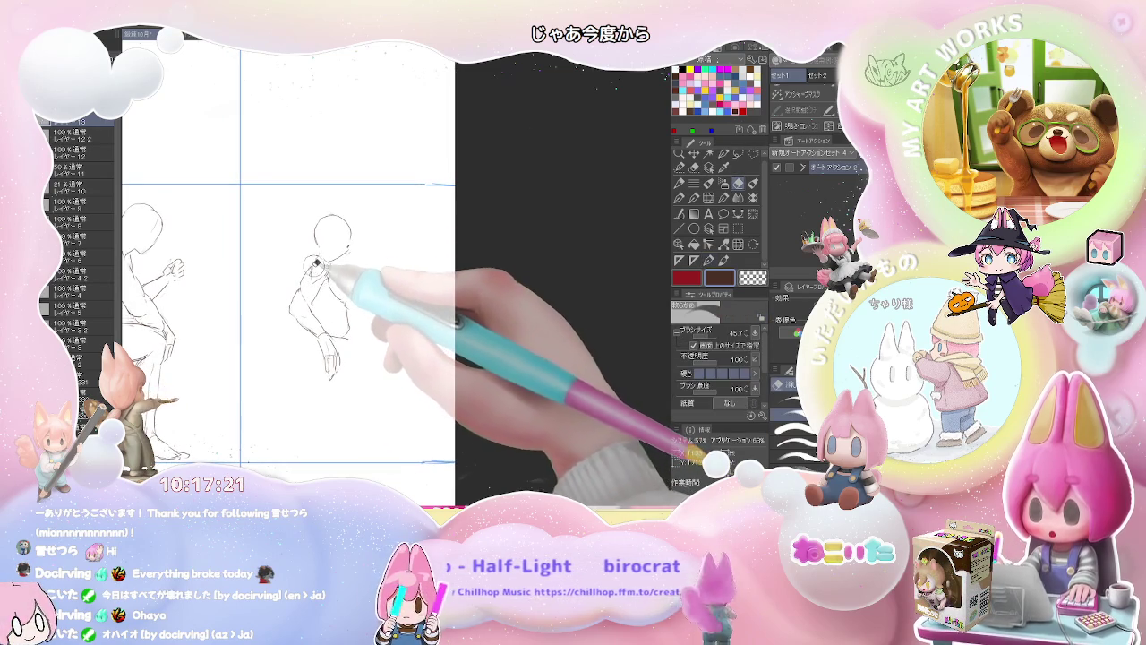
pyautogui.press('p')
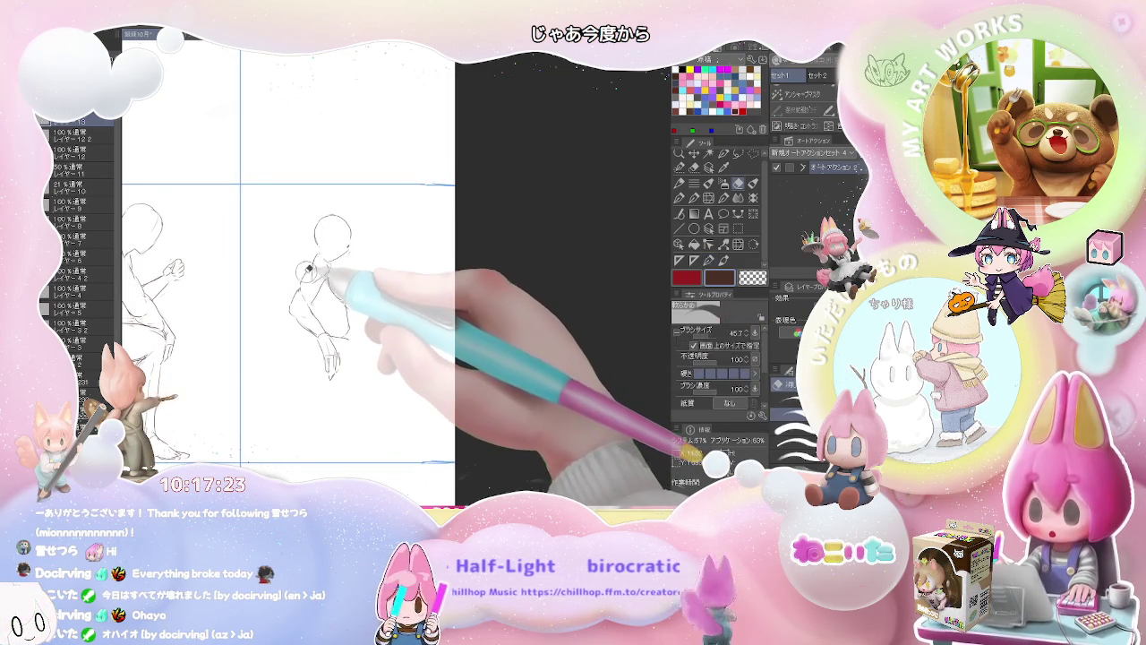
pyautogui.moveTo(334, 285)
pyautogui.mouseDown()
pyautogui.moveTo(306, 288)
pyautogui.moveTo(333, 279)
pyautogui.moveTo(369, 294)
pyautogui.mouseUp()
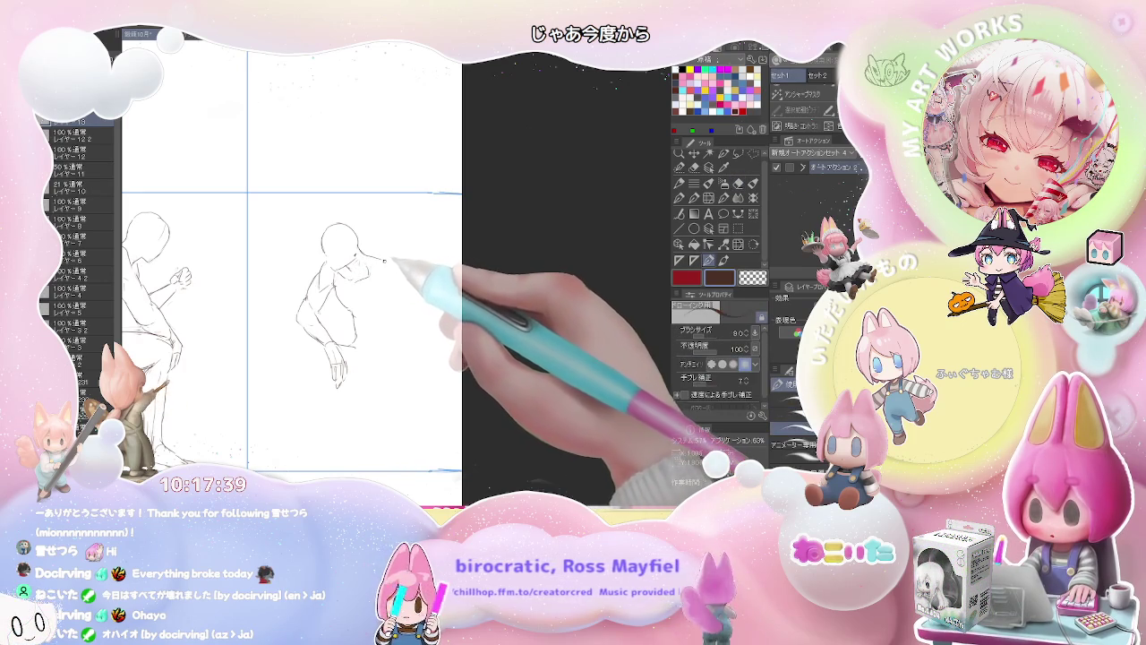
# Mirror the canvas to check proportions and sketch the second shoulder line beside the head.
pyautogui.press('e')
pyautogui.press('p')
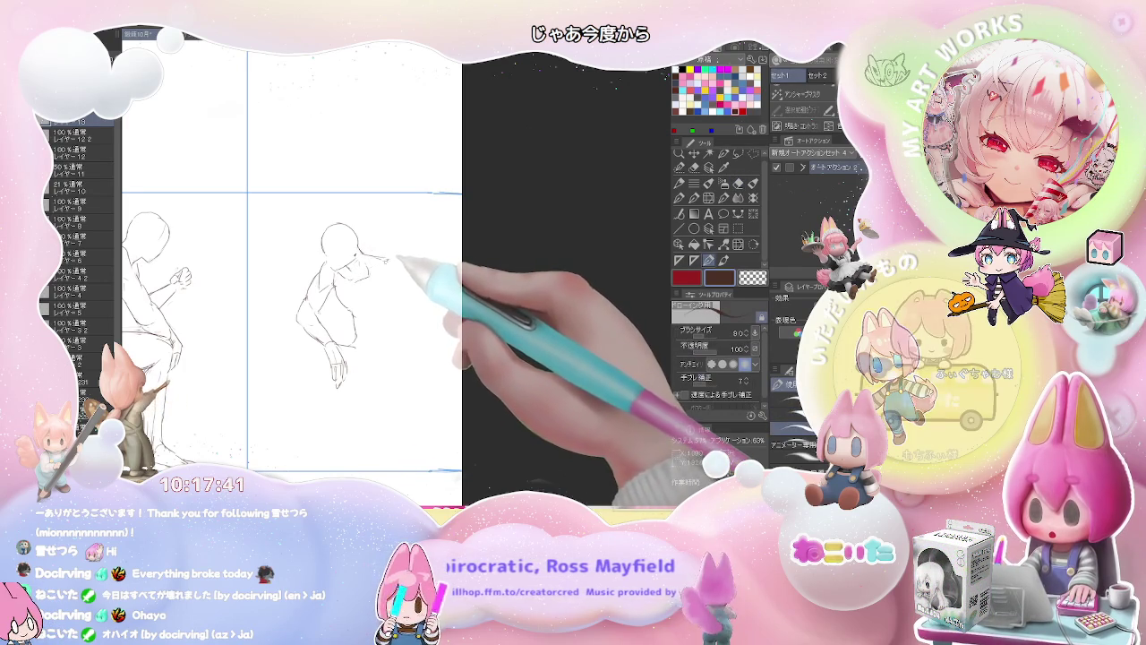
pyautogui.press('e')
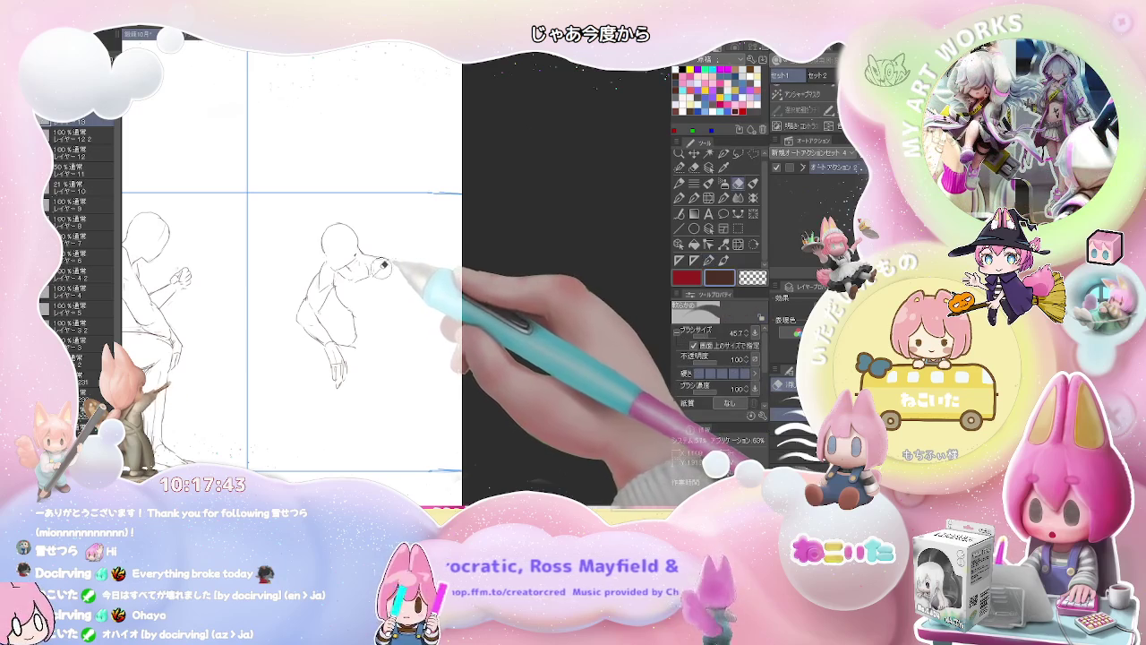
pyautogui.press('p')
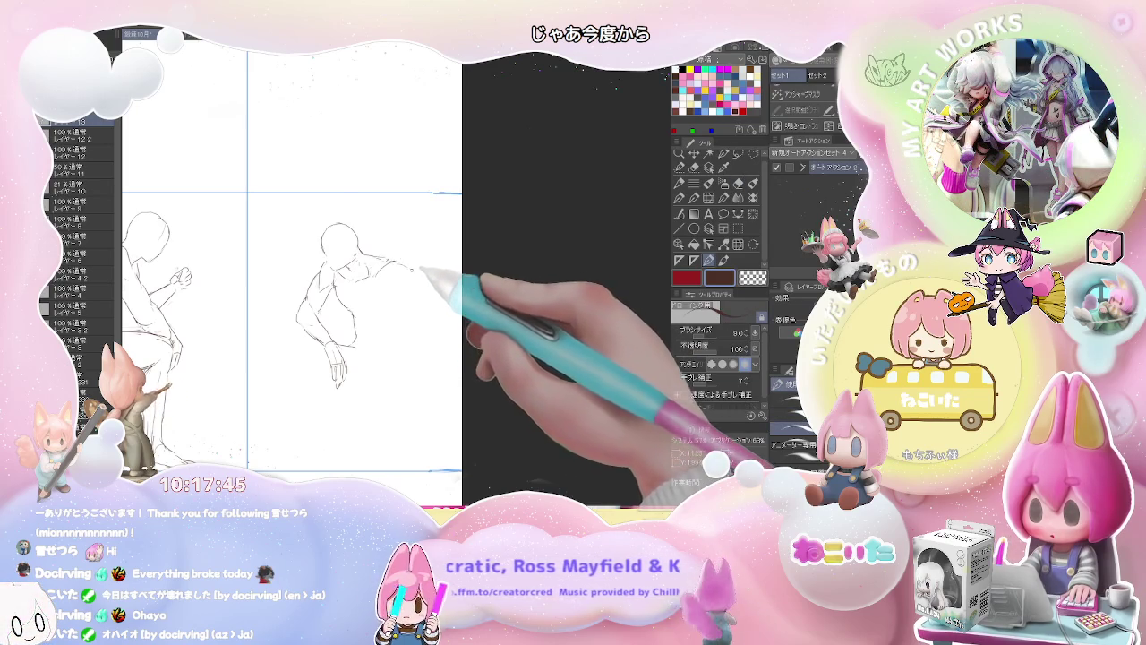
pyautogui.press('h')
pyautogui.press('e')
pyautogui.press('p')
pyautogui.moveTo(379, 269)
pyautogui.mouseDown()
pyautogui.moveTo(417, 258)
pyautogui.moveTo(435, 269)
pyautogui.mouseUp()
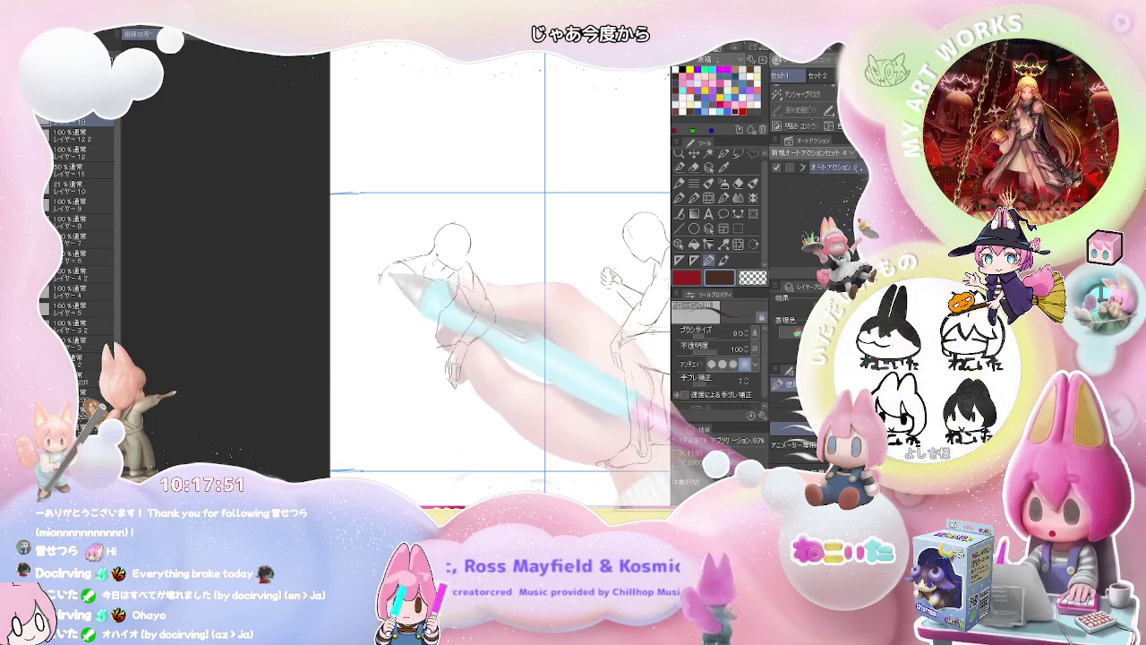
# Draw the upper arm stroke down the figure's far side.
pyautogui.moveTo(501, 284); pyautogui.dragTo(368, 269)
pyautogui.press('e')
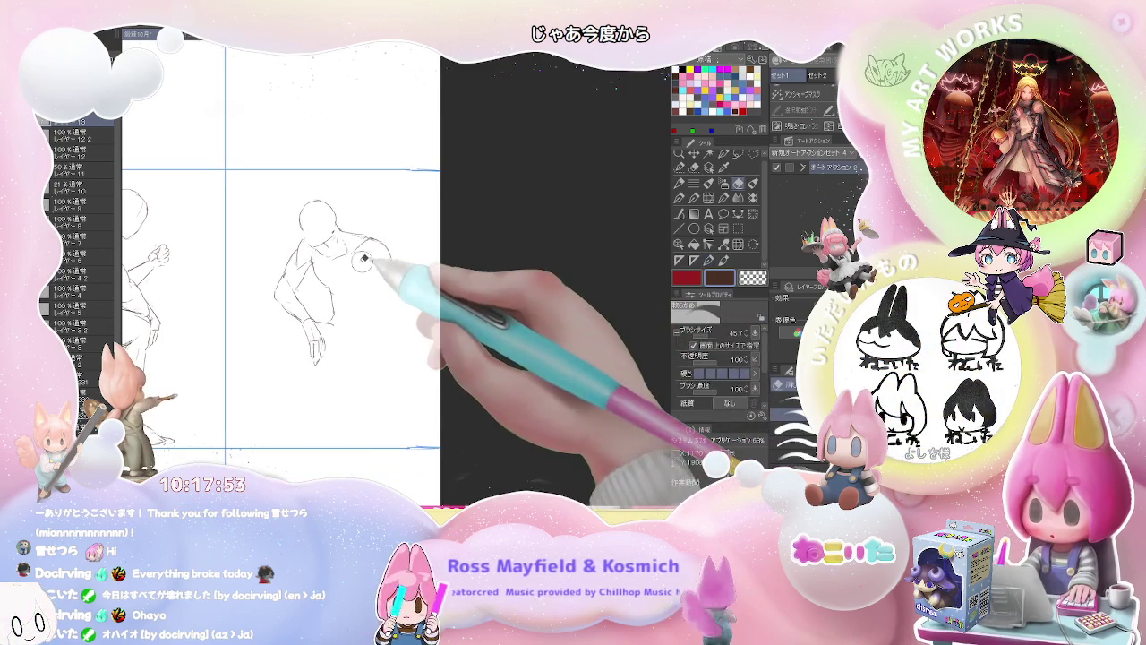
pyautogui.press('p')
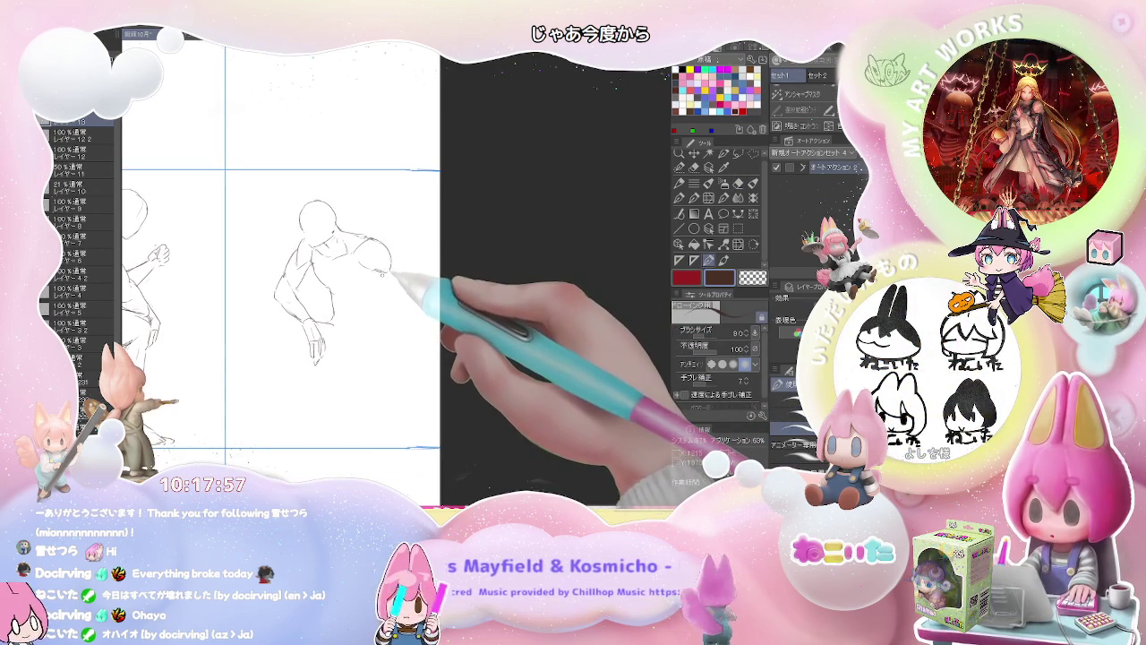
pyautogui.moveTo(371, 260); pyautogui.dragTo(365, 283)
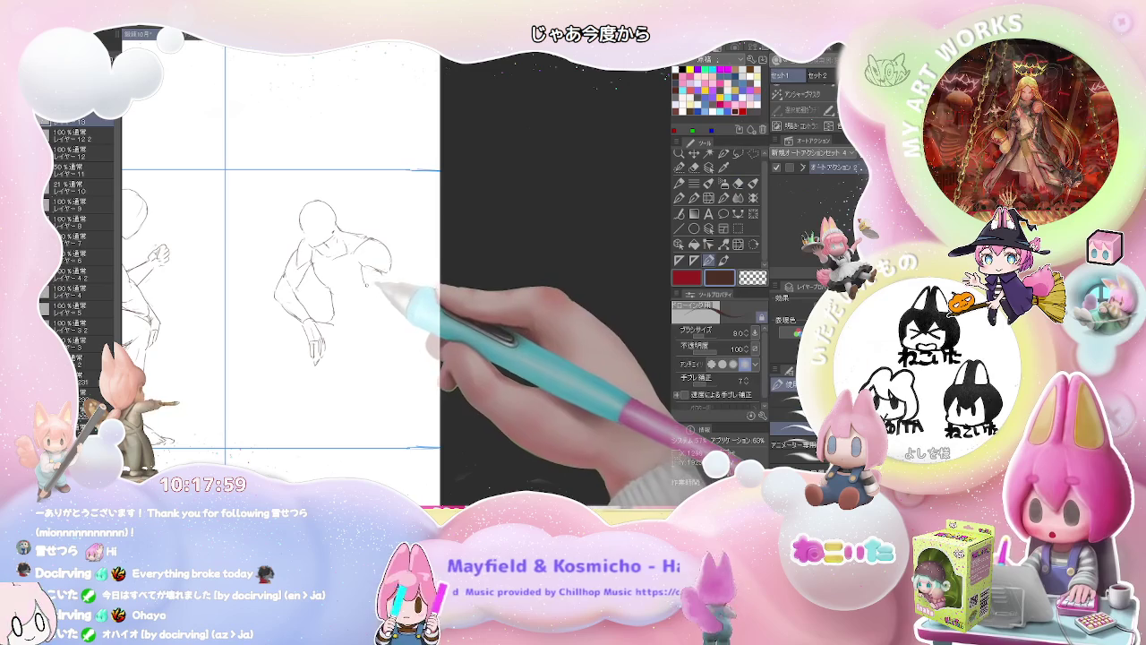
pyautogui.press('e')
pyautogui.press('p')
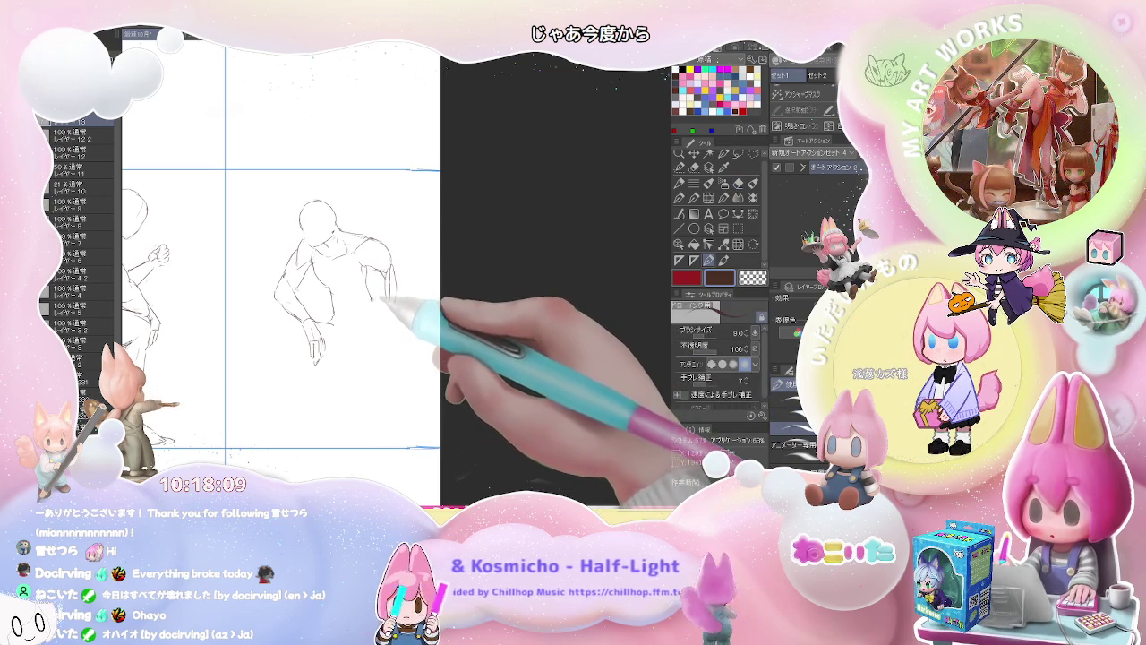
pyautogui.press('e')
pyautogui.moveTo(297, 294); pyautogui.dragTo(433, 294)
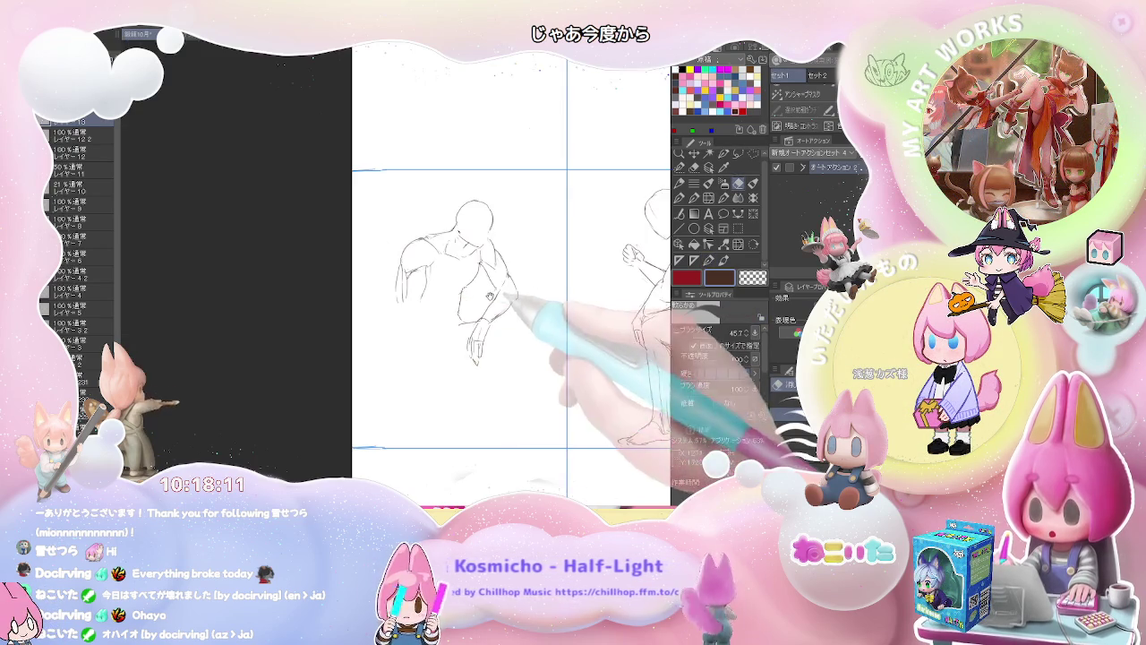
# Return to the pen and pan the canvas so both figures sit side by side.
pyautogui.press('p')
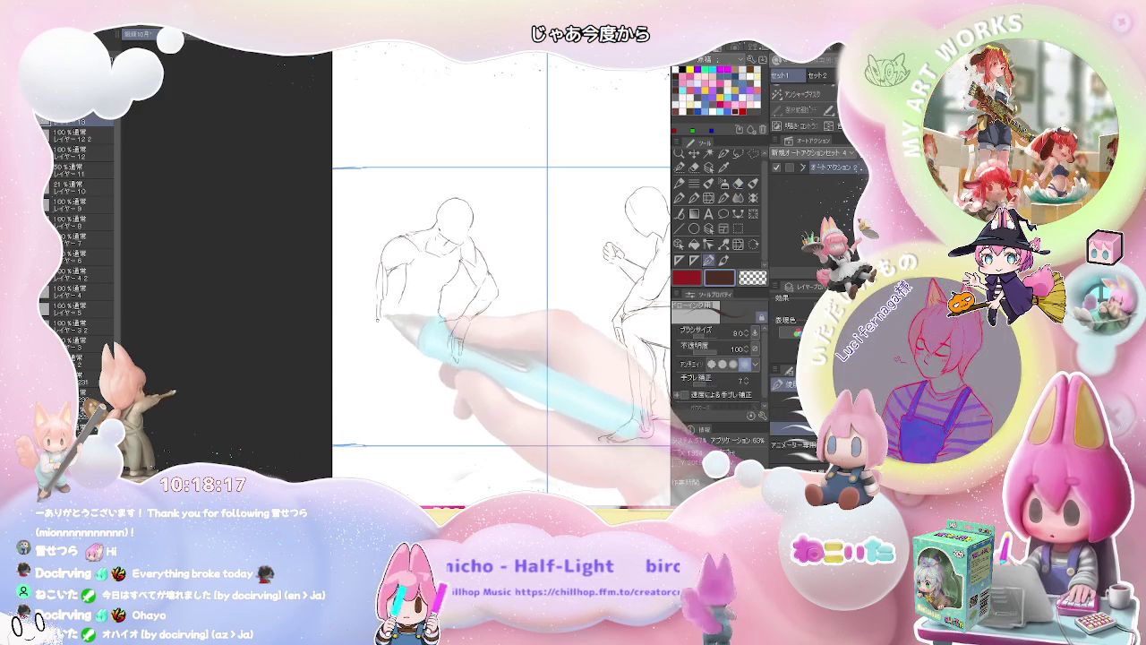
pyautogui.moveTo(448, 269); pyautogui.dragTo(409, 271)
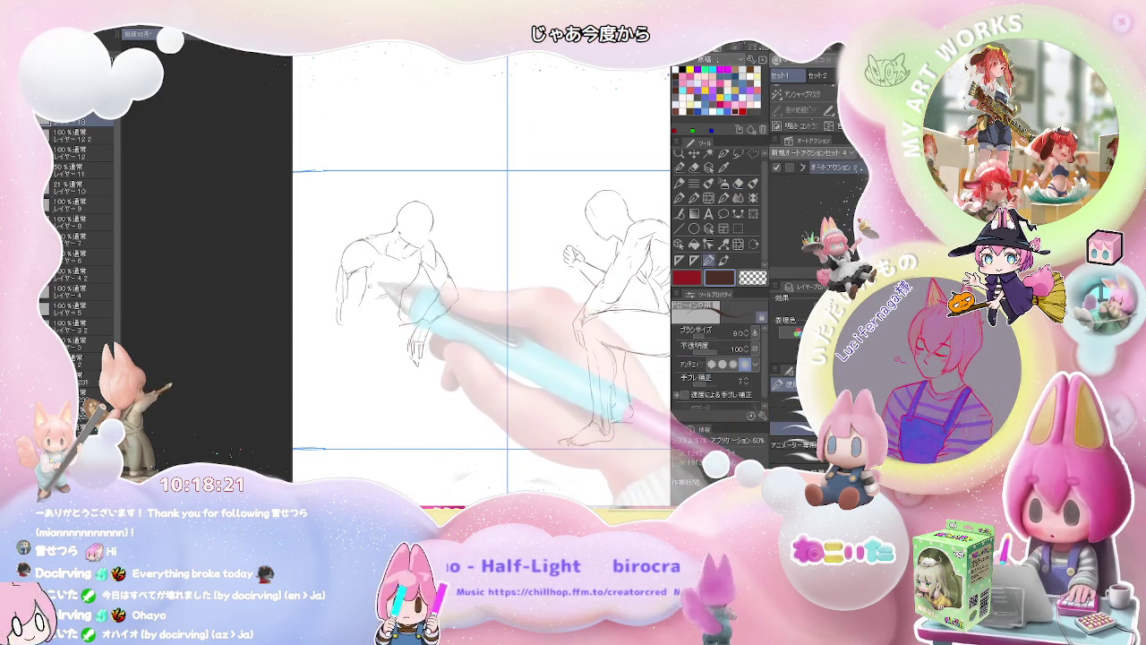
pyautogui.moveTo(537, 269); pyautogui.dragTo(276, 262)
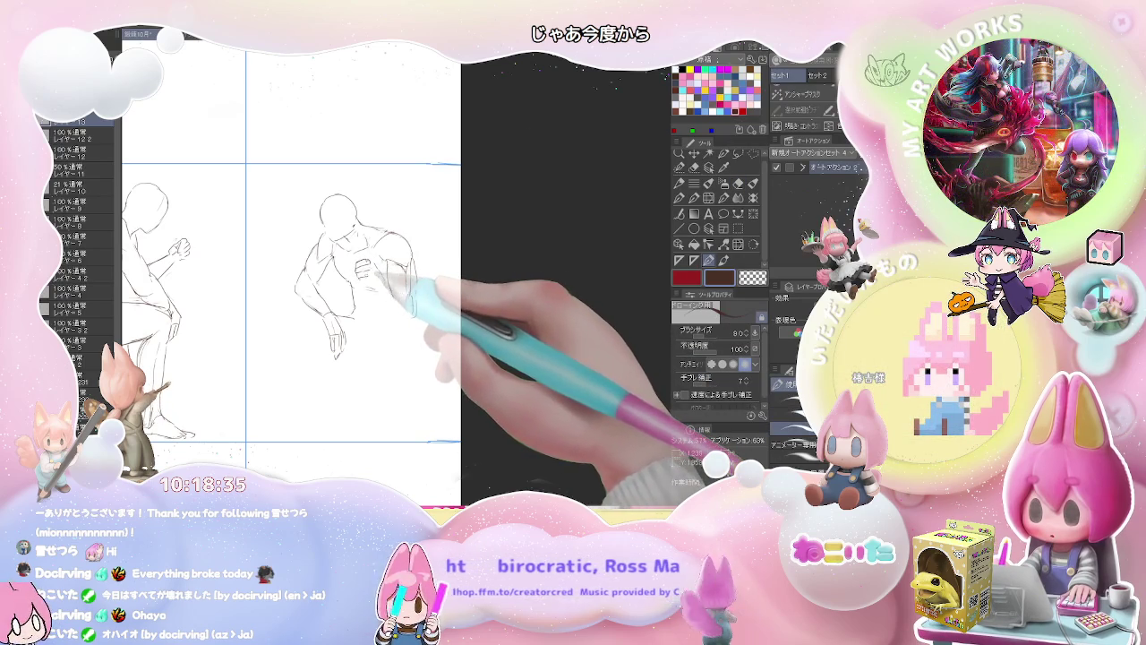
# Draw the abdominal segments on the crouching figure, erasing and redrawing lines as needed.
pyautogui.press('e')
pyautogui.press('p')
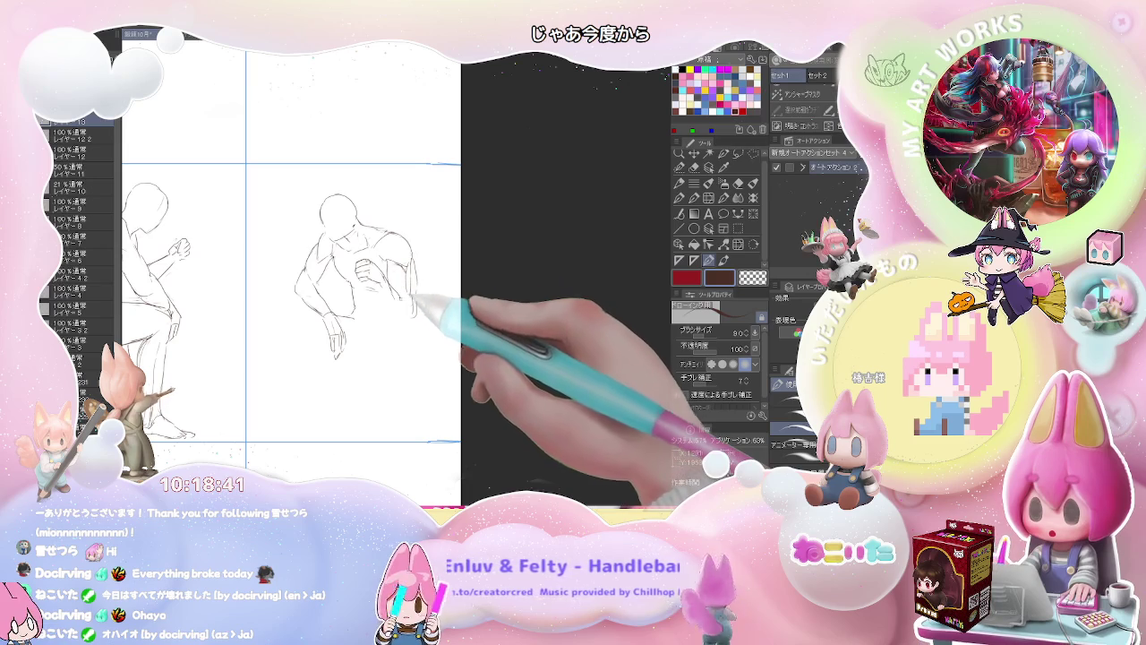
pyautogui.press('e')
pyautogui.press('p')
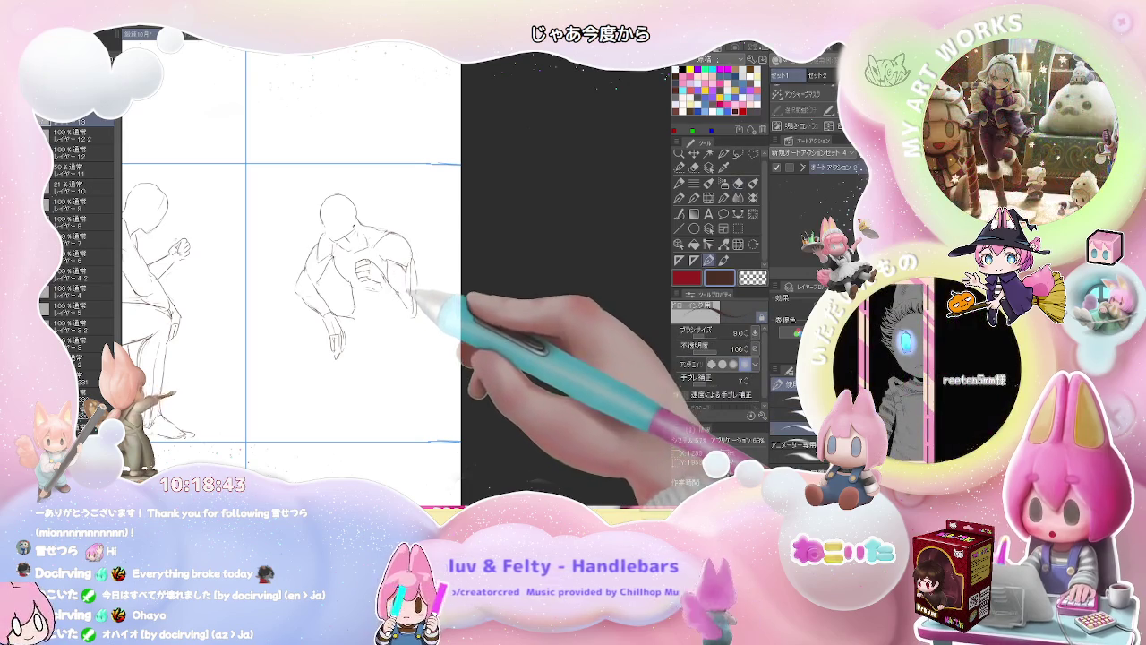
pyautogui.press('e')
pyautogui.press('p')
pyautogui.press('e')
pyautogui.press('p')
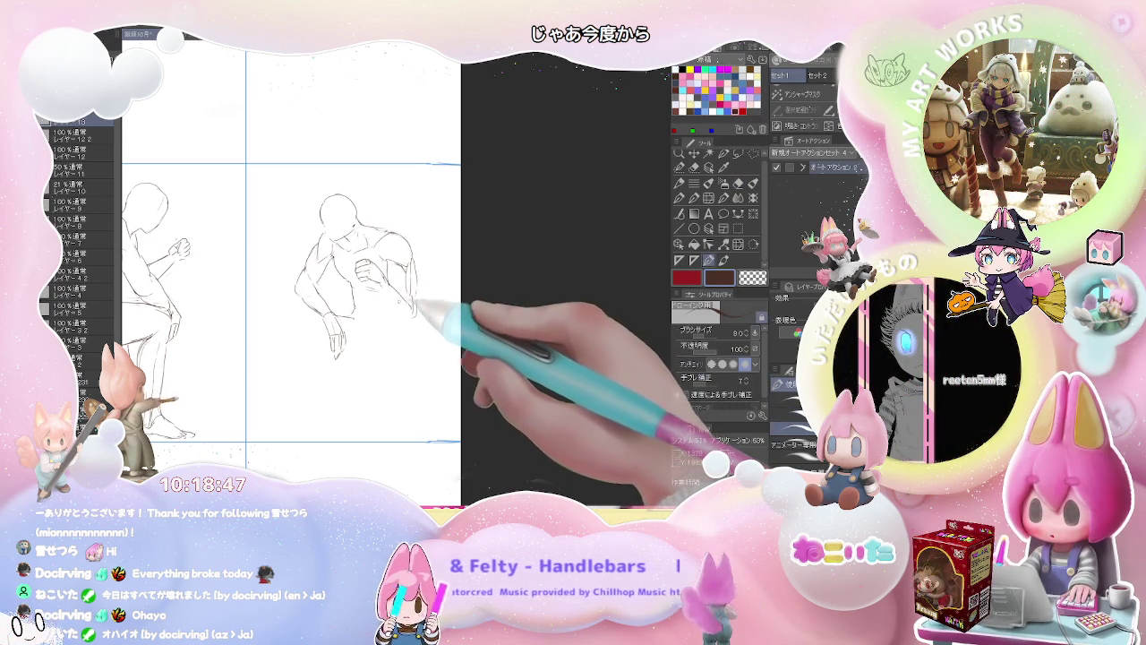
pyautogui.press('e')
pyautogui.press('p')
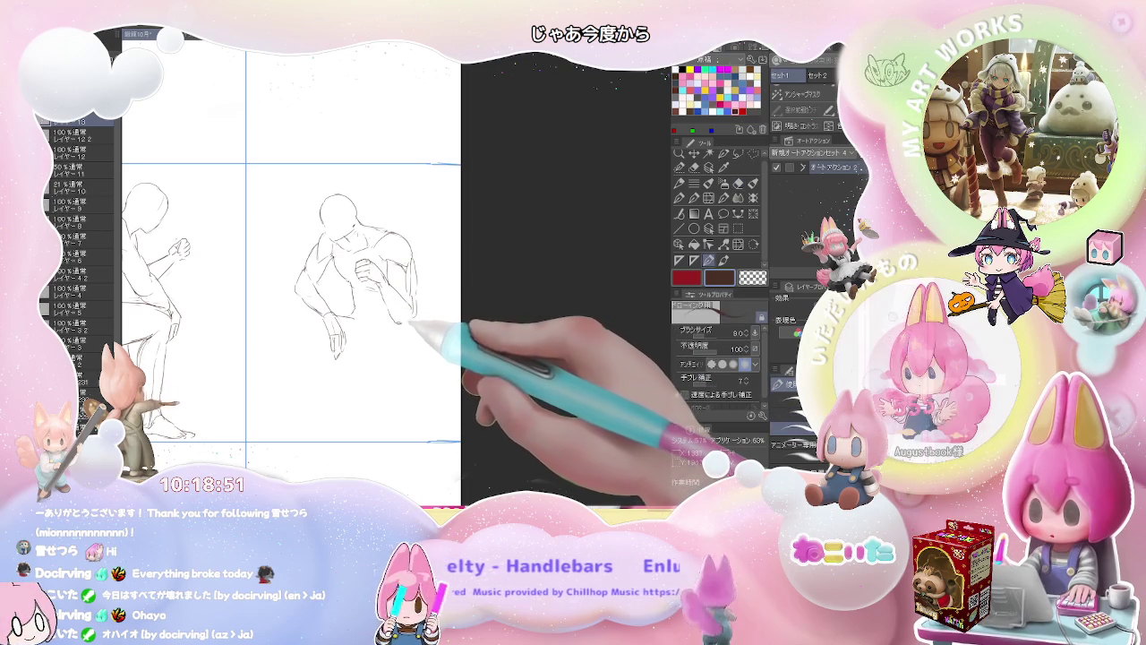
pyautogui.press('e')
pyautogui.press('p')
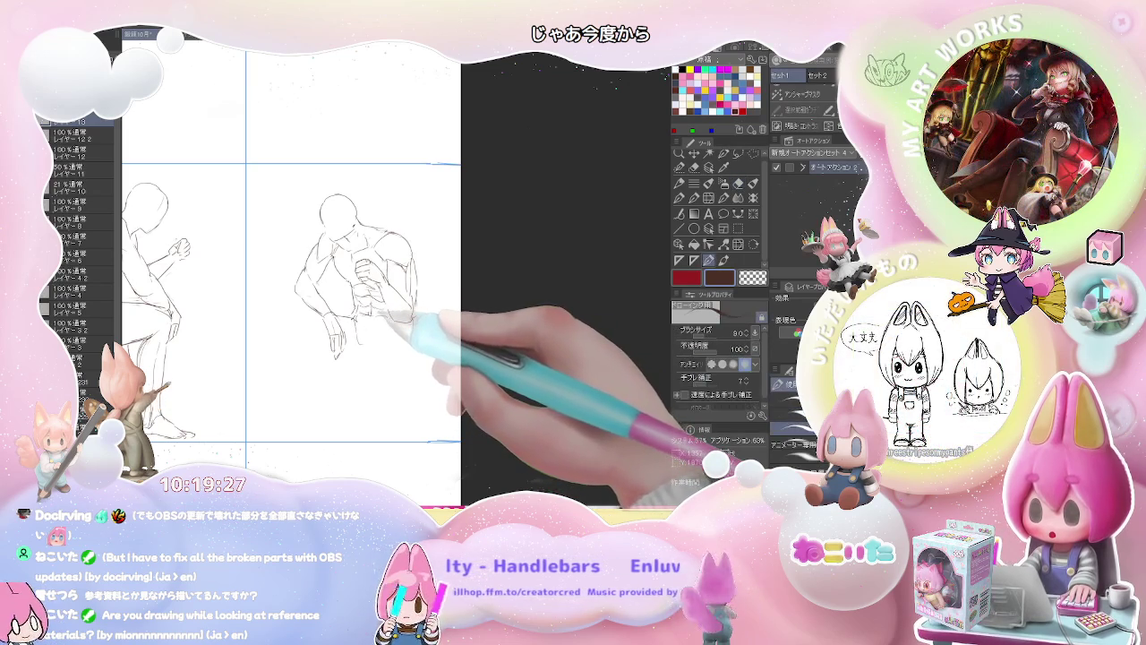
# Add the forearm contours, correcting strokes with the eraser between pen passes.
pyautogui.press('e')
pyautogui.press('p')
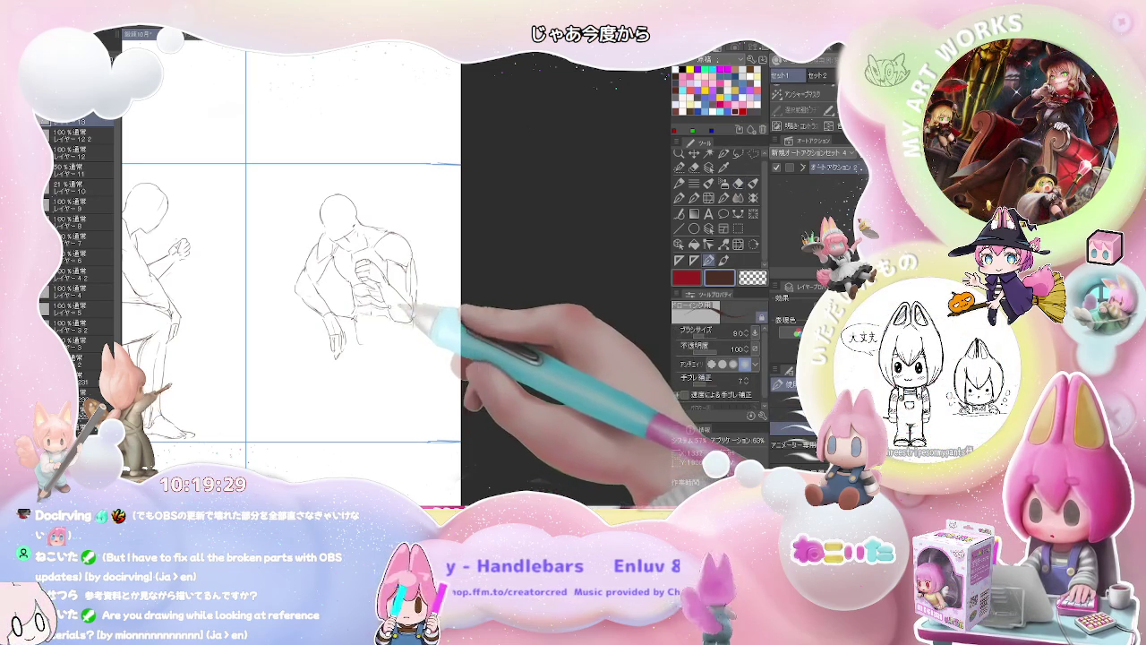
pyautogui.press('e')
pyautogui.press('p')
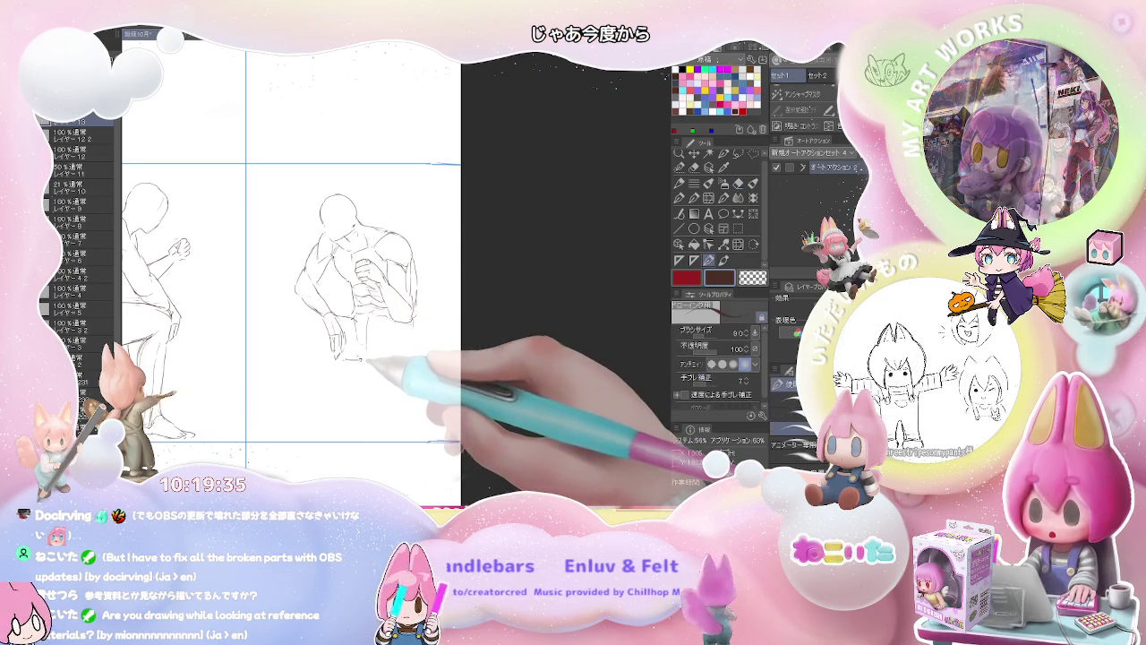
pyautogui.press('e')
pyautogui.press('p')
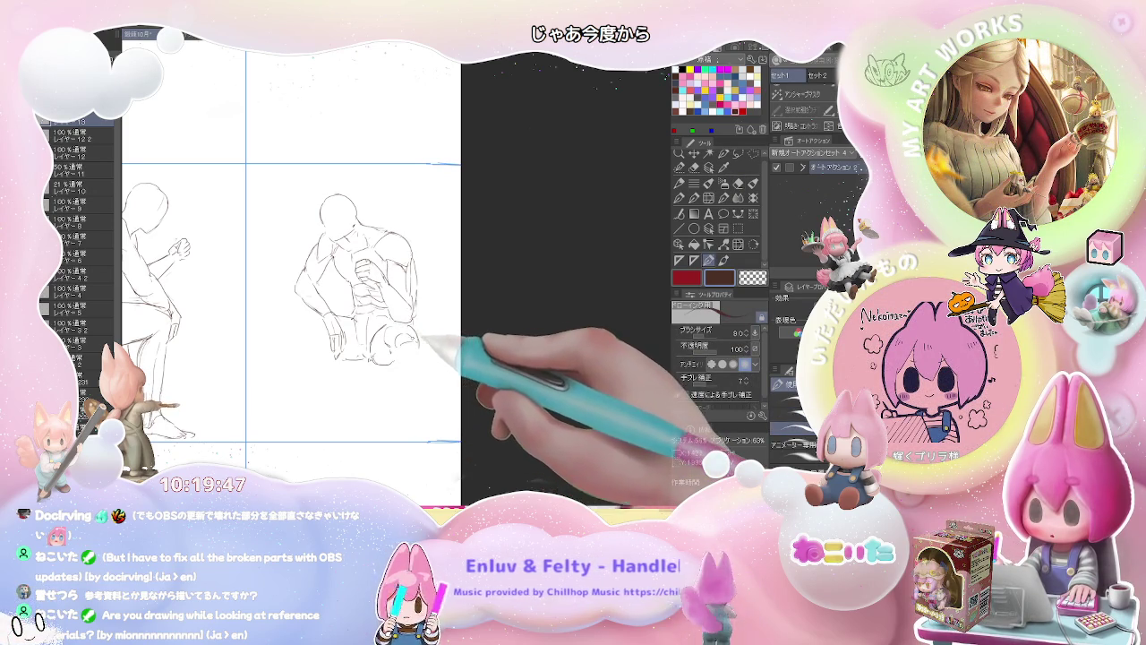
# Draw a knee curve and pan down to the lower legs and feet, erasing stray marks.
pyautogui.moveTo(443, 340); pyautogui.dragTo(430, 352)
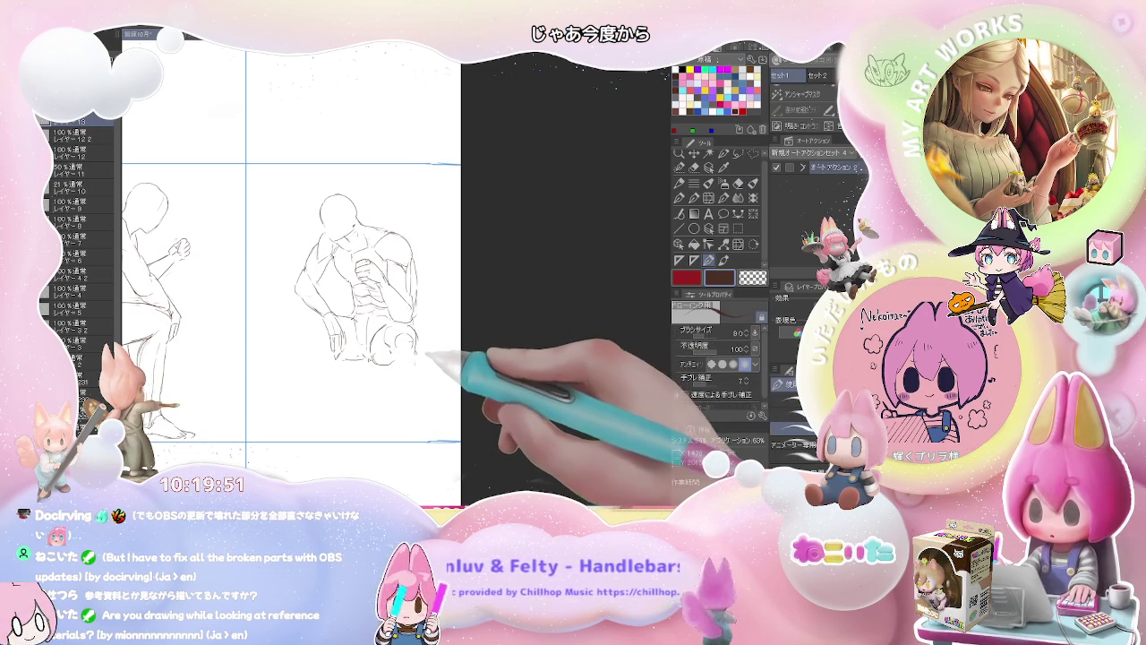
pyautogui.moveTo(428, 361); pyautogui.dragTo(432, 310)
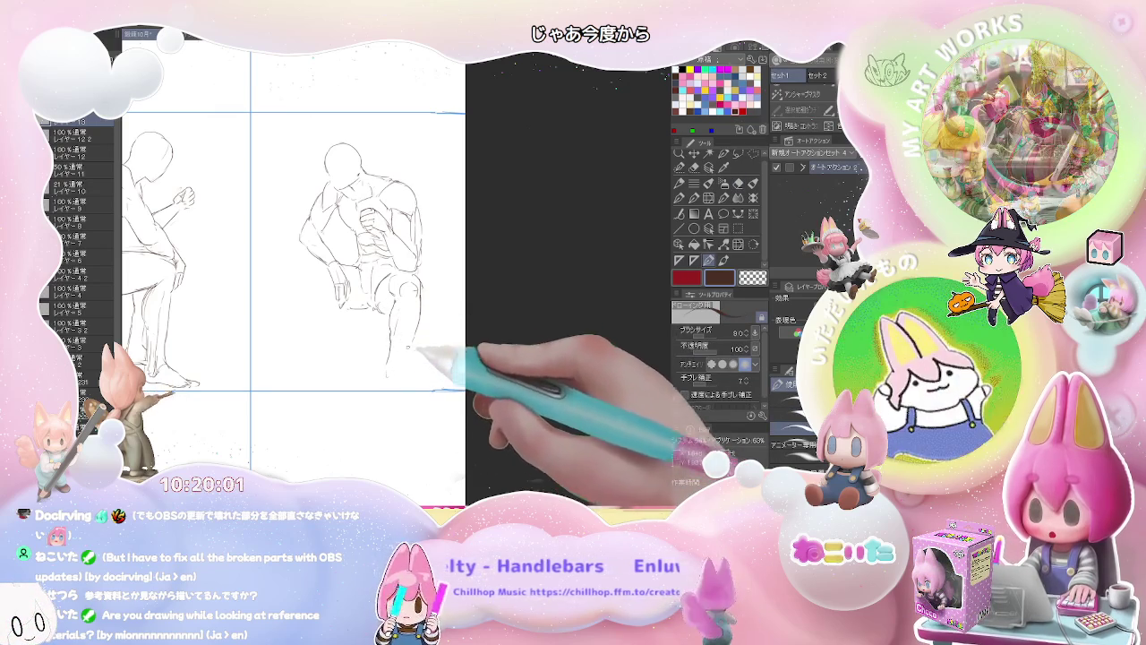
pyautogui.press('e')
pyautogui.press('p')
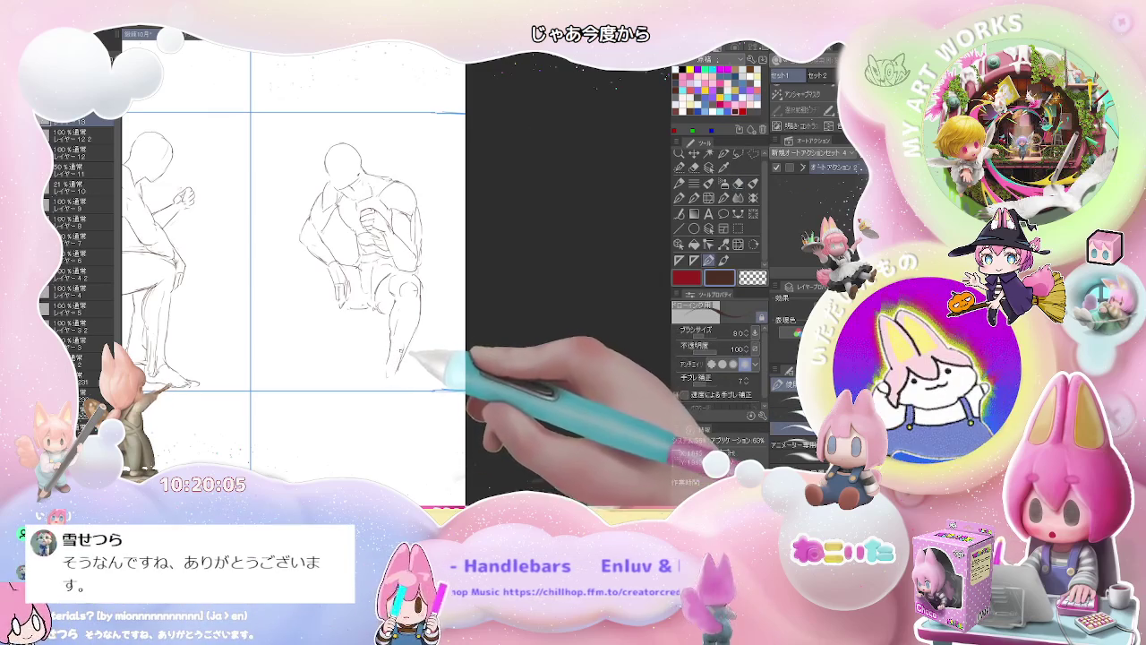
pyautogui.moveTo(403, 379); pyautogui.dragTo(405, 345)
pyautogui.press('e')
pyautogui.press('p')
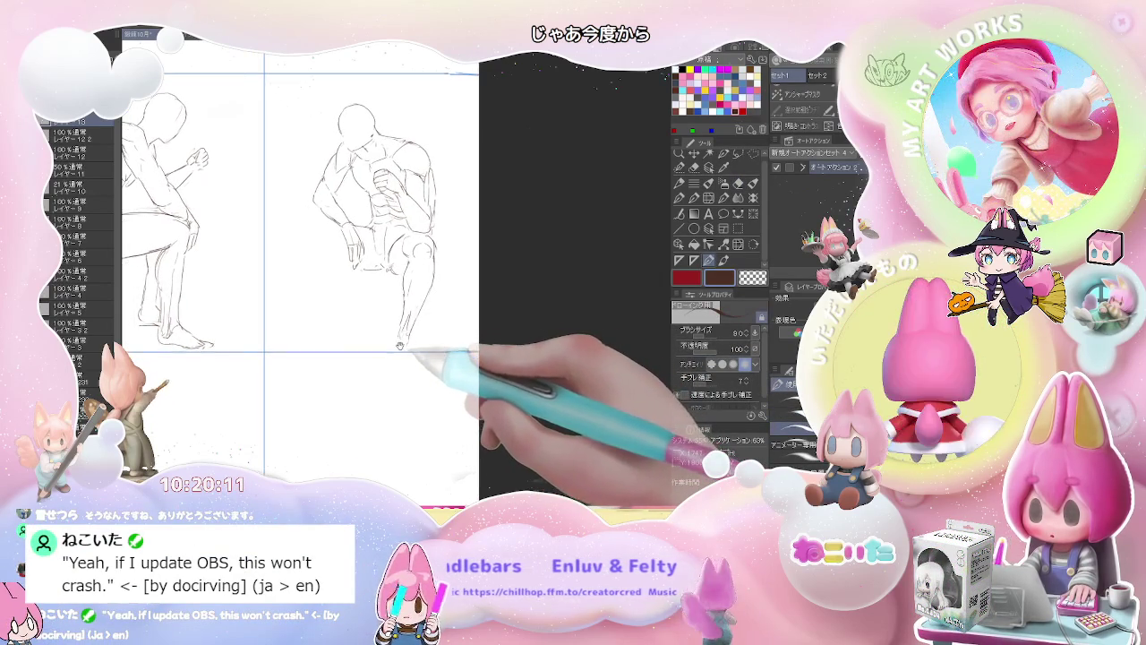
pyautogui.moveTo(400, 351); pyautogui.dragTo(409, 338)
pyautogui.press('e')
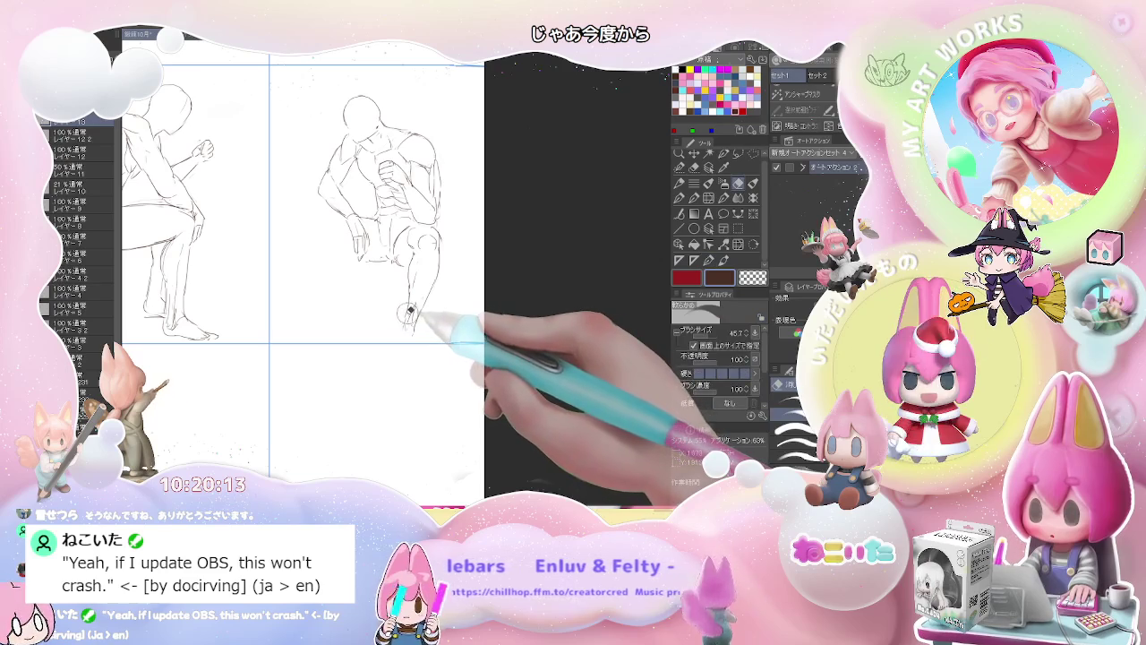
pyautogui.press('p')
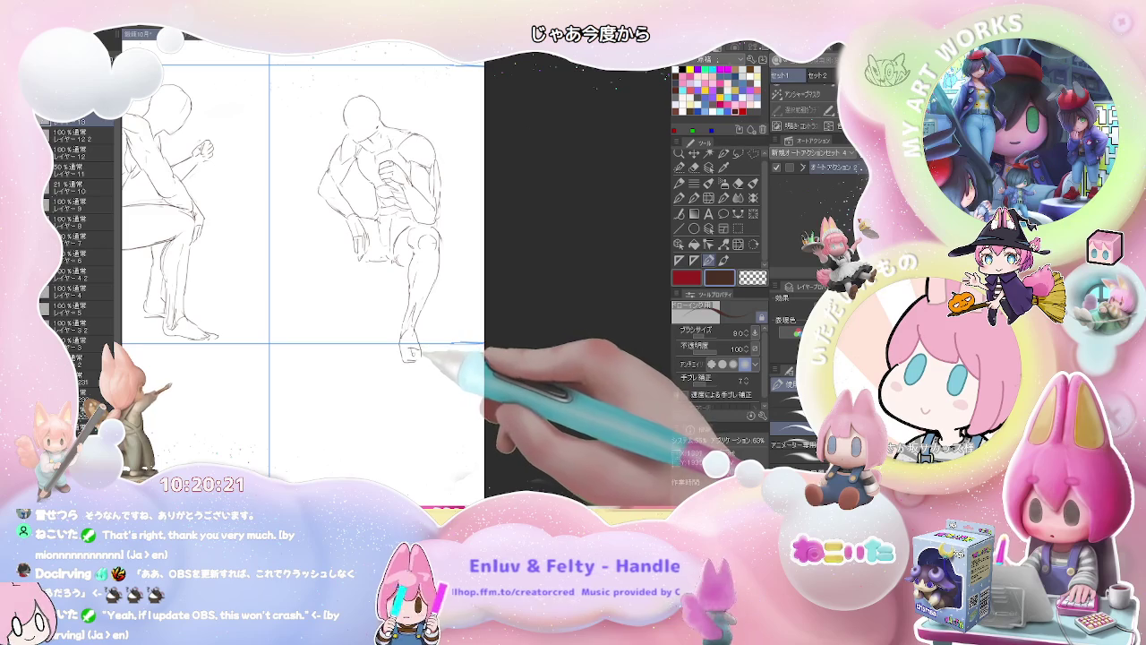
# Sketch the thigh, knee and shin contours with strokes along the legs.
pyautogui.moveTo(410, 251); pyautogui.dragTo(421, 344)
pyautogui.moveTo(317, 228)
pyautogui.mouseDown()
pyautogui.moveTo(372, 260)
pyautogui.moveTo(345, 256)
pyautogui.moveTo(332, 201)
pyautogui.mouseUp()
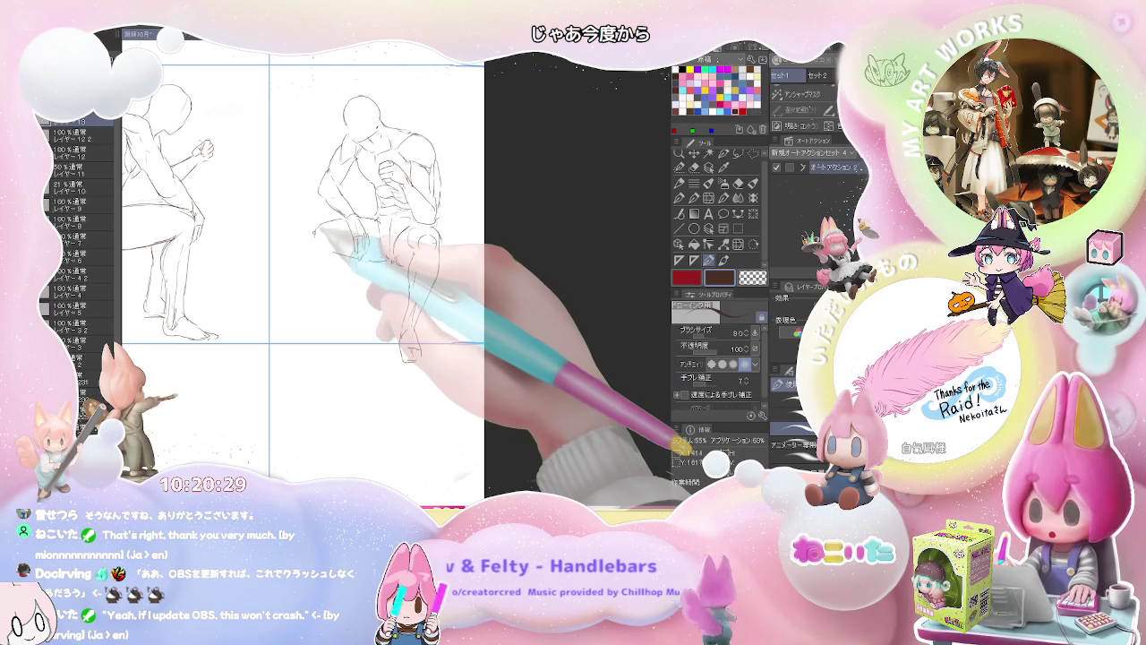
pyautogui.moveTo(319, 244); pyautogui.dragTo(324, 227)
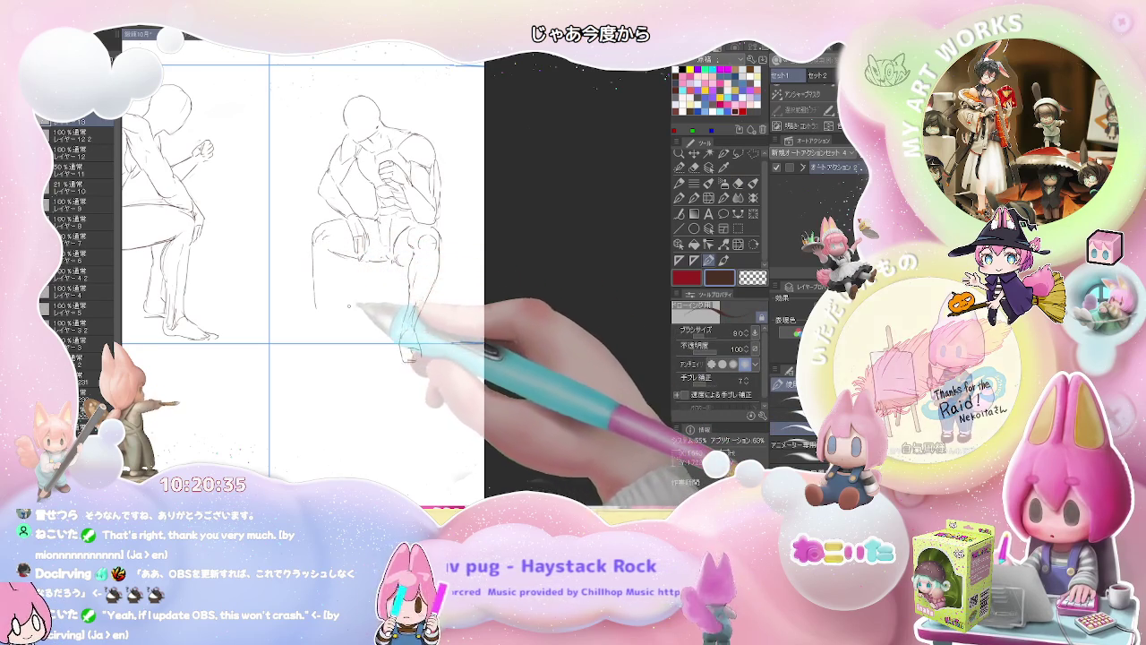
pyautogui.moveTo(333, 255); pyautogui.dragTo(342, 270)
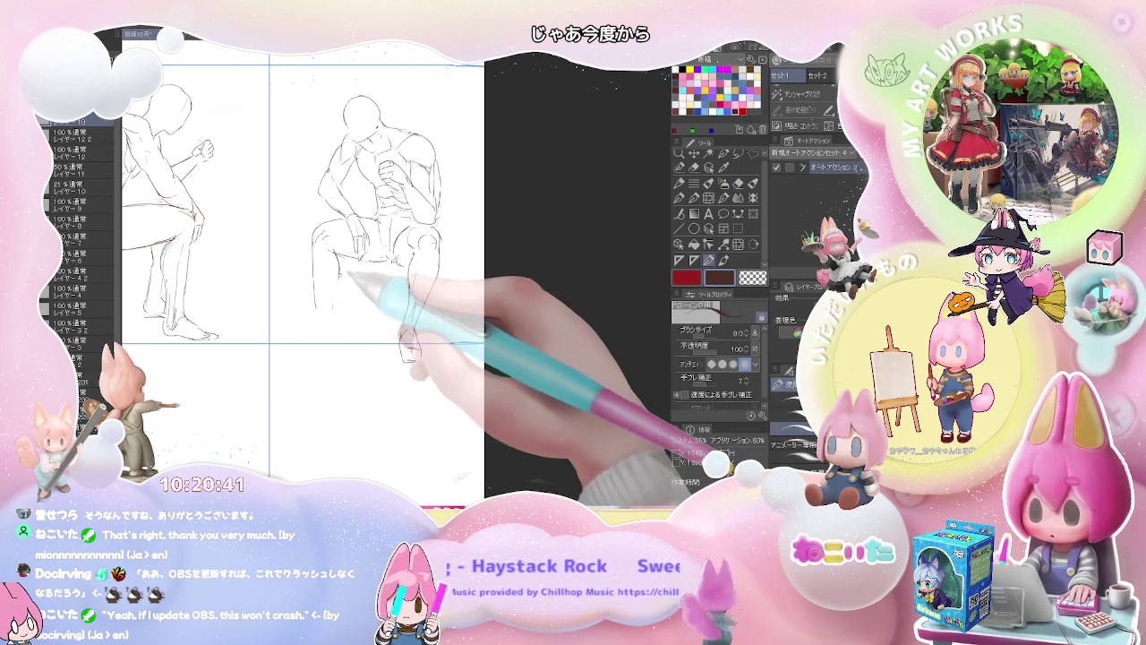
pyautogui.moveTo(328, 269); pyautogui.dragTo(323, 316)
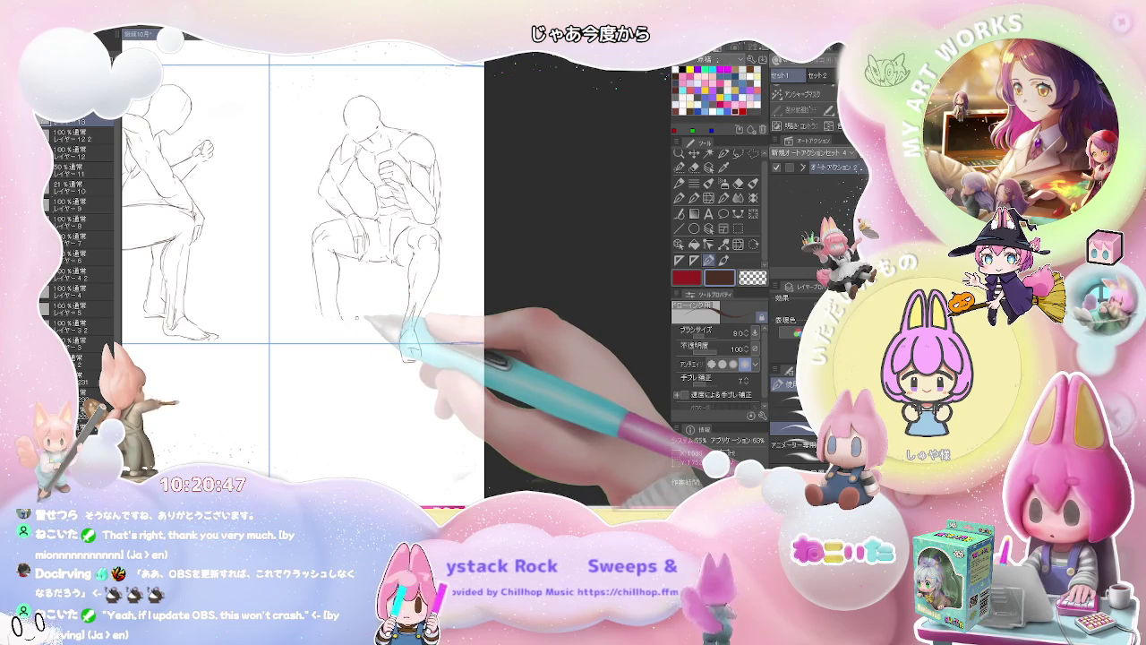
# Flip the canvas horizontally to check the figure mirrored, then flip it back.
pyautogui.press('h')
pyautogui.press('j')
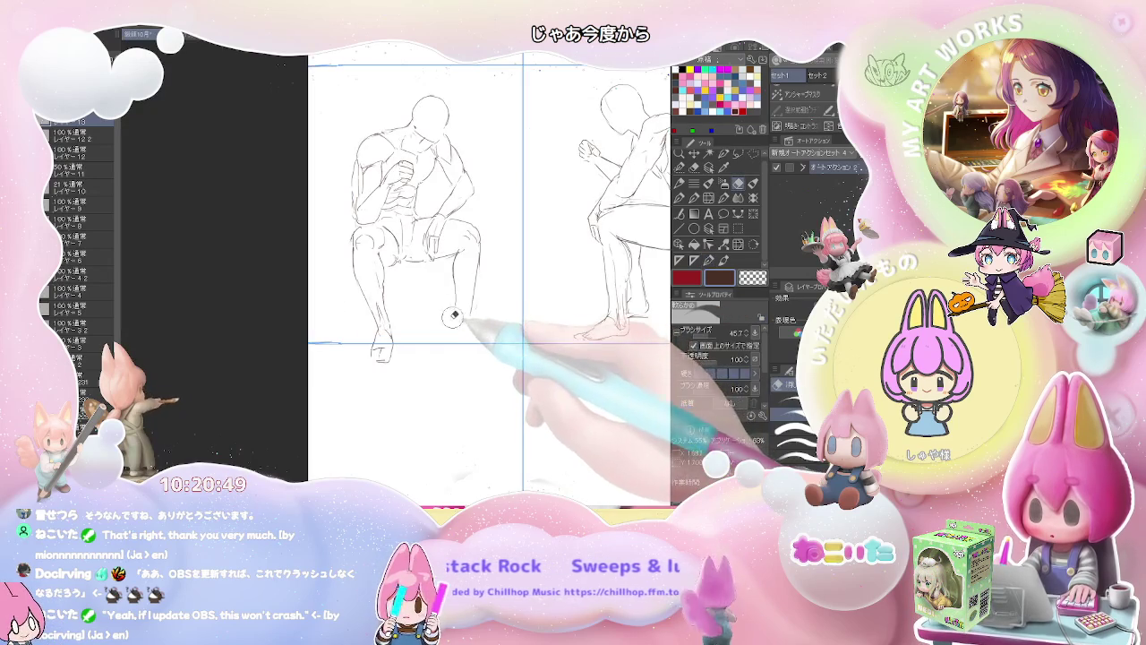
pyautogui.press('p')
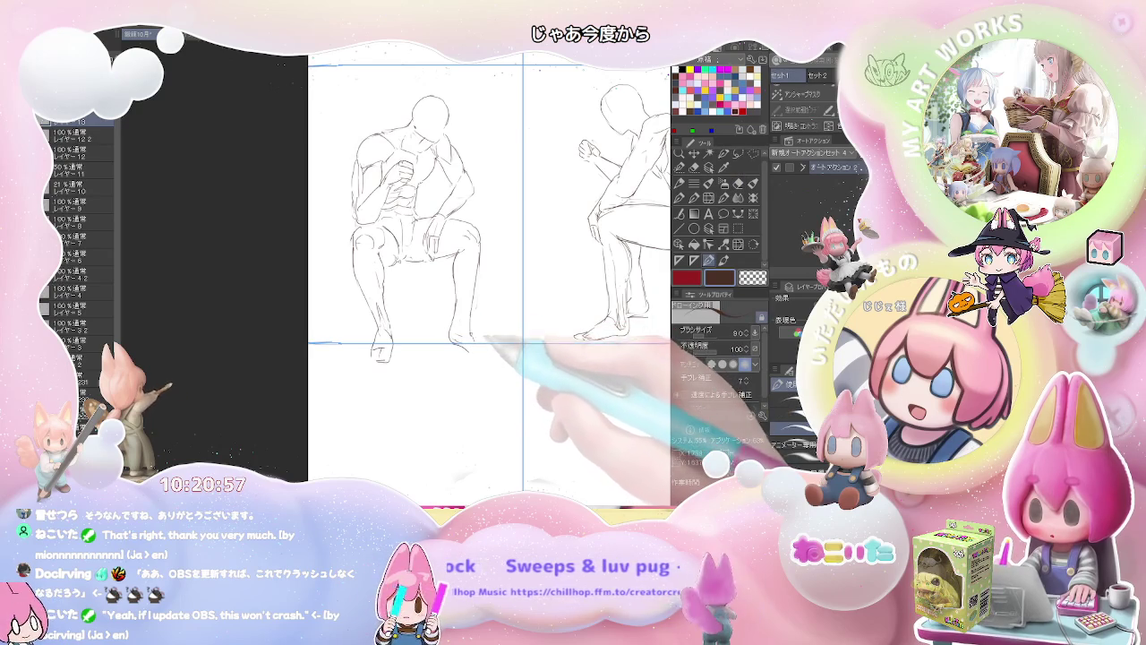
pyautogui.press('h')
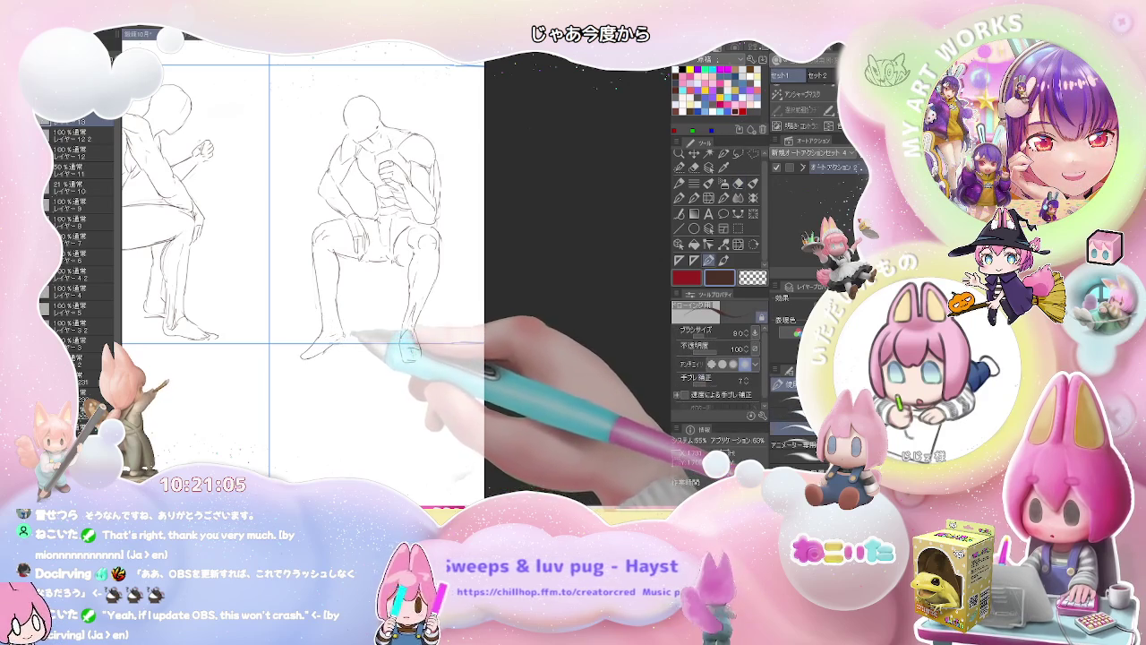
# Zoom out to the full page and back in on the middle seated figure.
pyautogui.hotkey('ctrl', '-')
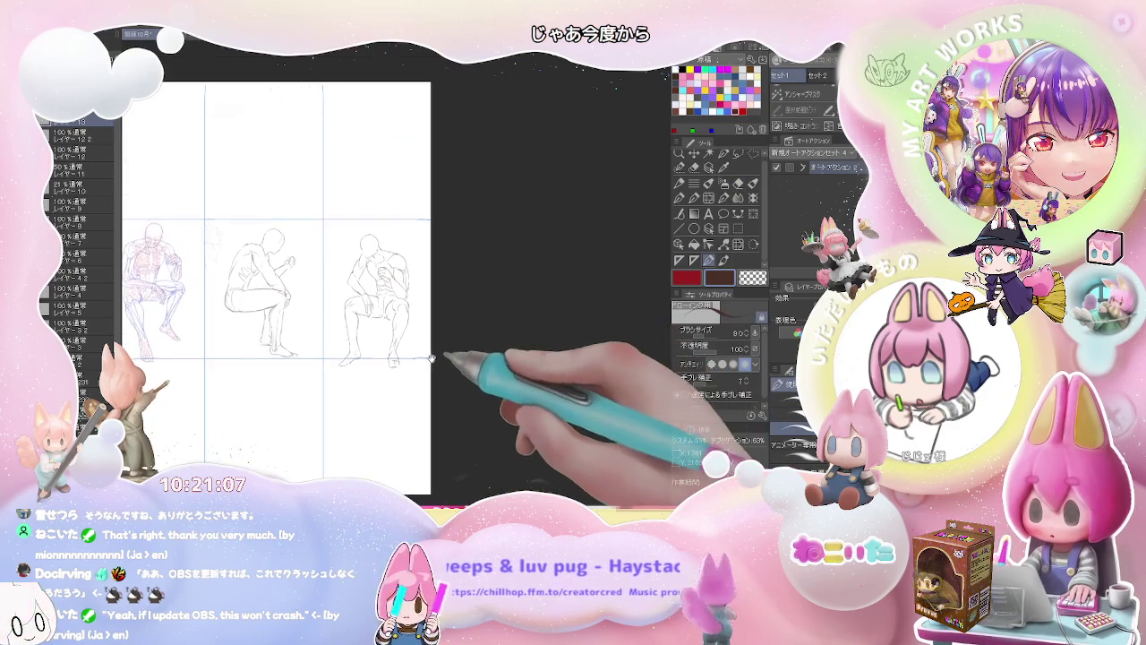
pyautogui.hotkey('ctrl', '-')
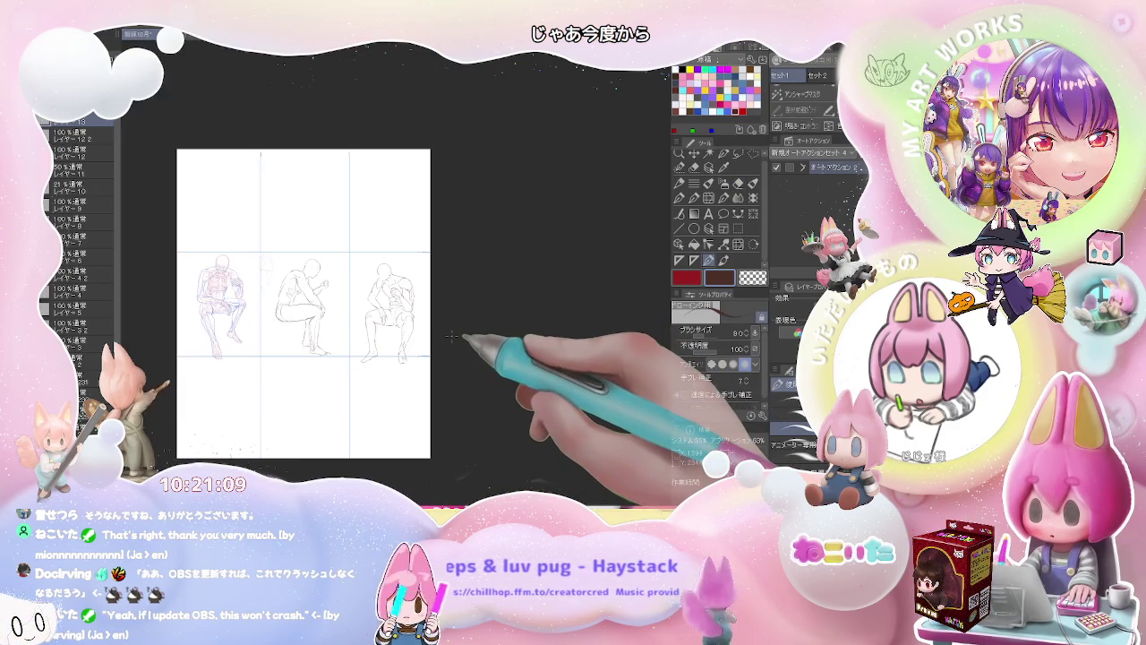
pyautogui.hotkey('ctrl', '+')
pyautogui.hotkey('ctrl', '+')
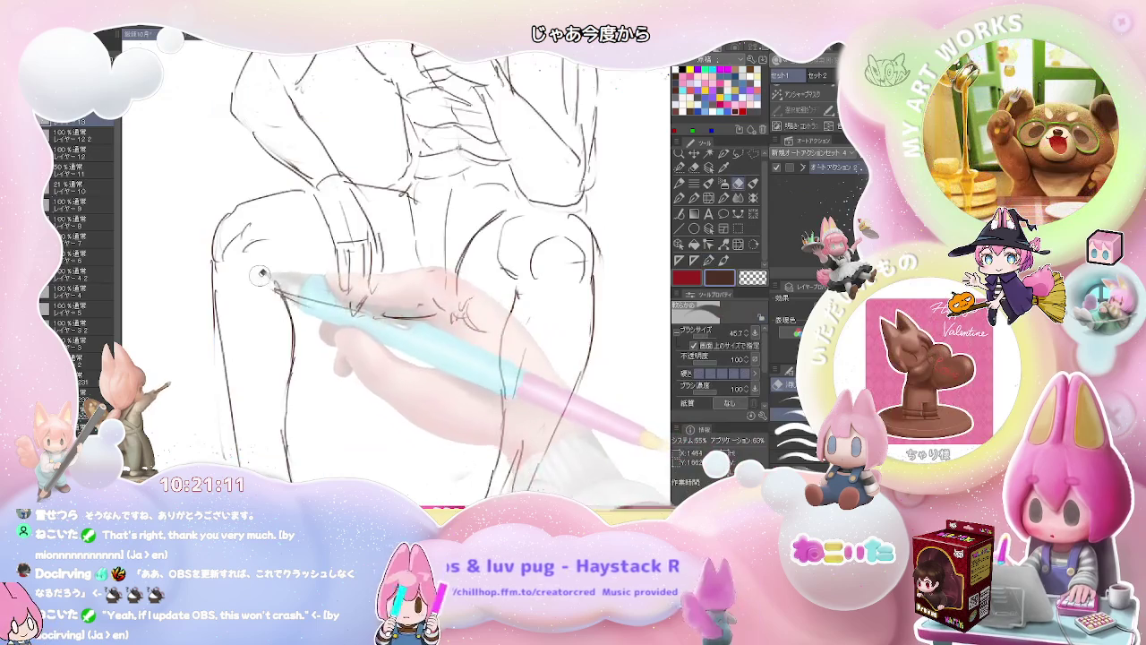
pyautogui.hotkey('ctrl', '-')
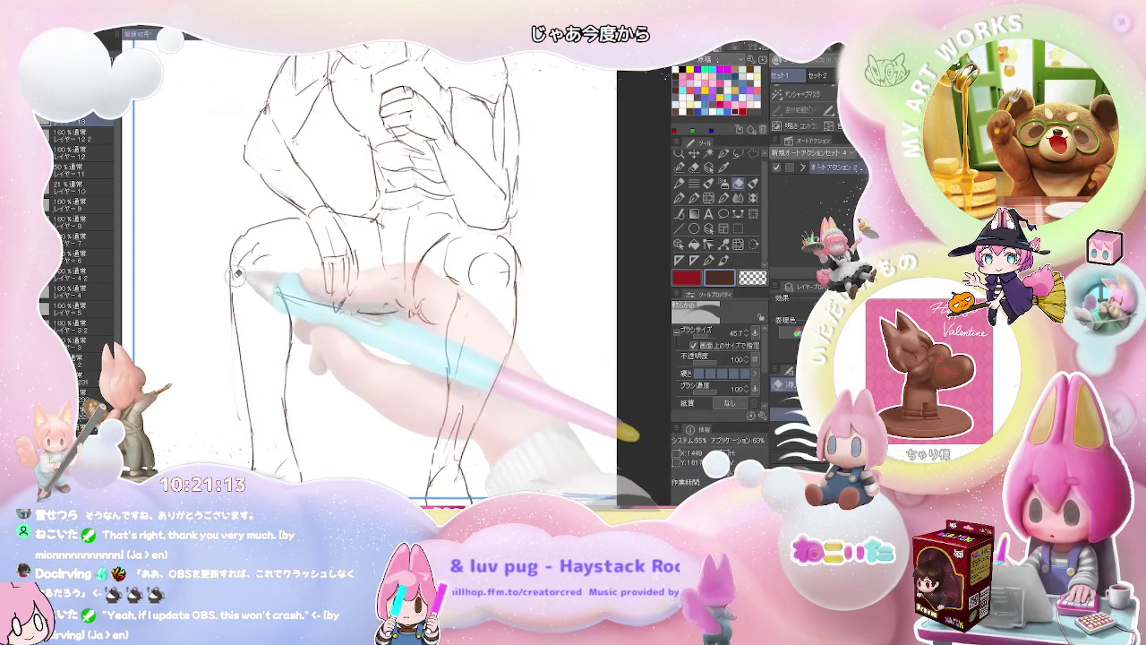
# Select the pencil at size 8.0 and zoom out to review the whole panel grid.
pyautogui.press('p')
pyautogui.hotkey('ctrl', '-')
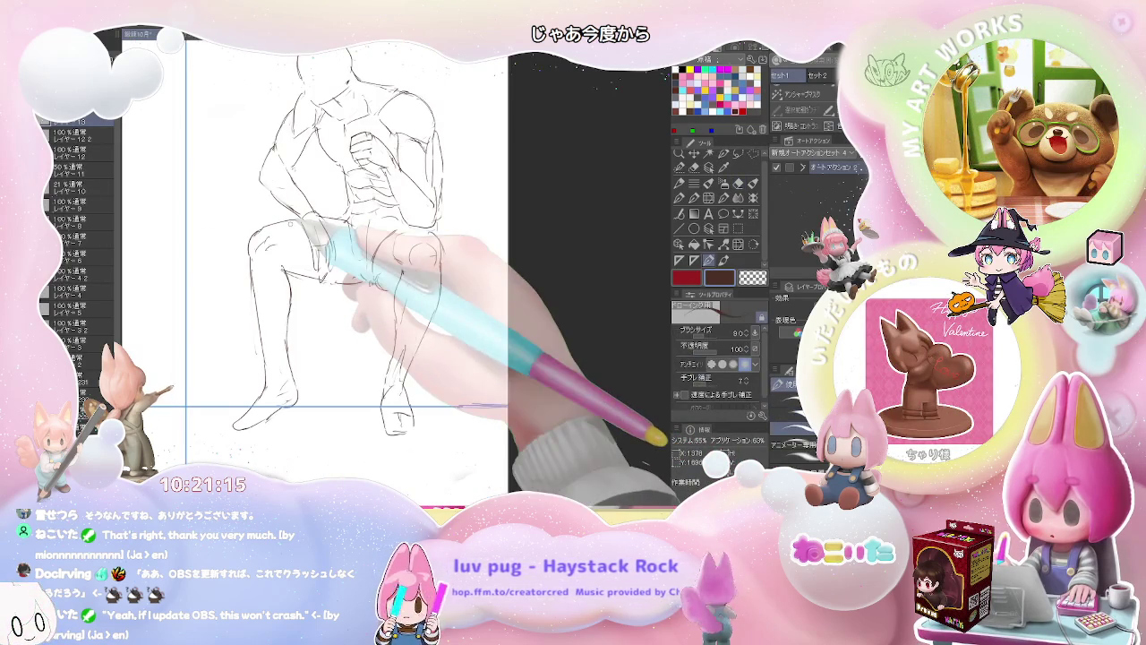
pyautogui.hotkey('ctrl', '-')
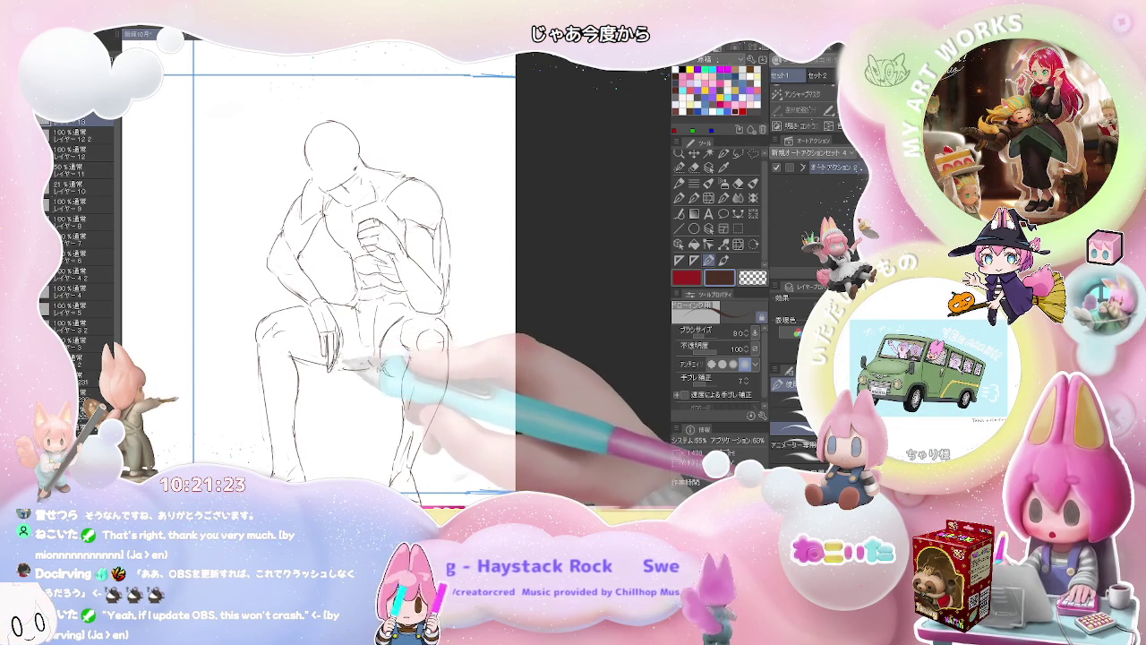
pyautogui.hotkey('ctrl', '-')
pyautogui.hotkey('ctrl', '+')
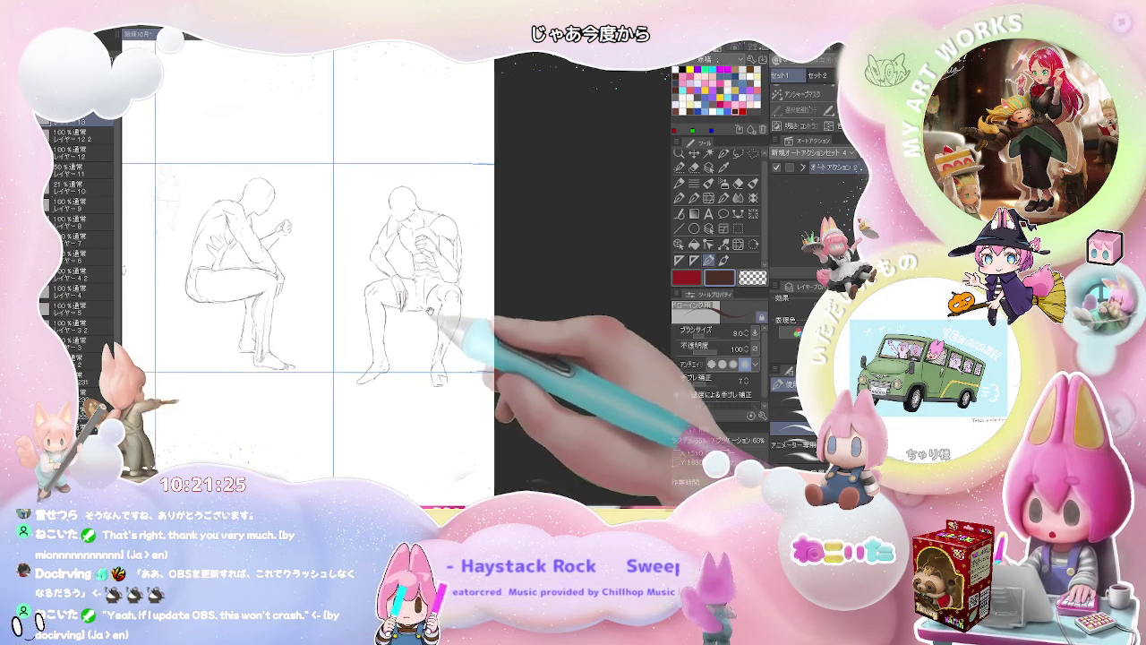
pyautogui.hotkey('ctrl', '-')
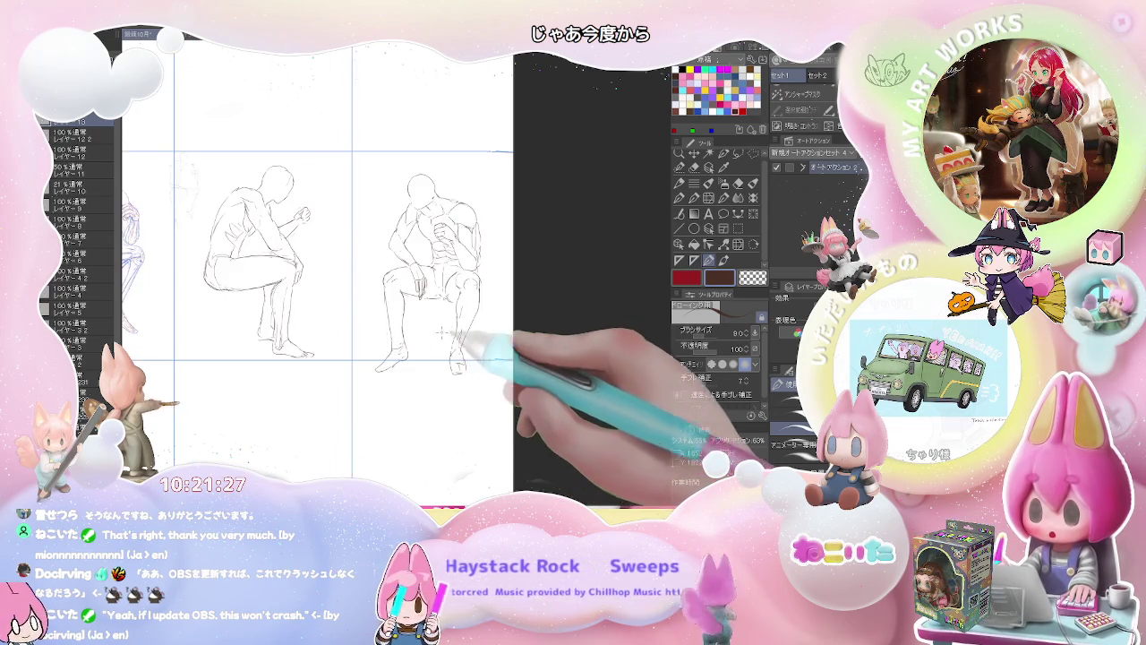
pyautogui.hotkey('ctrl', '-')
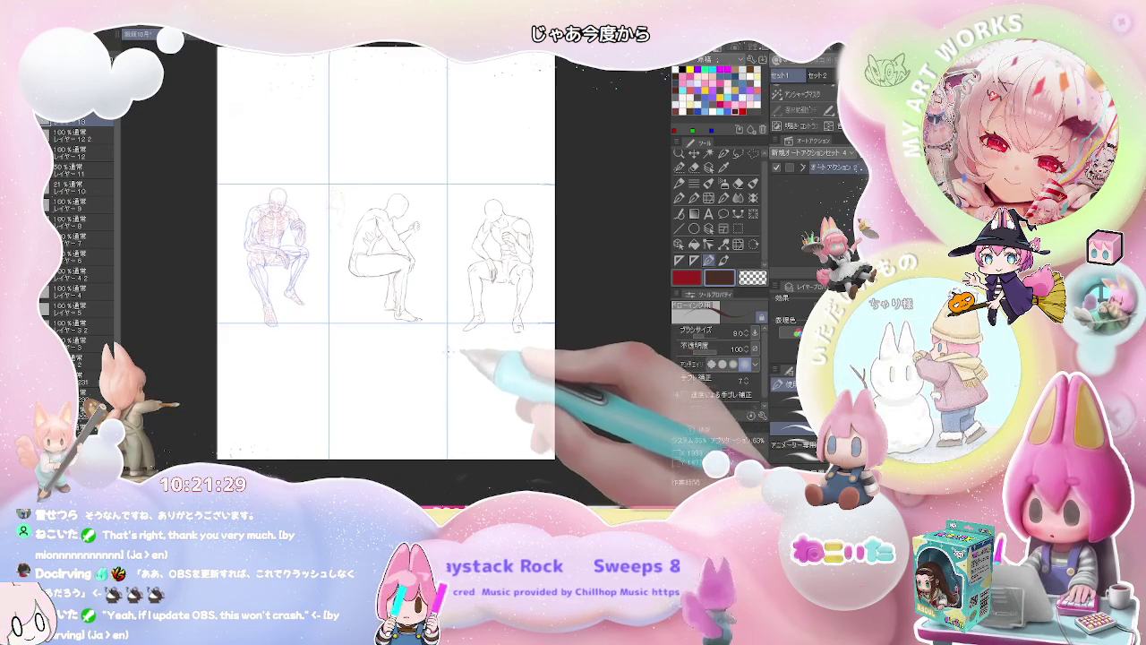
pyautogui.hotkey('ctrl', '+')
pyautogui.hotkey('ctrl', '-')
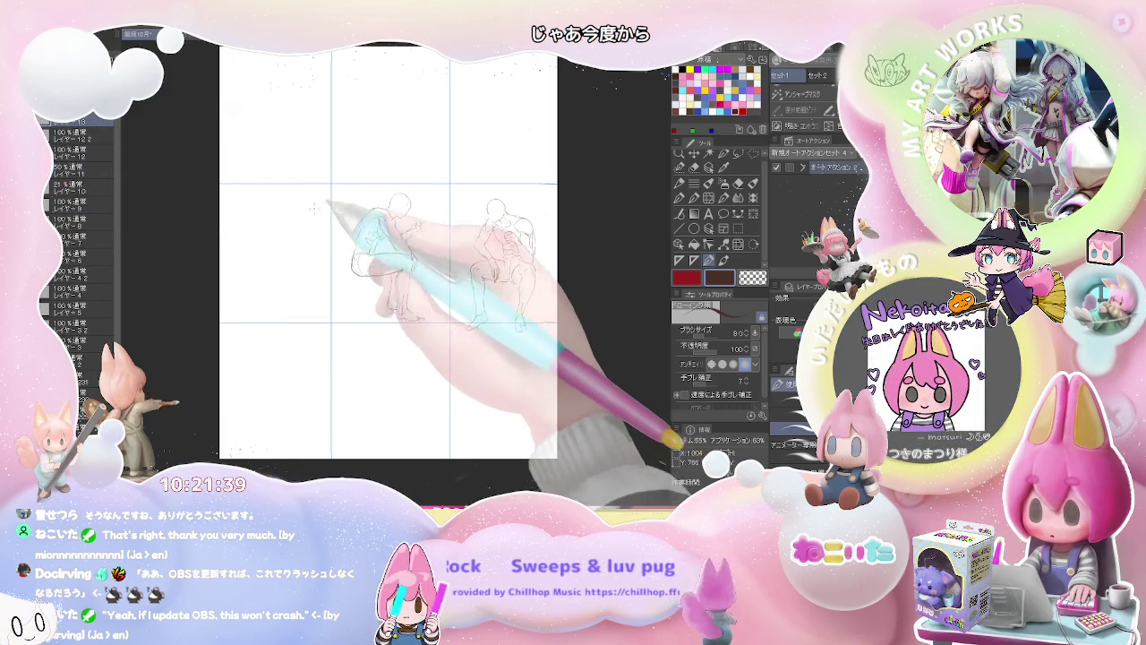
# Zoom into the empty left panel and sketch the new figure's round head.
pyautogui.scroll(3, 274, 203)
pyautogui.scroll(-1, 270, 188)
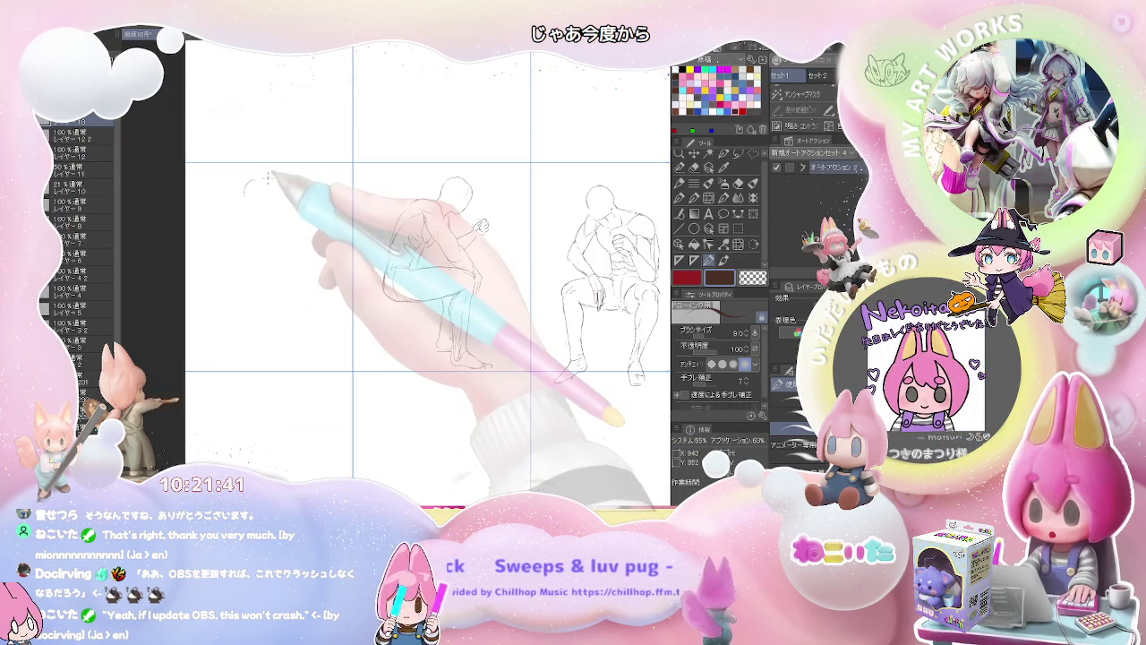
pyautogui.scroll(1, 267, 177)
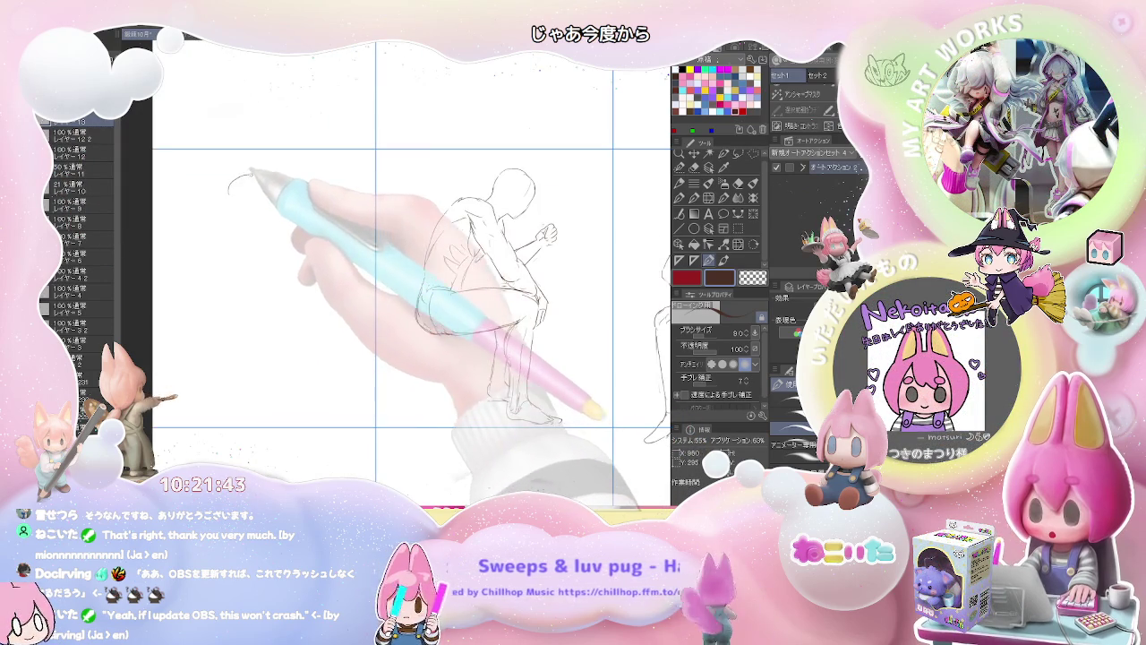
pyautogui.moveTo(229, 183)
pyautogui.mouseDown()
pyautogui.moveTo(234, 200)
pyautogui.moveTo(243, 177)
pyautogui.moveTo(251, 190)
pyautogui.mouseUp()
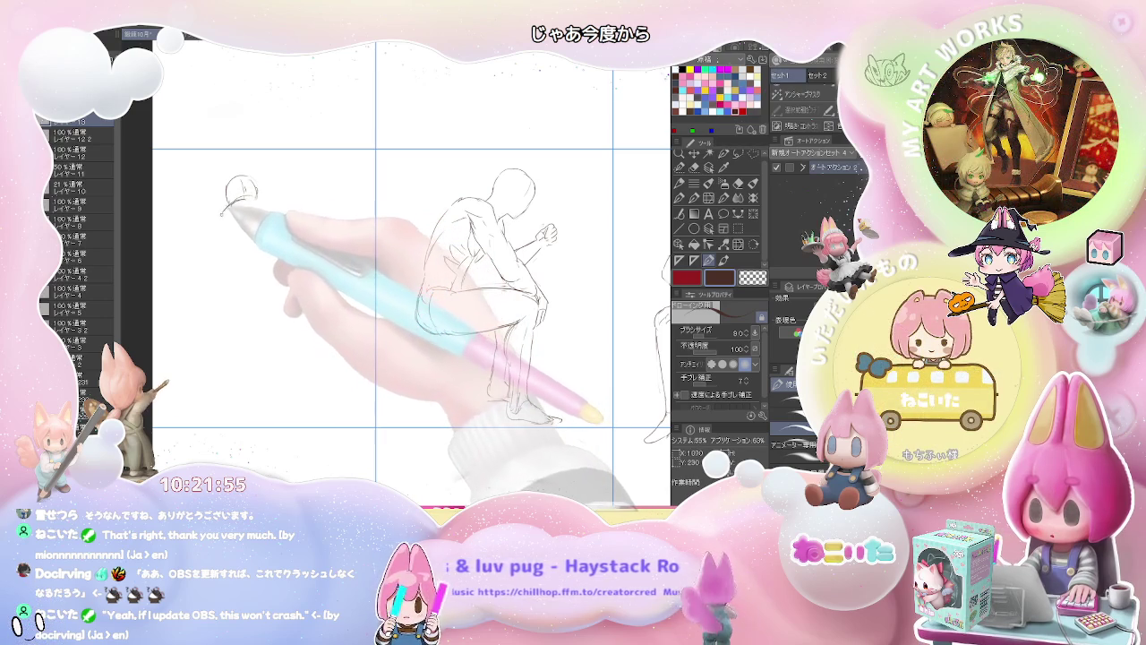
# Draw the back curve, shoulder line and hunched torso down from the head.
pyautogui.moveTo(235, 203)
pyautogui.mouseDown()
pyautogui.moveTo(218, 230)
pyautogui.moveTo(252, 203)
pyautogui.mouseUp()
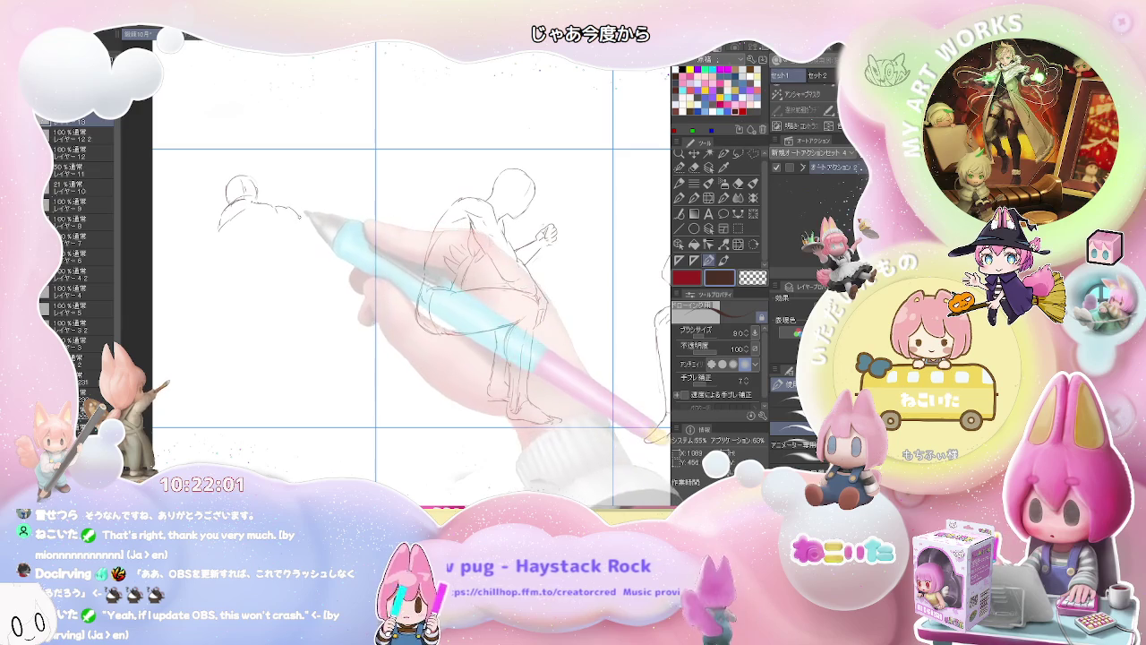
pyautogui.moveTo(302, 218); pyautogui.dragTo(289, 224)
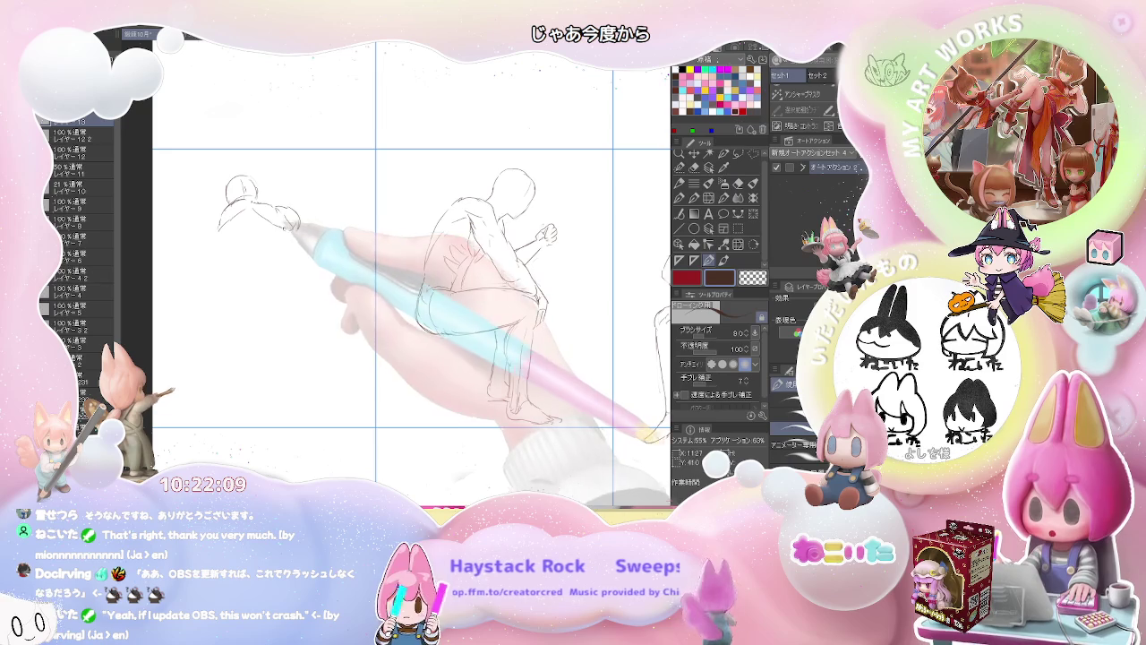
pyautogui.moveTo(230, 234); pyautogui.dragTo(211, 253)
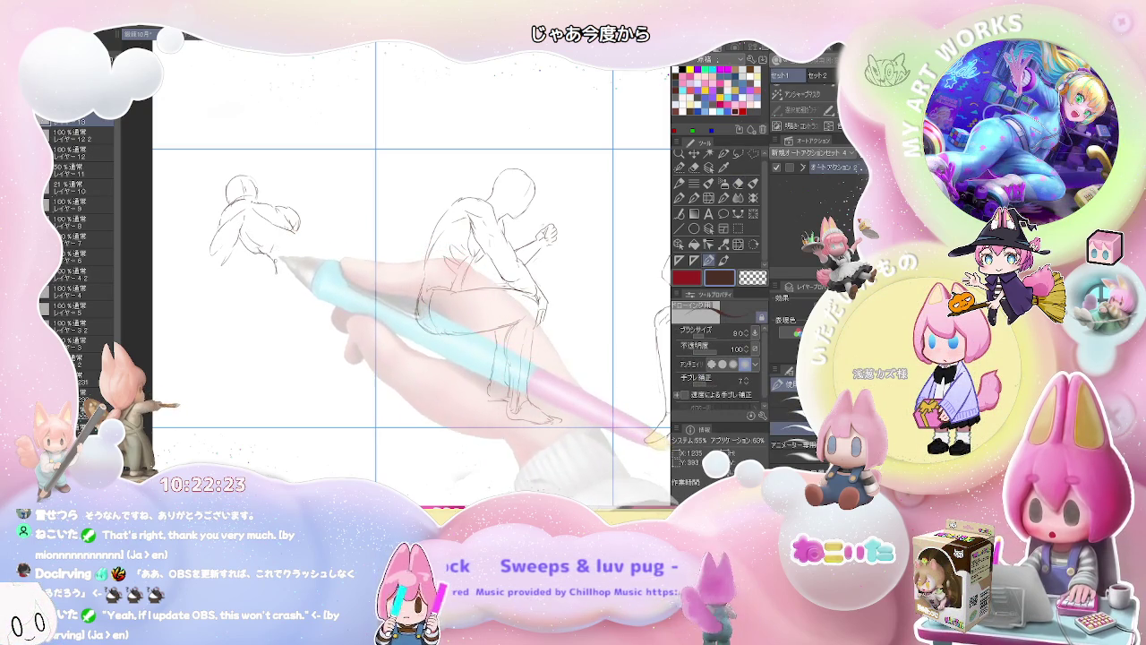
pyautogui.moveTo(269, 258); pyautogui.dragTo(269, 275)
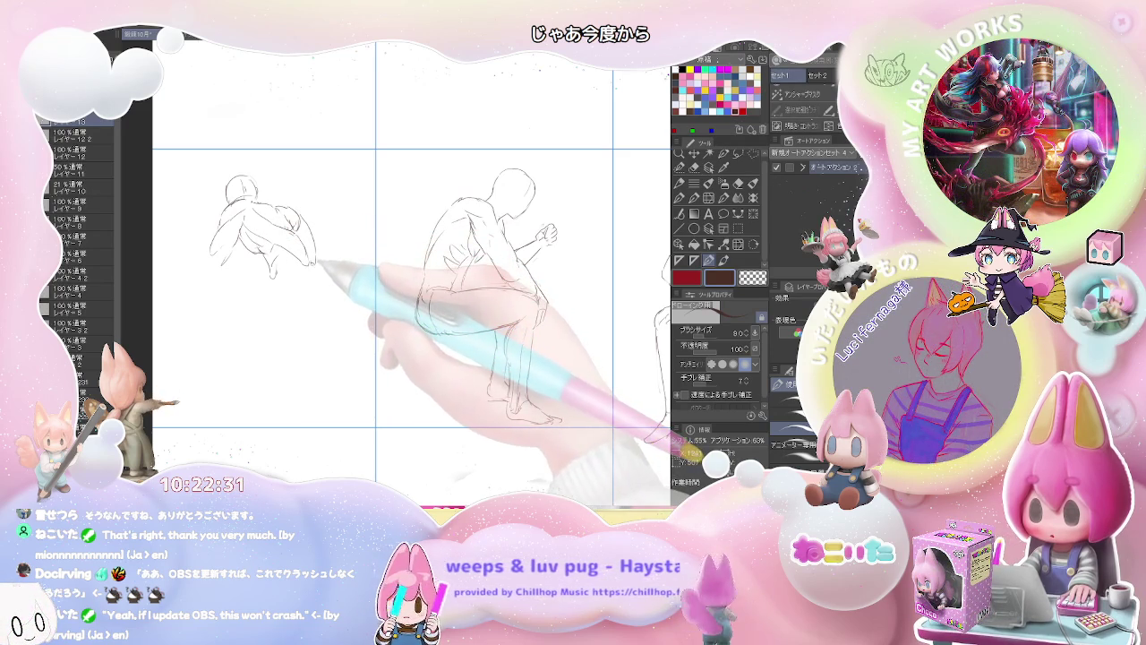
# Erase stray marks and draw a bent leg line near the new figure's knee.
pyautogui.press('e')
pyautogui.press('p')
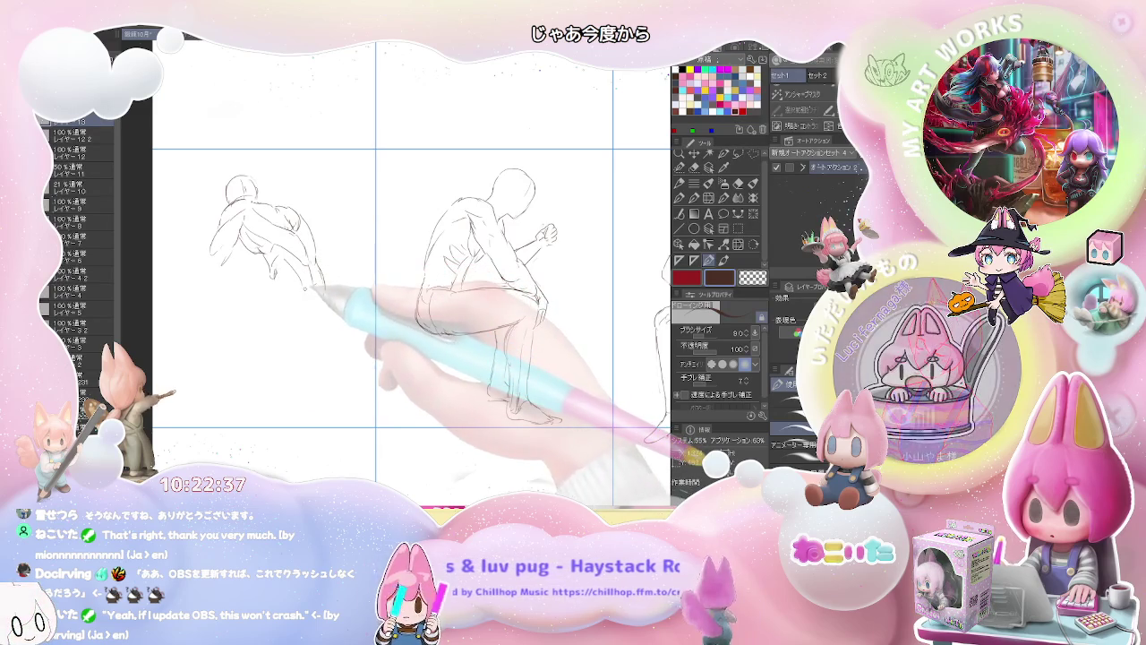
pyautogui.press('e')
pyautogui.press('p')
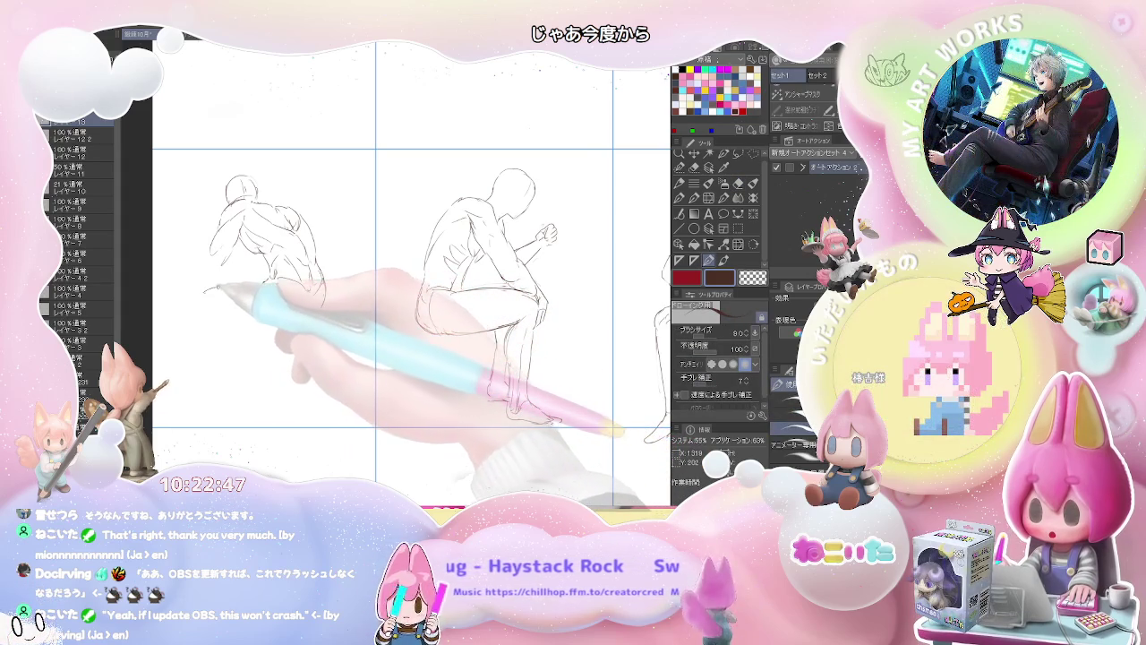
pyautogui.moveTo(199, 289); pyautogui.dragTo(227, 281)
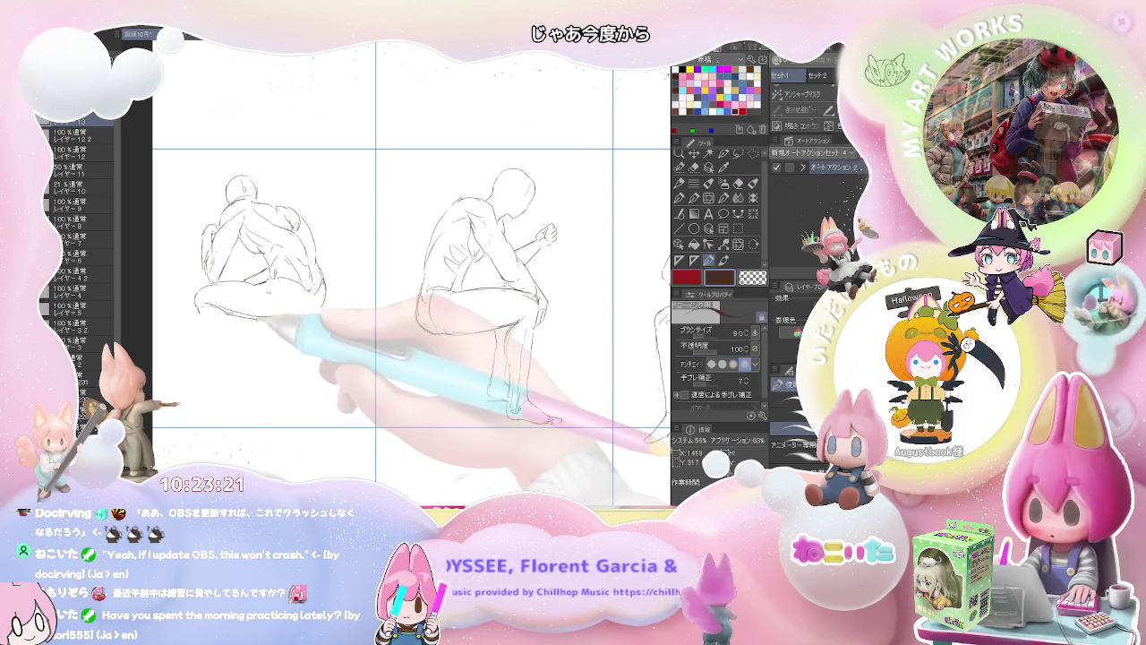
# Clean up stray lines on the new figure's arms and legs.
pyautogui.press('e')
pyautogui.press('p')
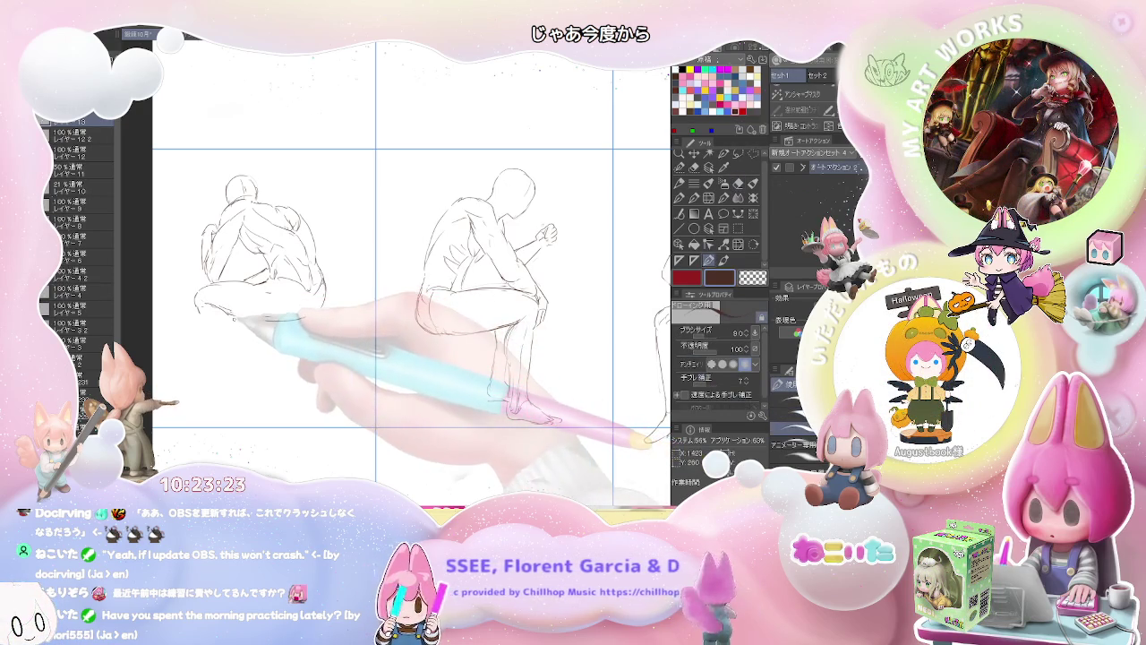
pyautogui.press('e')
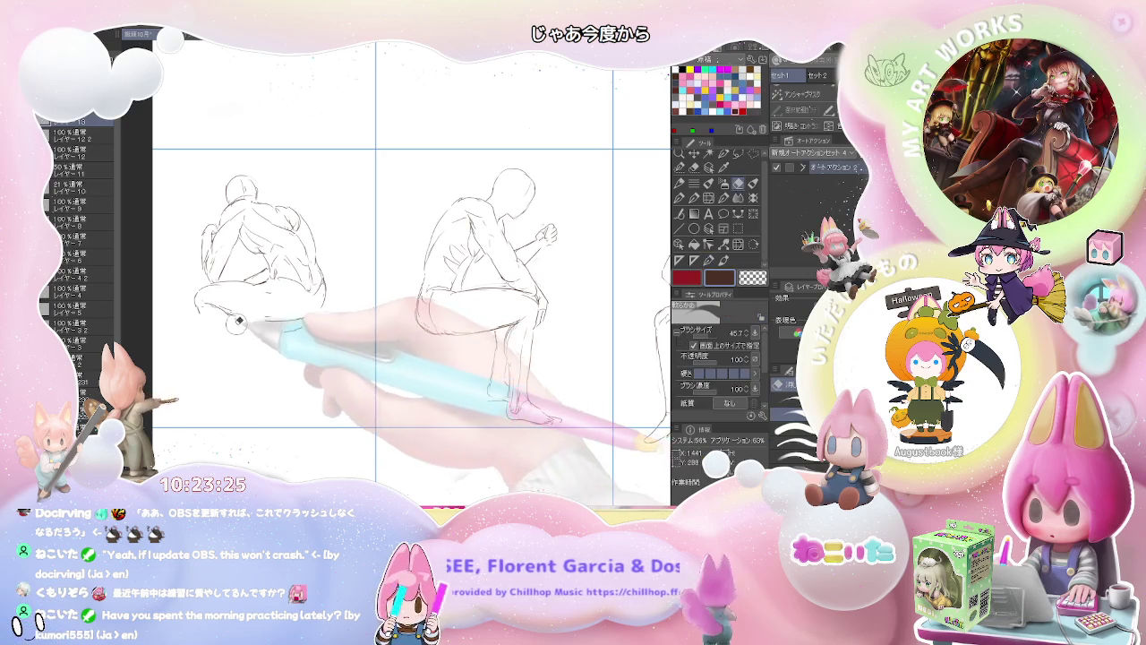
pyautogui.press('p')
pyautogui.press('e')
pyautogui.press('p')
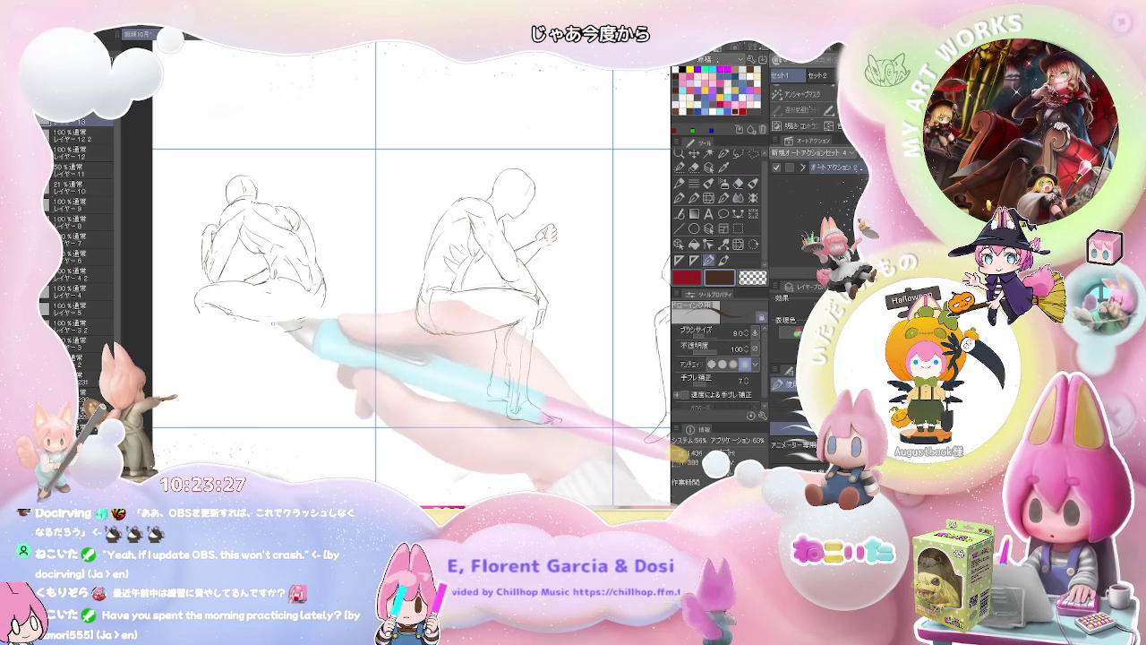
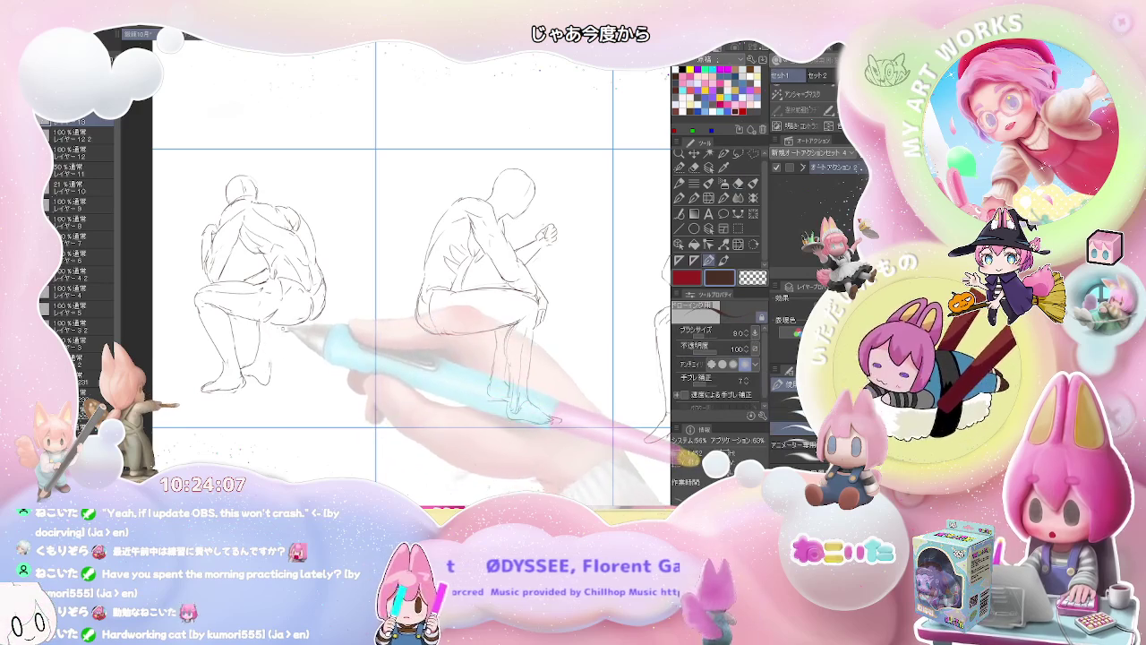
# Zoom out to the full page and refine the third figure's legs and feet.
pyautogui.hotkey('ctrl', '-')
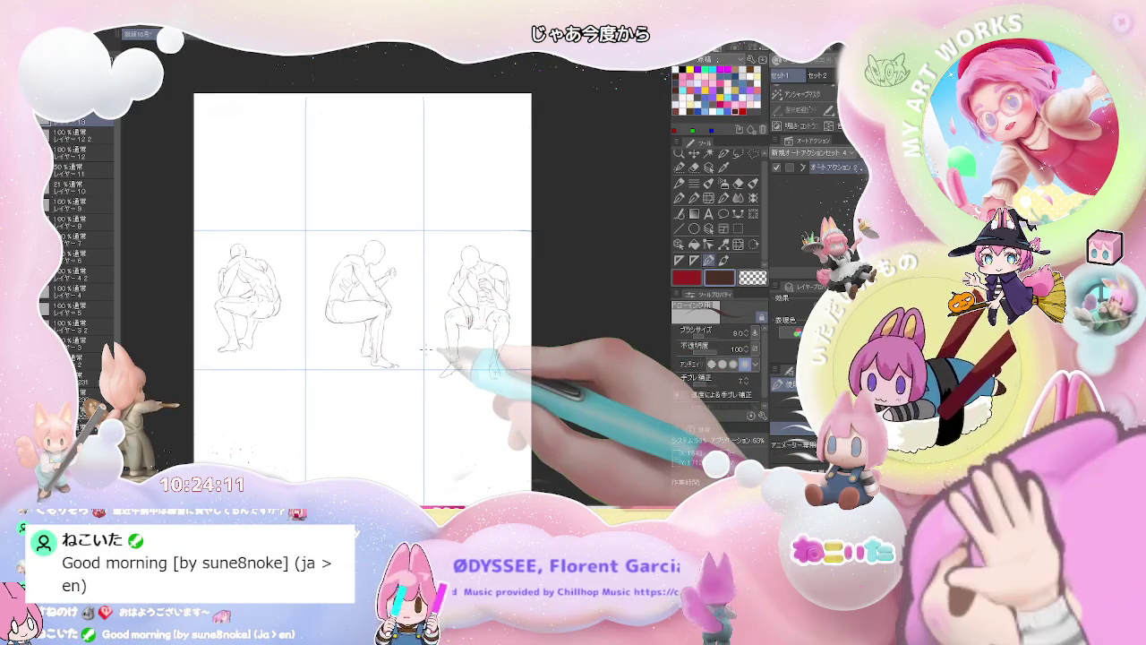
pyautogui.moveTo(452, 322); pyautogui.dragTo(445, 371)
pyautogui.moveTo(492, 327); pyautogui.dragTo(497, 377)
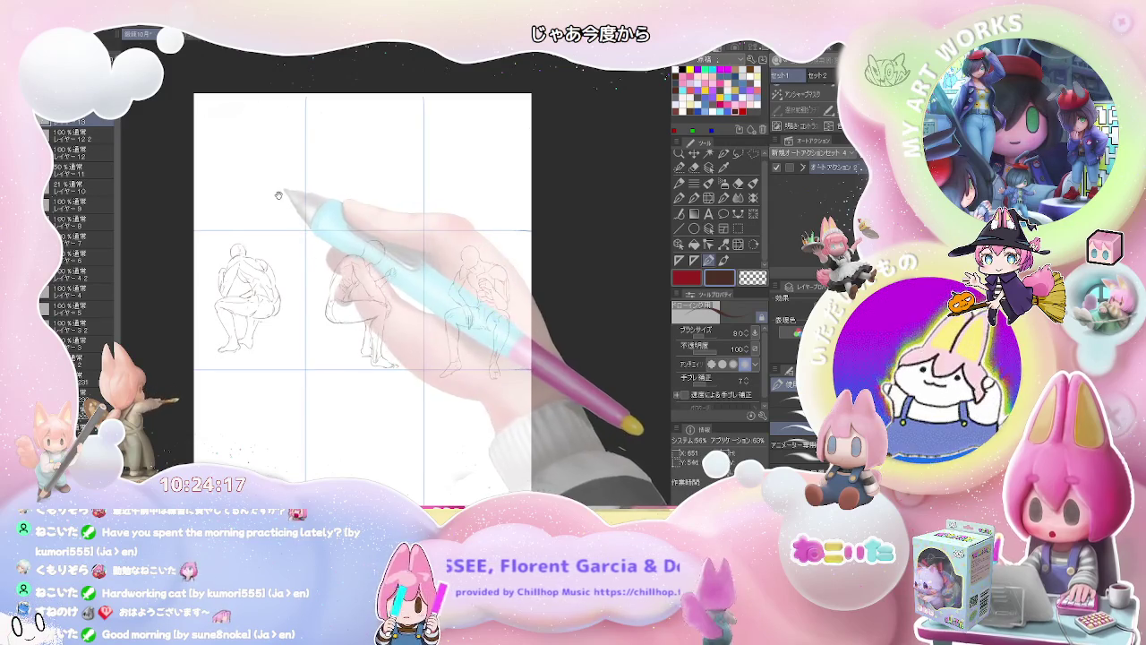
# In the top-left panel, sketch a new figure's head, jaw, neck and torso side.
pyautogui.hotkey('ctrl', '+')
pyautogui.moveTo(256, 204); pyautogui.dragTo(269, 184)
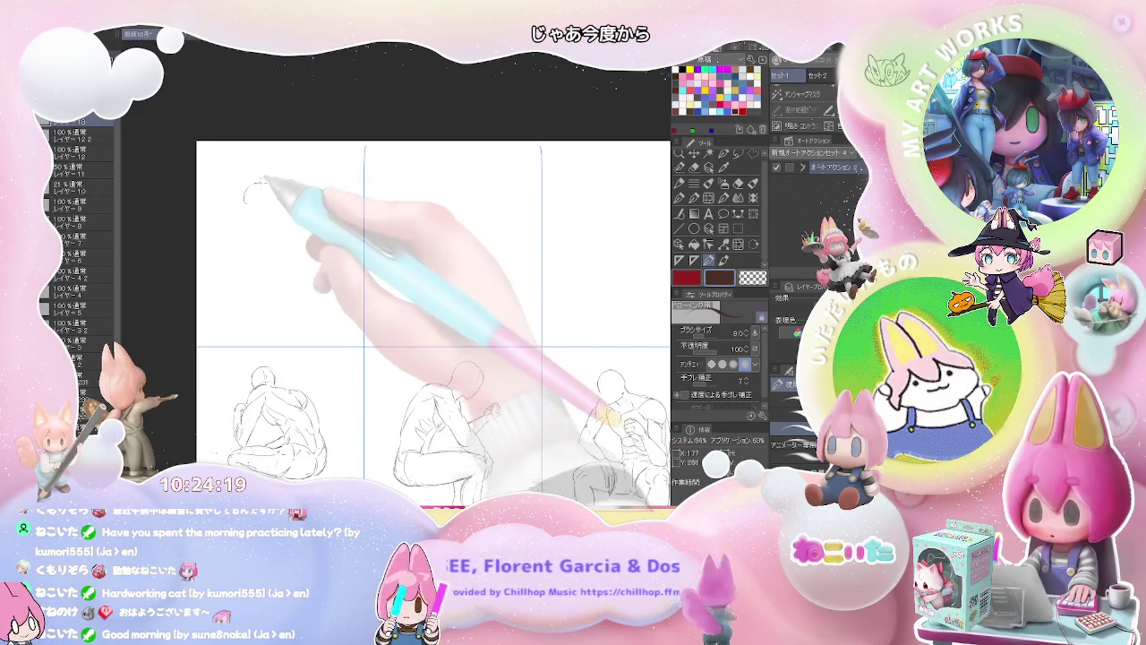
pyautogui.hotkey('ctrl', '+')
pyautogui.press('e')
pyautogui.press('p')
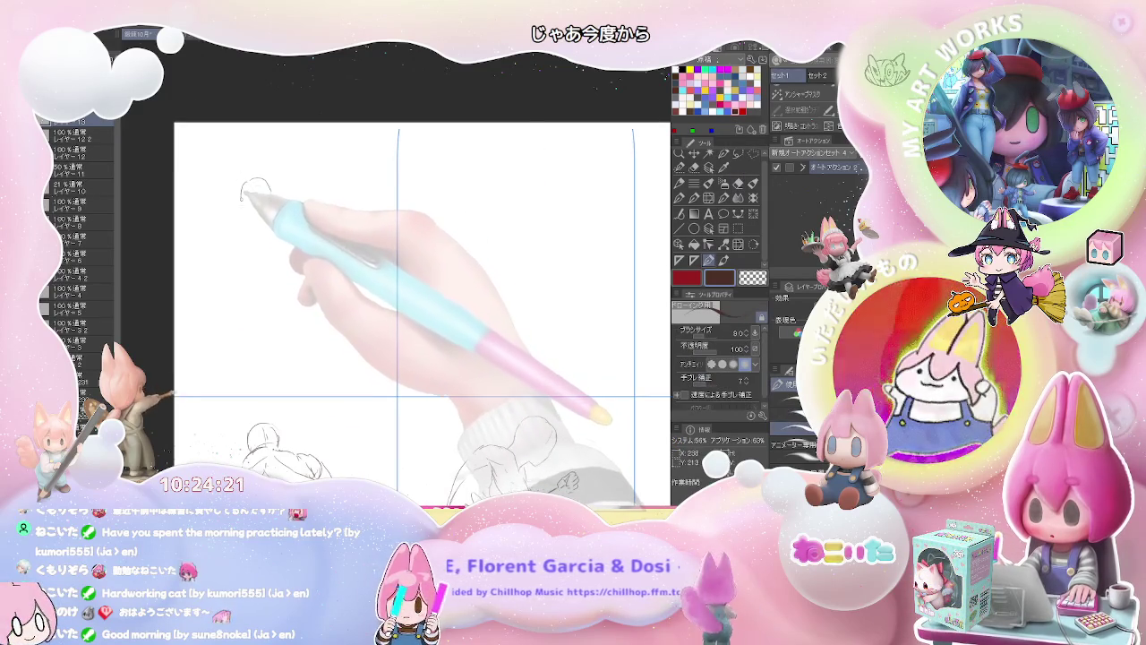
pyautogui.moveTo(269, 179)
pyautogui.mouseDown()
pyautogui.moveTo(241, 204)
pyautogui.moveTo(258, 217)
pyautogui.mouseUp()
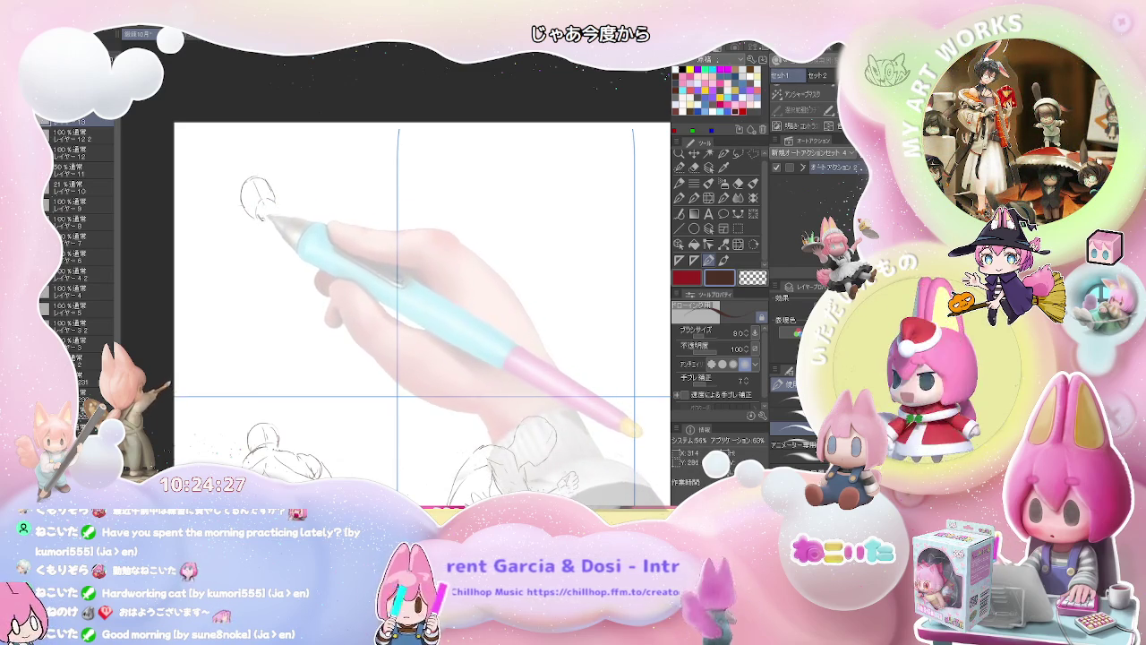
pyautogui.moveTo(273, 193)
pyautogui.mouseDown()
pyautogui.moveTo(266, 219)
pyautogui.moveTo(239, 244)
pyautogui.mouseUp()
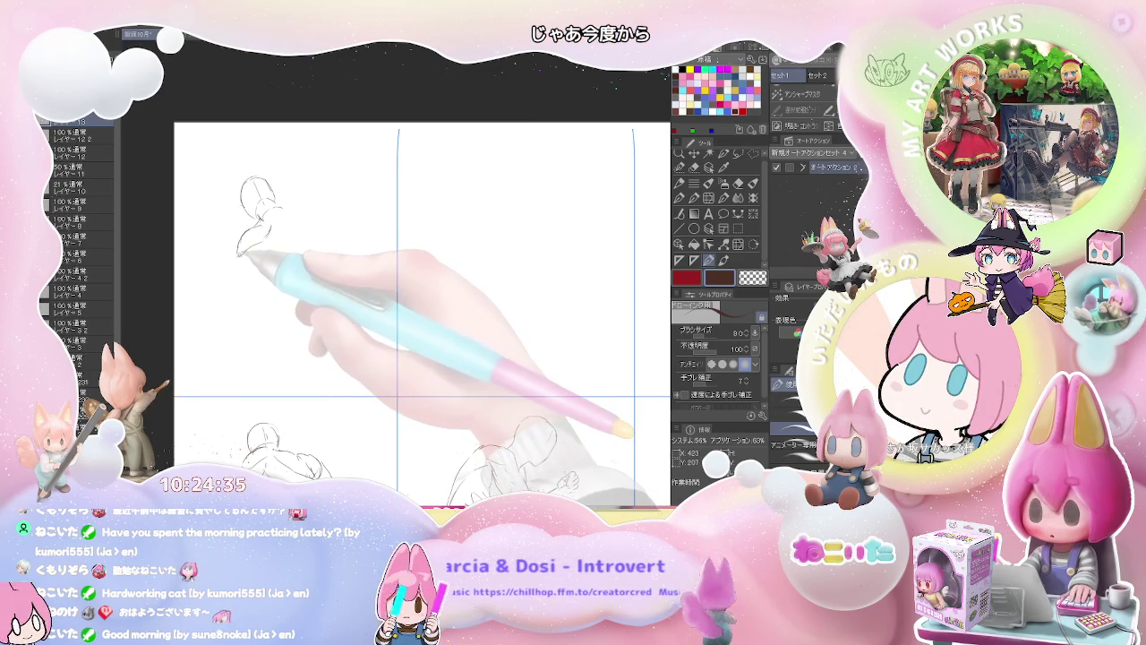
pyautogui.moveTo(242, 262); pyautogui.dragTo(230, 287)
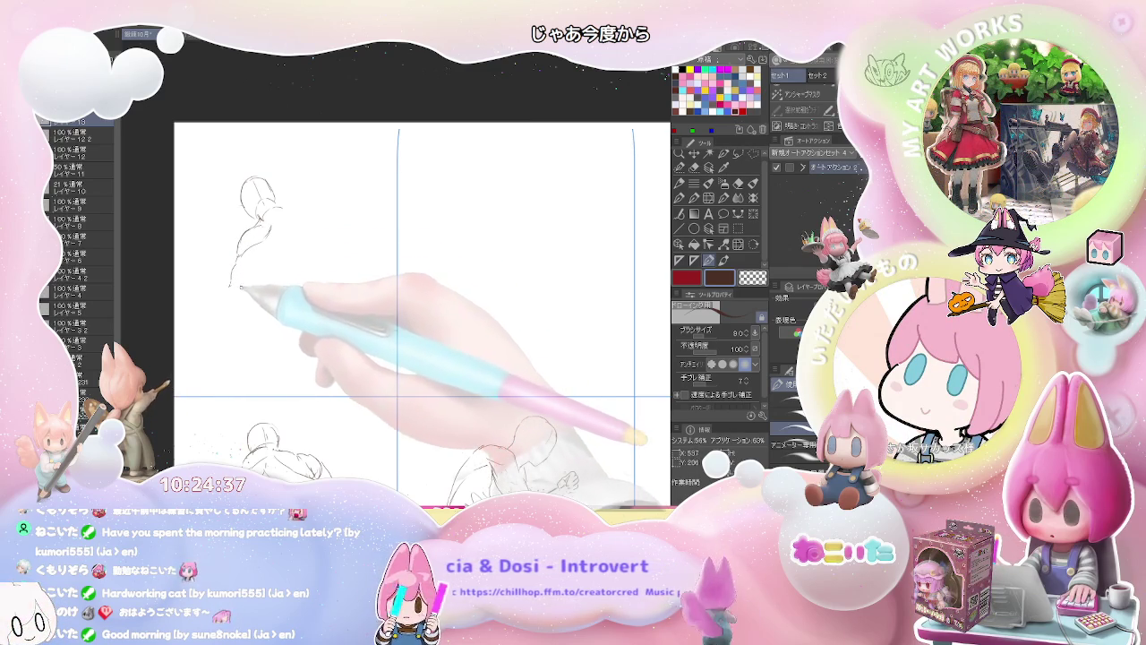
pyautogui.moveTo(277, 211)
pyautogui.mouseDown()
pyautogui.moveTo(238, 298)
pyautogui.moveTo(233, 254)
pyautogui.mouseUp()
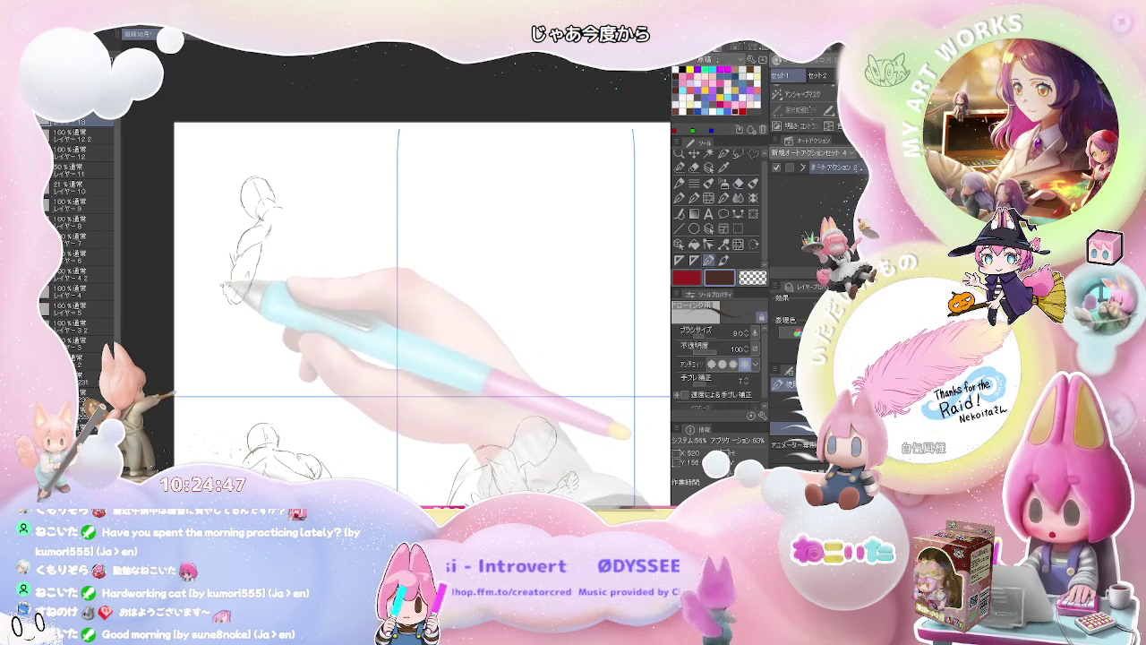
pyautogui.moveTo(226, 259); pyautogui.dragTo(222, 260)
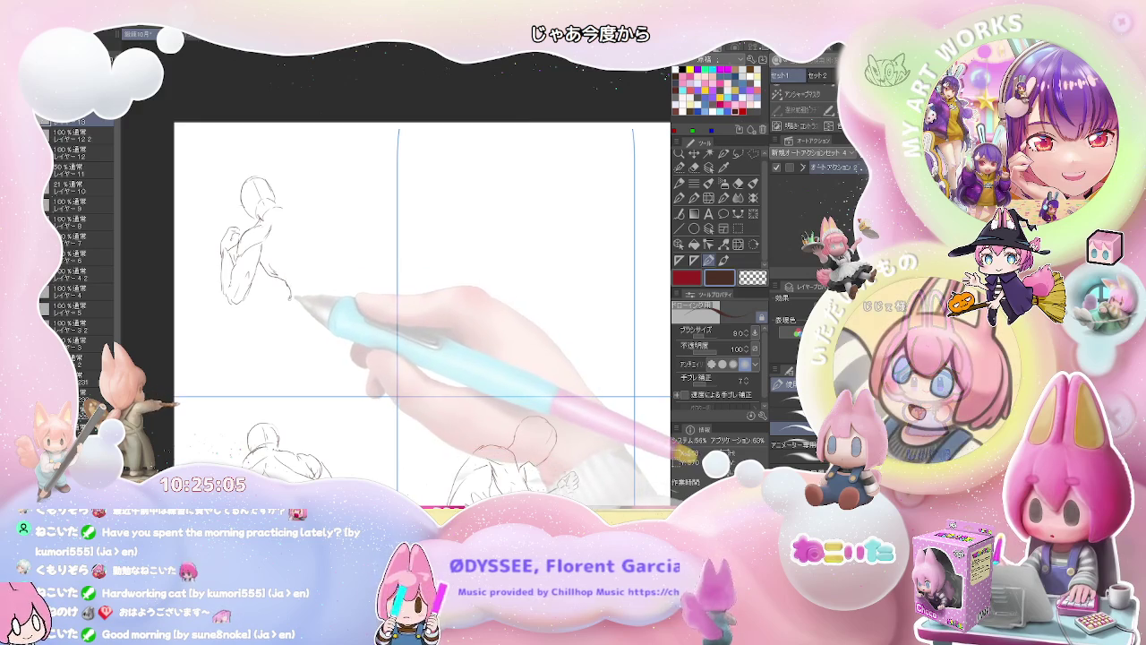
# Extend the torso's lower edge and draw the hip, leg and bent knee.
pyautogui.moveTo(235, 299); pyautogui.dragTo(278, 307)
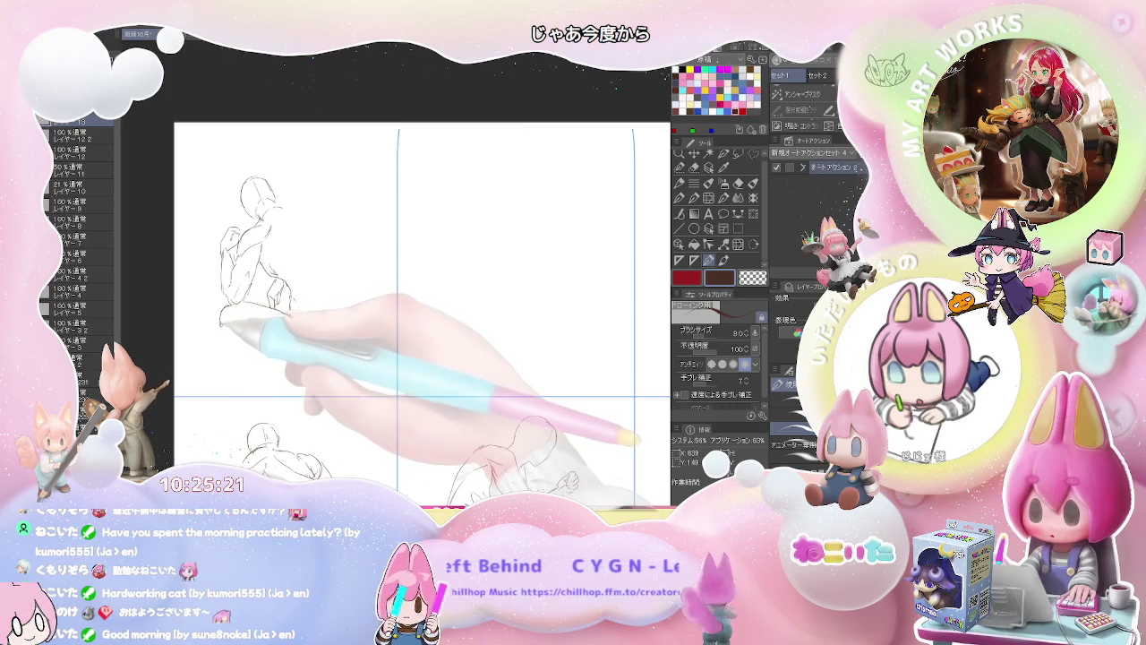
pyautogui.moveTo(222, 319)
pyautogui.mouseDown()
pyautogui.moveTo(256, 371)
pyautogui.moveTo(253, 387)
pyautogui.mouseUp()
pyautogui.moveTo(242, 327); pyautogui.dragTo(235, 379)
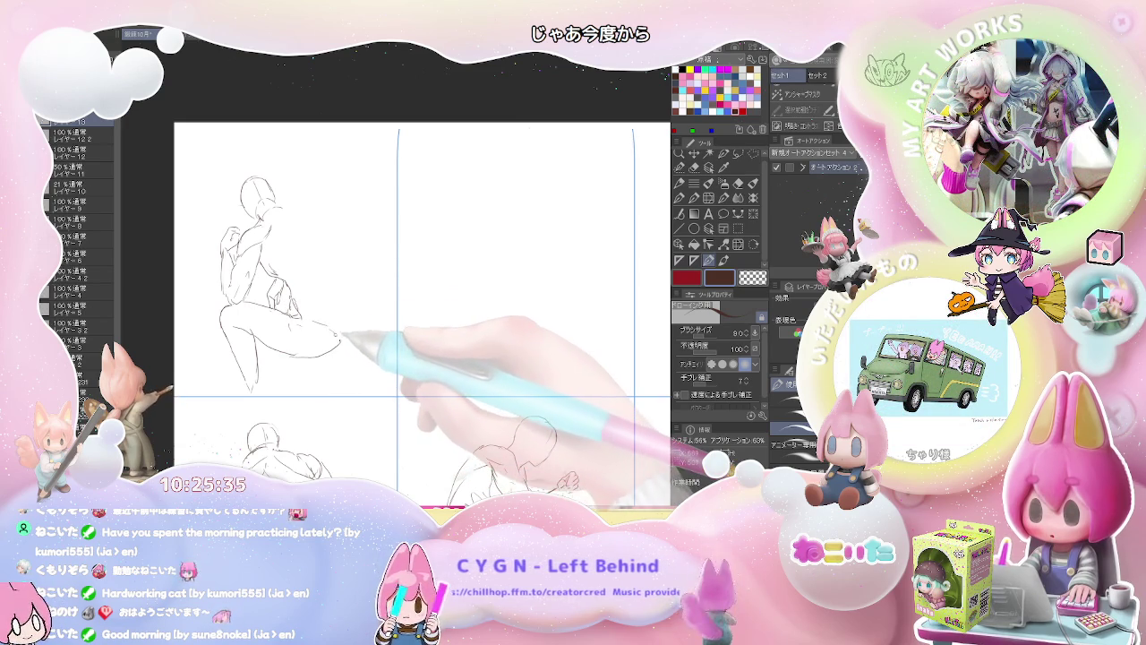
pyautogui.moveTo(342, 345); pyautogui.dragTo(351, 310)
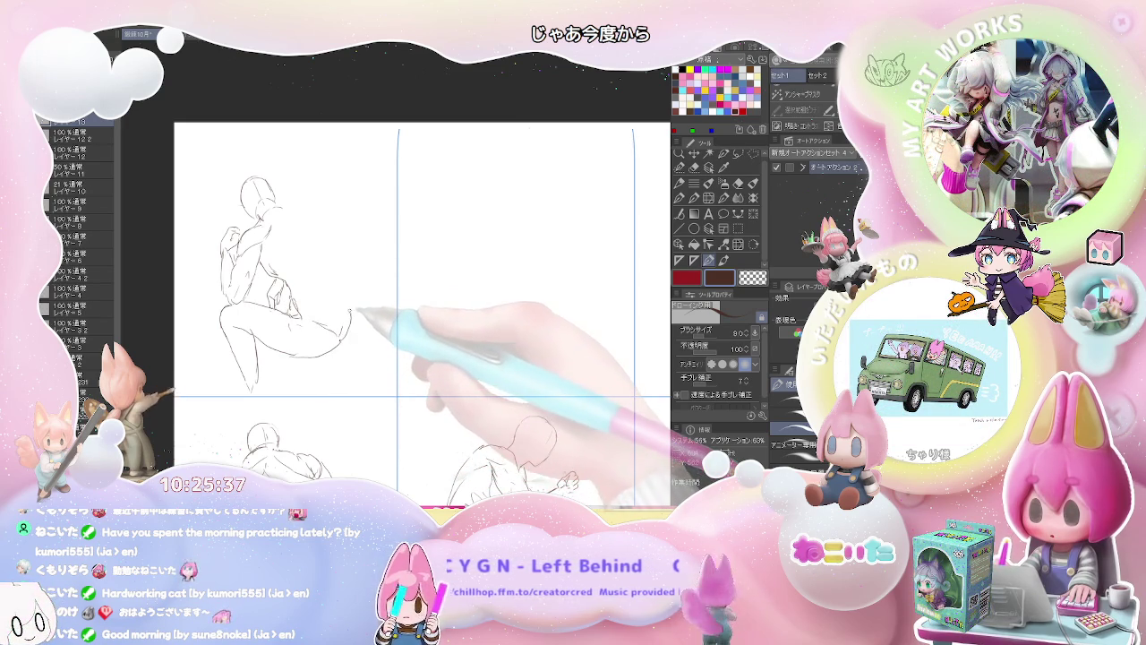
# Add the shoulder, the curved back contour and the foot and shin.
pyautogui.moveTo(285, 208); pyautogui.dragTo(318, 213)
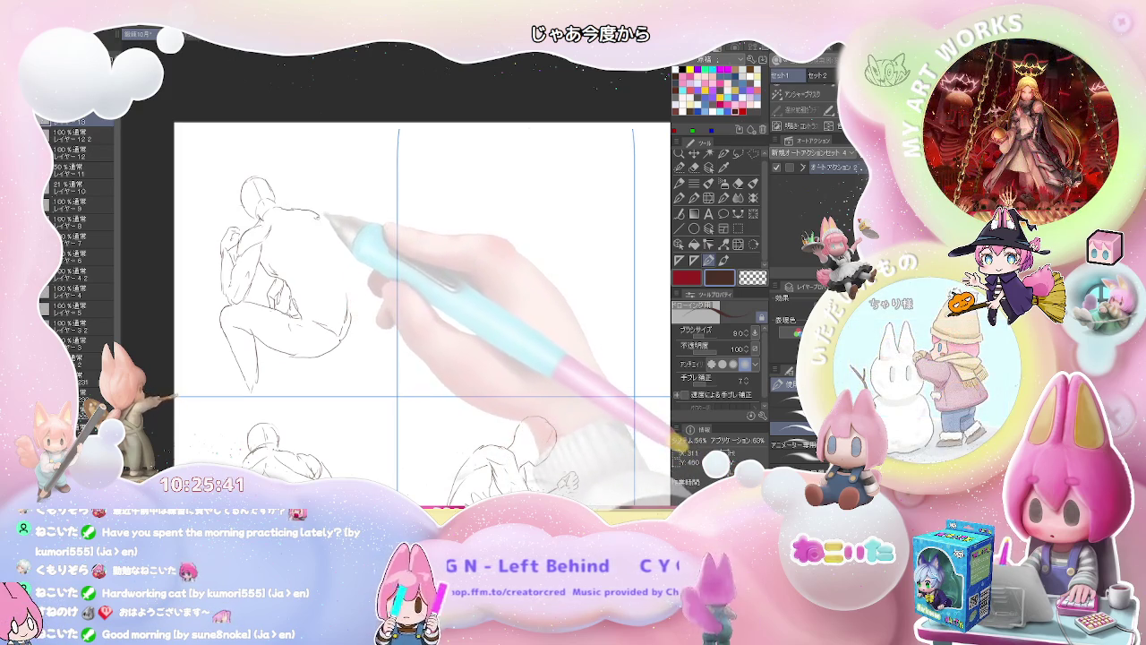
pyautogui.moveTo(321, 213); pyautogui.dragTo(350, 260)
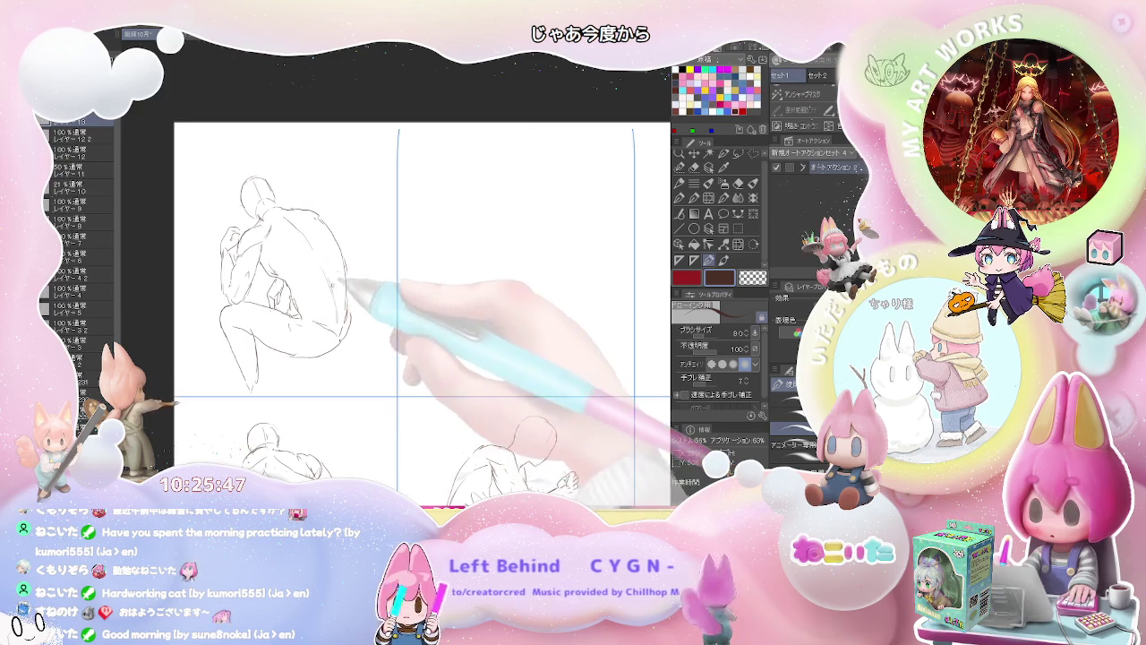
pyautogui.moveTo(332, 269); pyautogui.dragTo(262, 382)
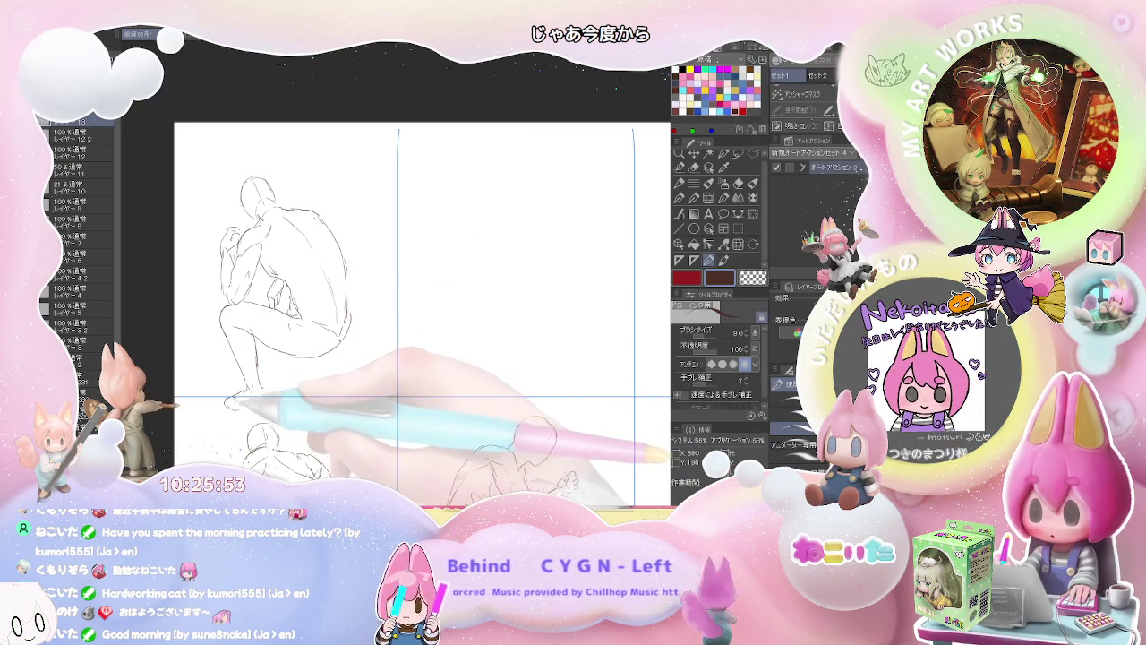
pyautogui.moveTo(228, 405); pyautogui.dragTo(269, 391)
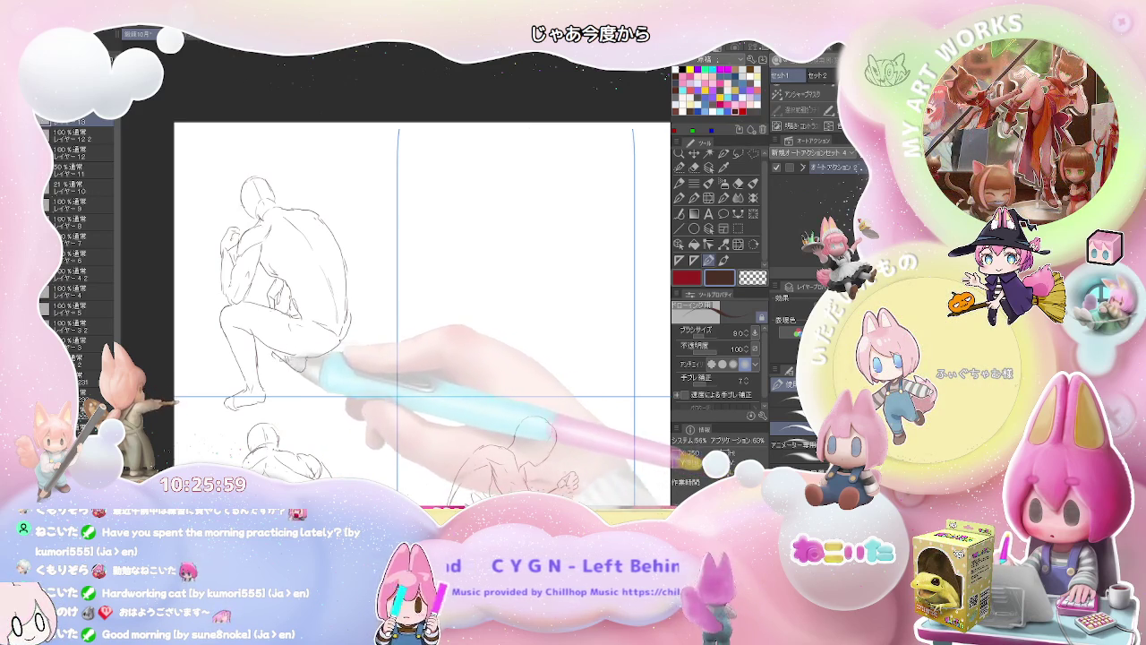
# Zoom to the top-middle panel and draw a thin head curve for a new figure.
pyautogui.scroll(-1, 337, 313)
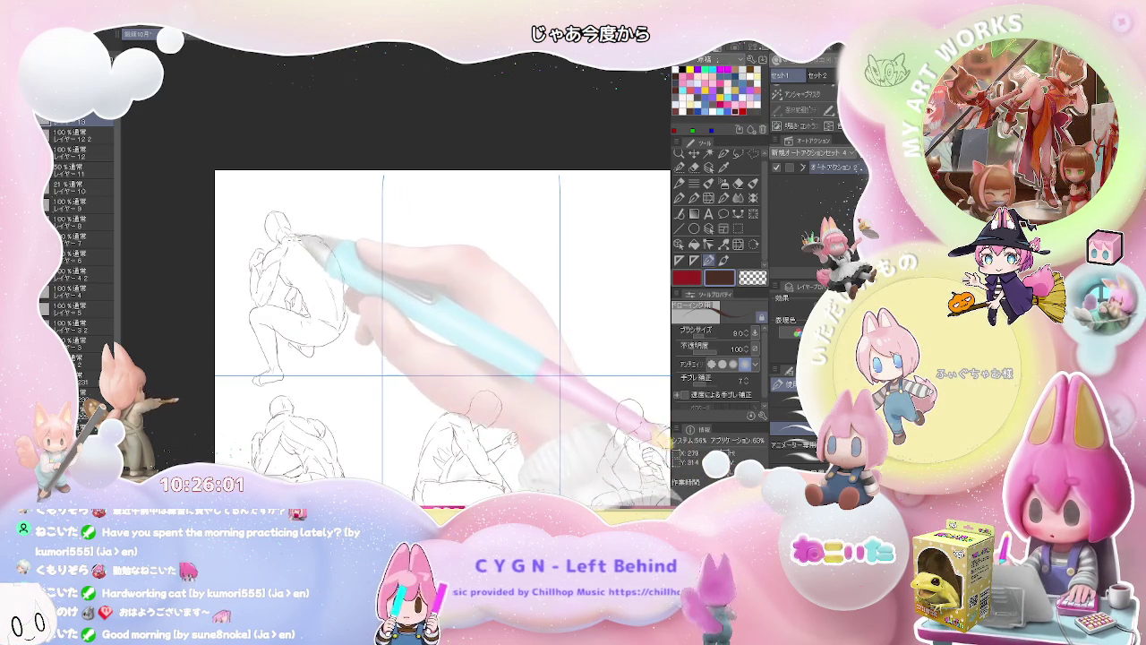
pyautogui.scroll(-1, 430, 349)
pyautogui.scroll(-1, 430, 349)
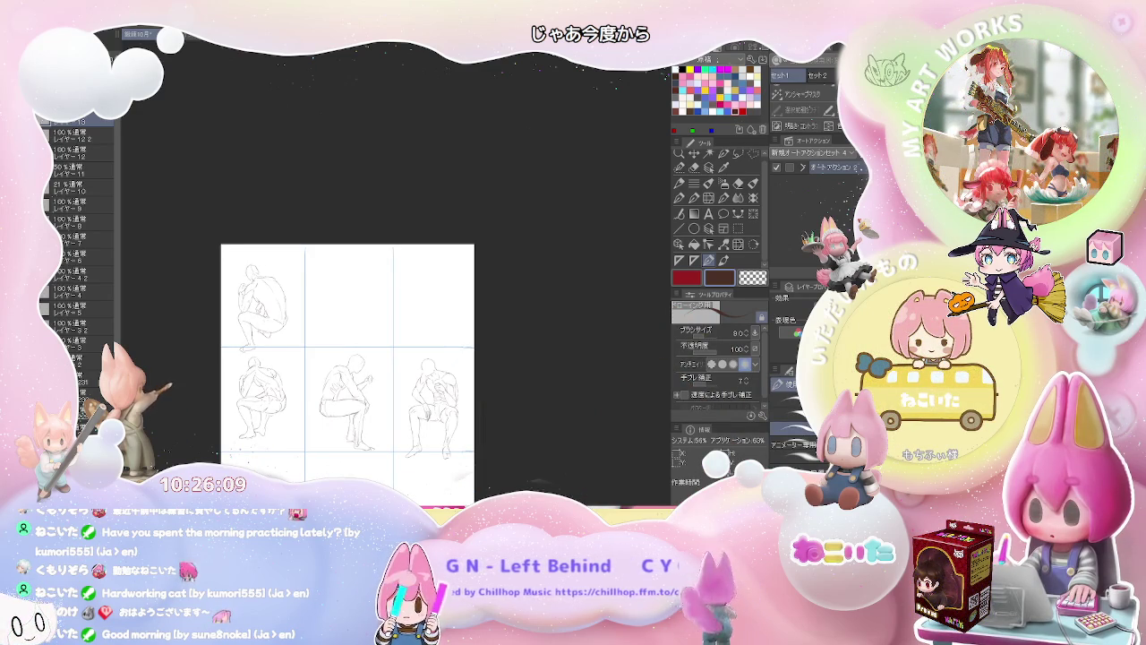
pyautogui.scroll(1, 342, 296)
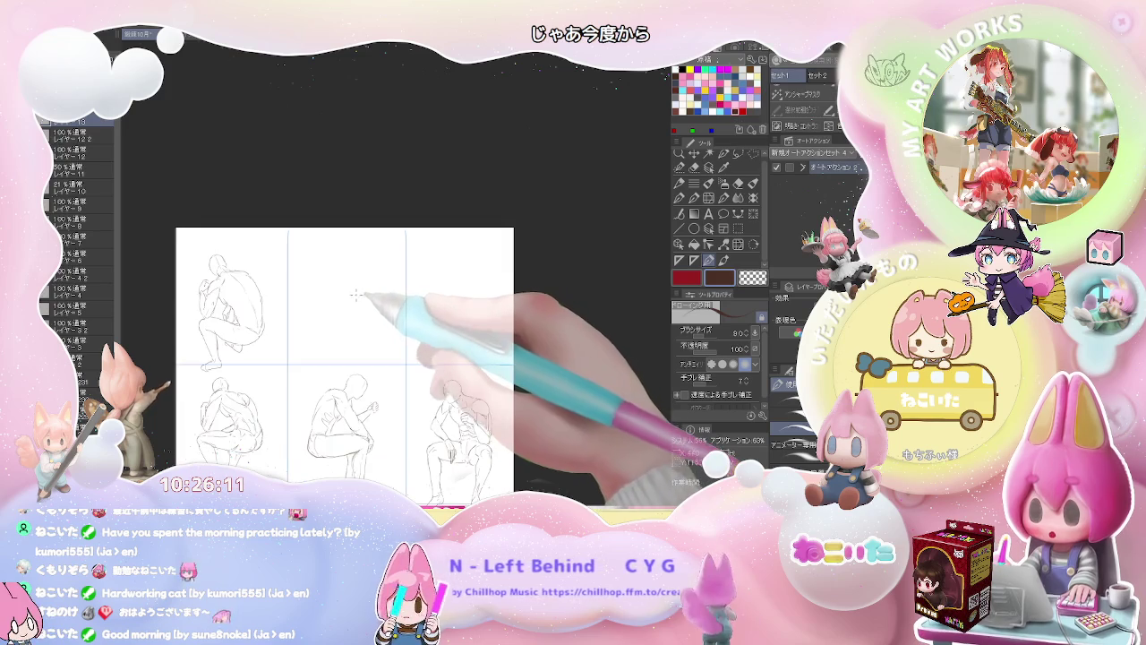
pyautogui.scroll(2, 342, 295)
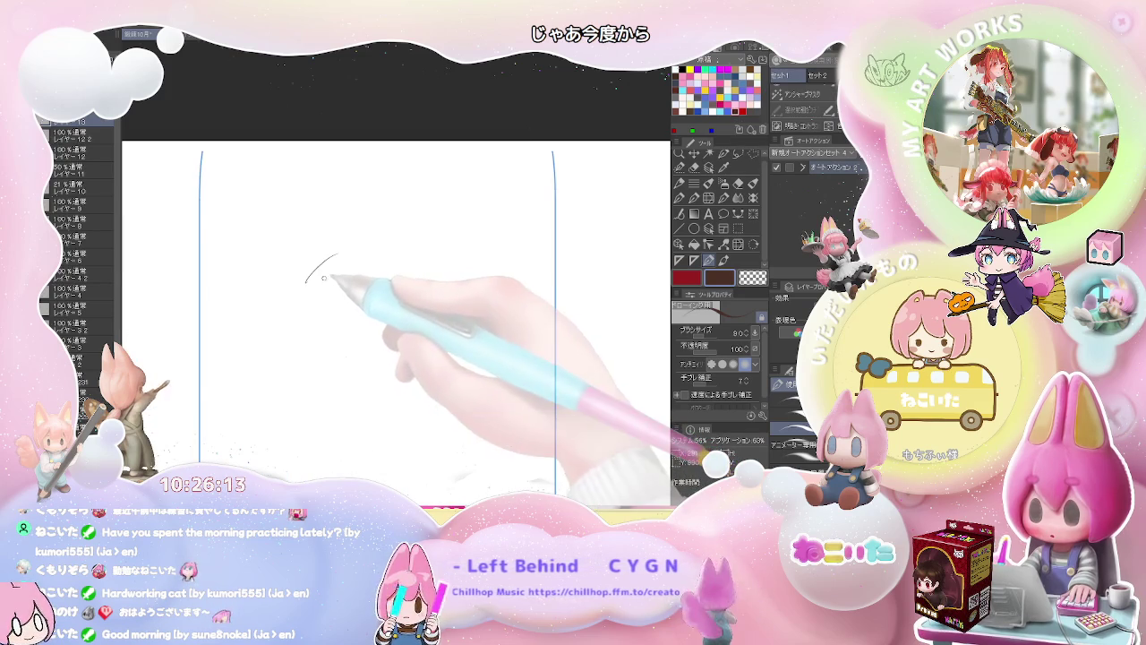
pyautogui.press('p')
pyautogui.moveTo(306, 282); pyautogui.dragTo(329, 259)
pyautogui.press('p')
pyautogui.moveTo(295, 294)
pyautogui.mouseDown()
pyautogui.moveTo(328, 265)
pyautogui.moveTo(388, 247)
pyautogui.moveTo(324, 274)
pyautogui.moveTo(292, 308)
pyautogui.moveTo(283, 343)
pyautogui.mouseUp()
# Undo the stroke's lower part and extend the face lines down toward the chin.
pyautogui.hotkey('ctrl', 'z')
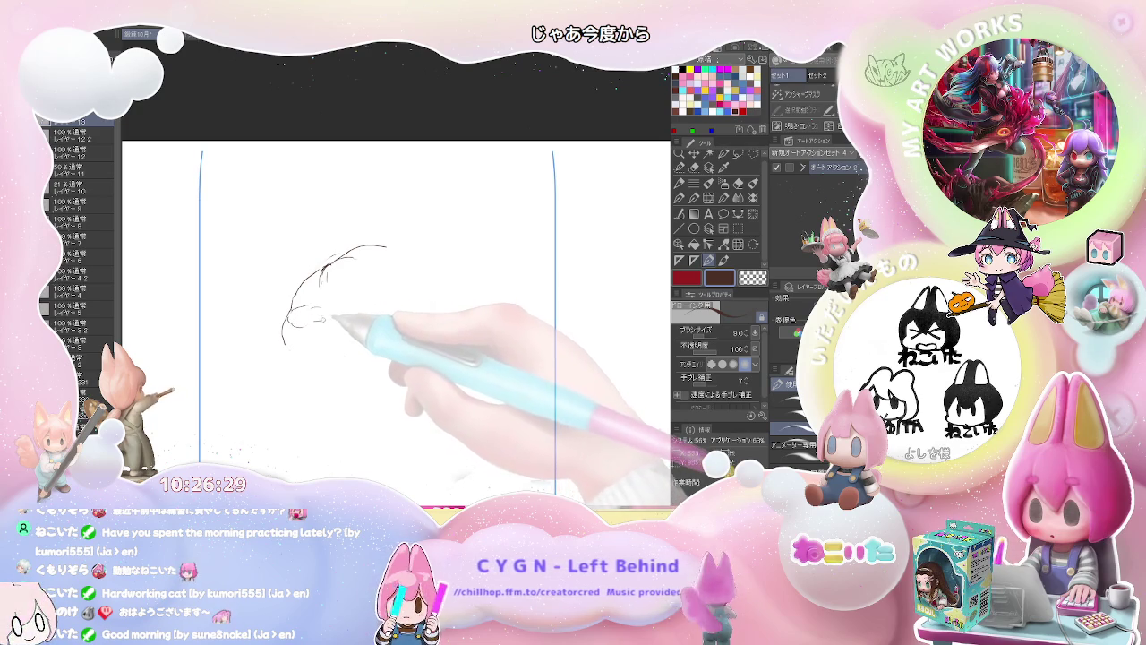
pyautogui.moveTo(283, 324)
pyautogui.mouseDown()
pyautogui.moveTo(295, 363)
pyautogui.moveTo(254, 290)
pyautogui.mouseUp()
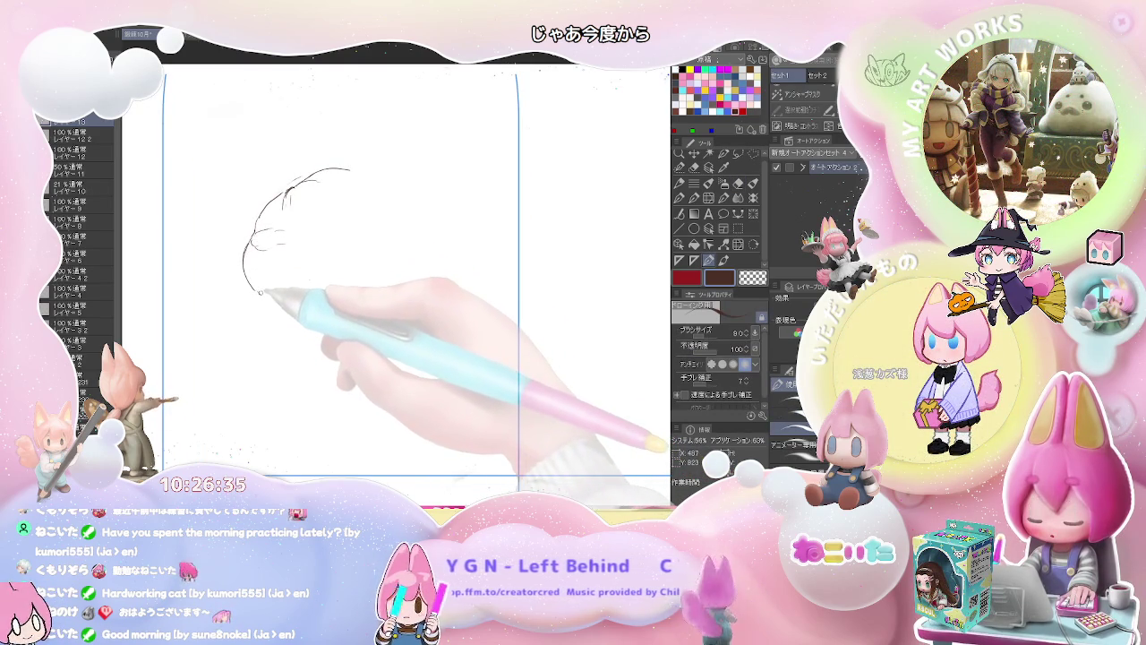
pyautogui.press('e')
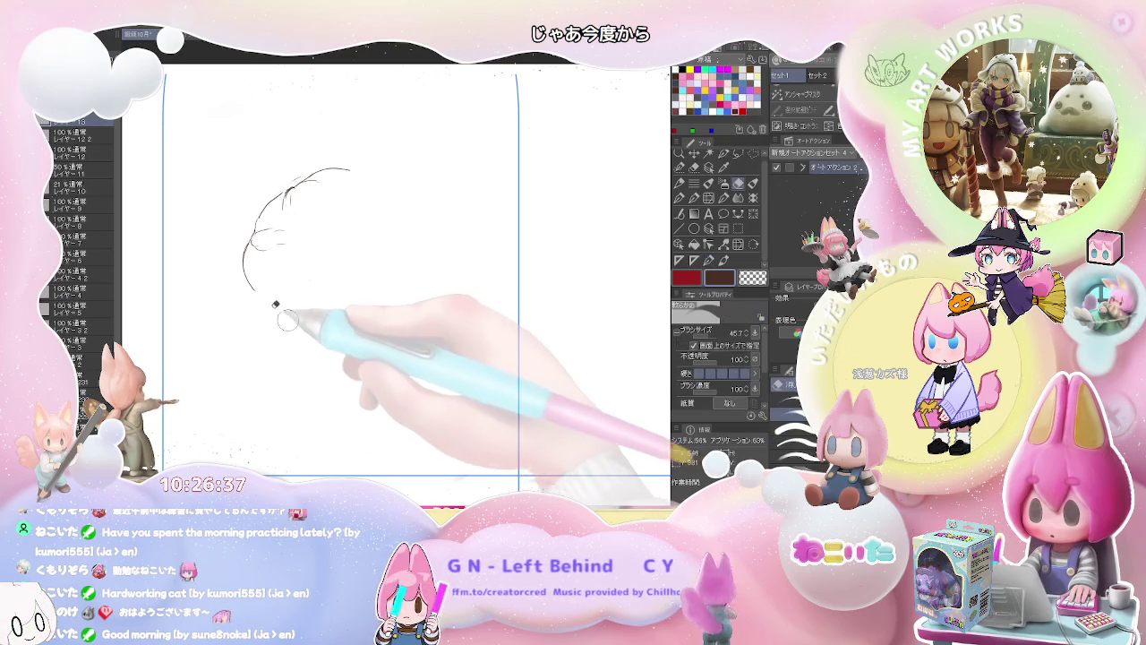
pyautogui.press('p')
pyautogui.moveTo(247, 288); pyautogui.dragTo(279, 314)
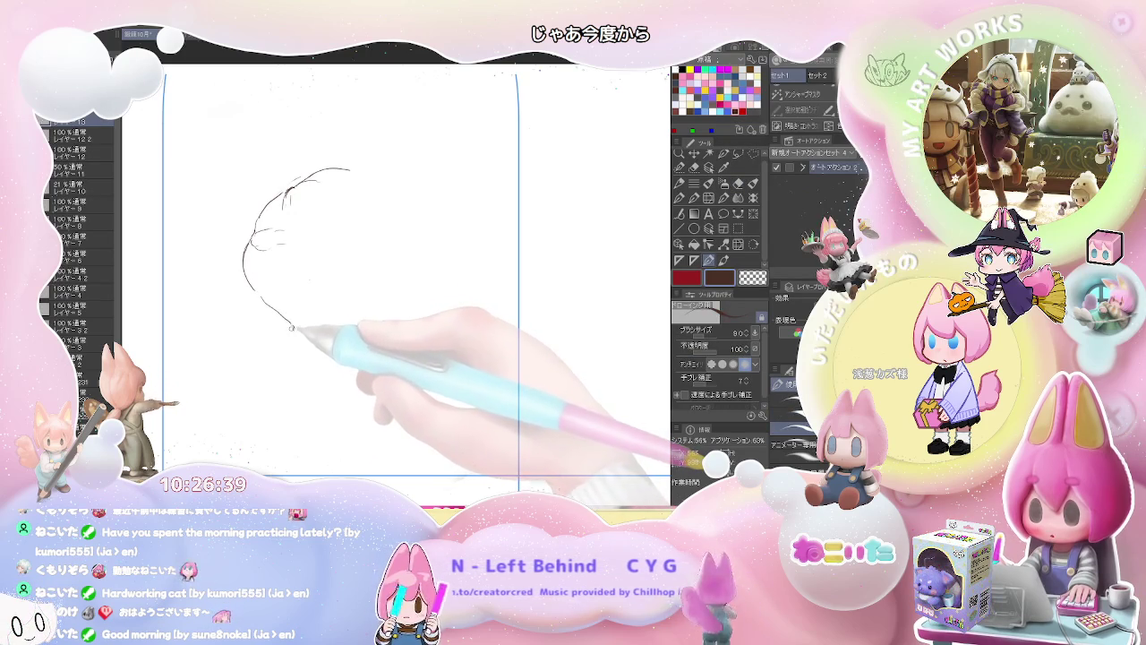
# Add a small curl to the chin line, then erase and redraw stray arm lines.
pyautogui.press('e')
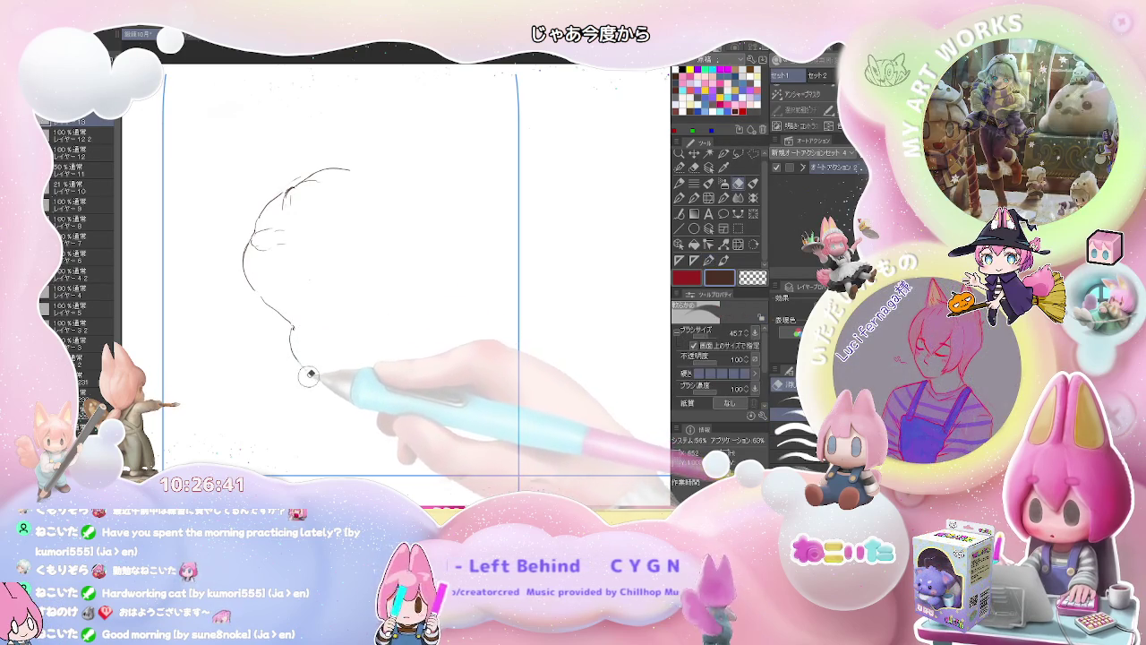
pyautogui.press('p')
pyautogui.moveTo(306, 367)
pyautogui.mouseDown()
pyautogui.moveTo(321, 370)
pyautogui.moveTo(319, 334)
pyautogui.mouseUp()
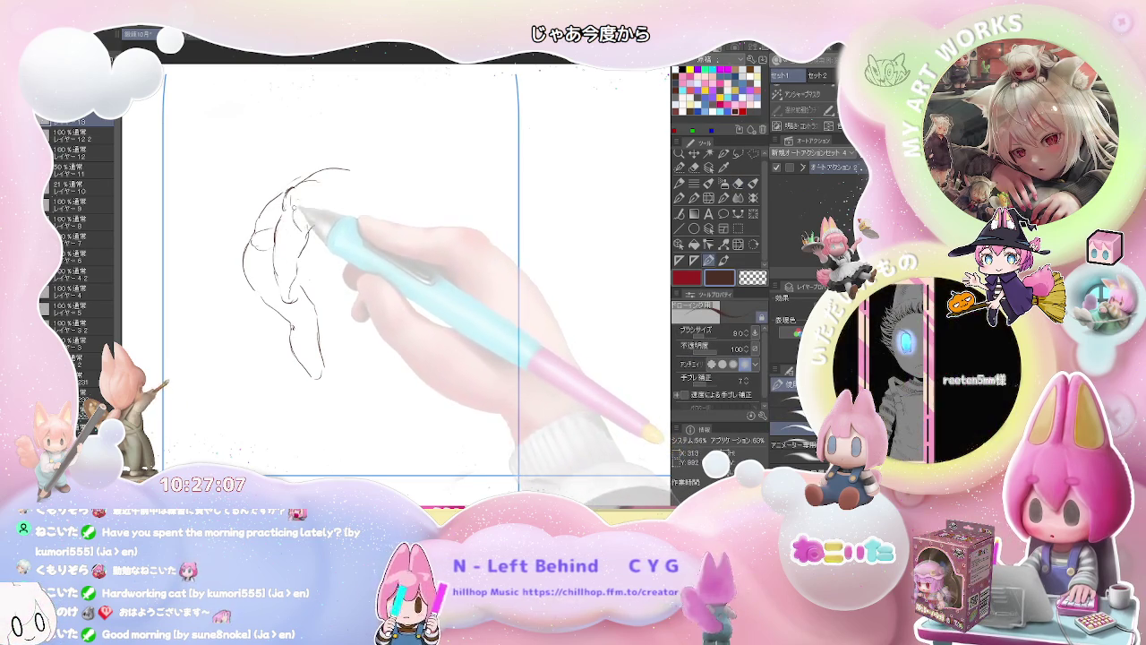
pyautogui.press('e')
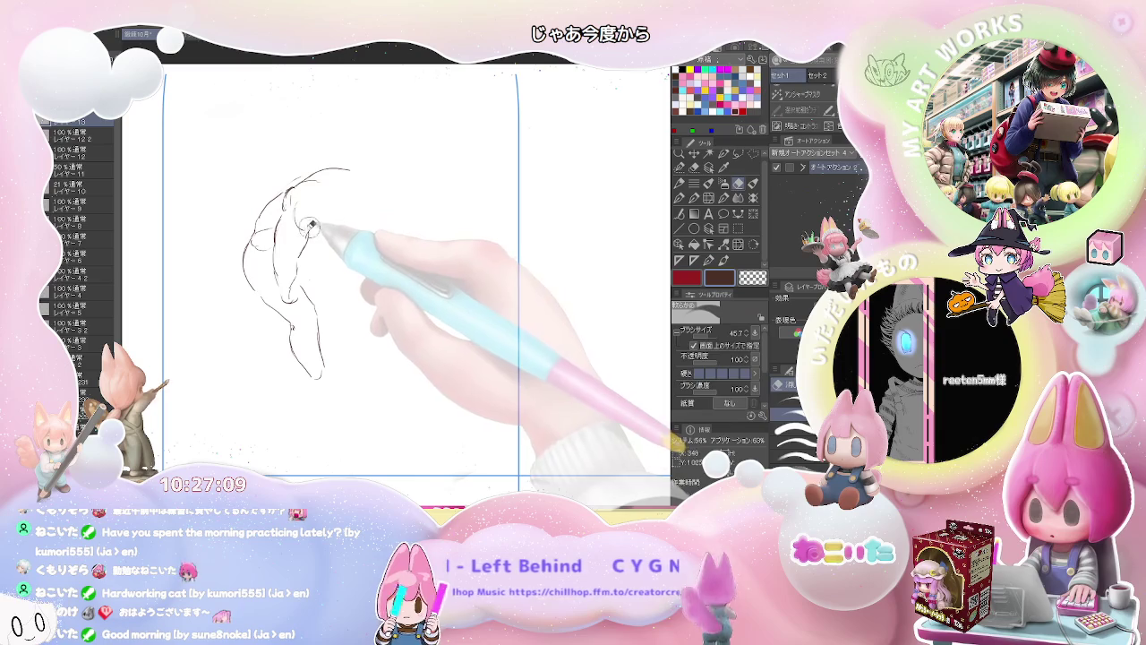
pyautogui.press('p')
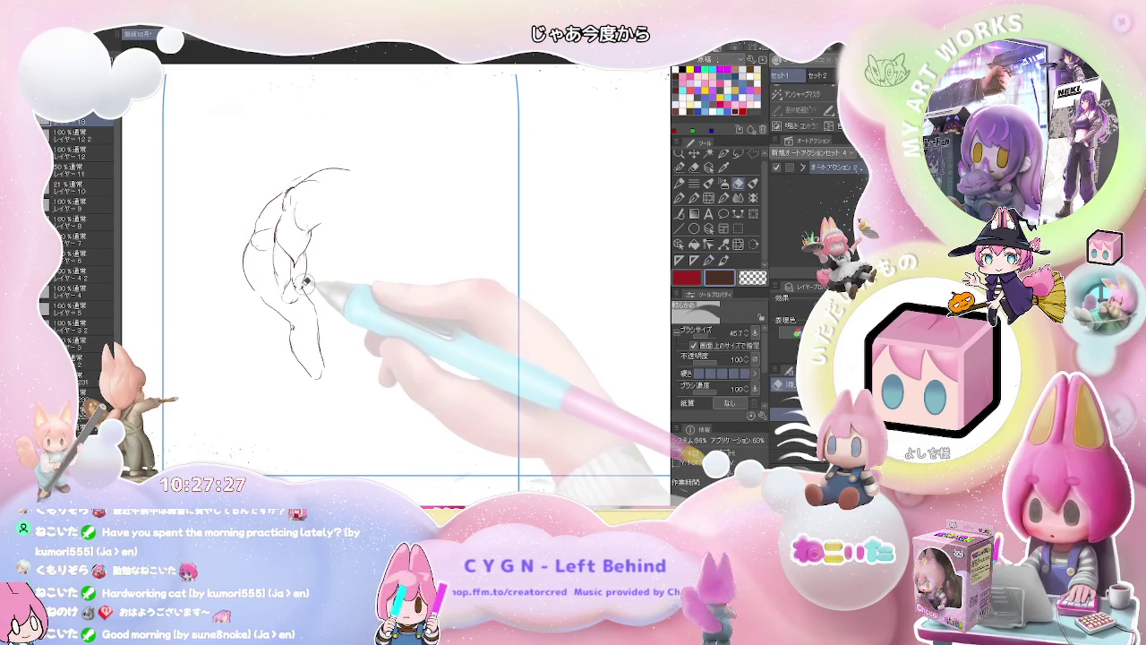
pyautogui.press('e')
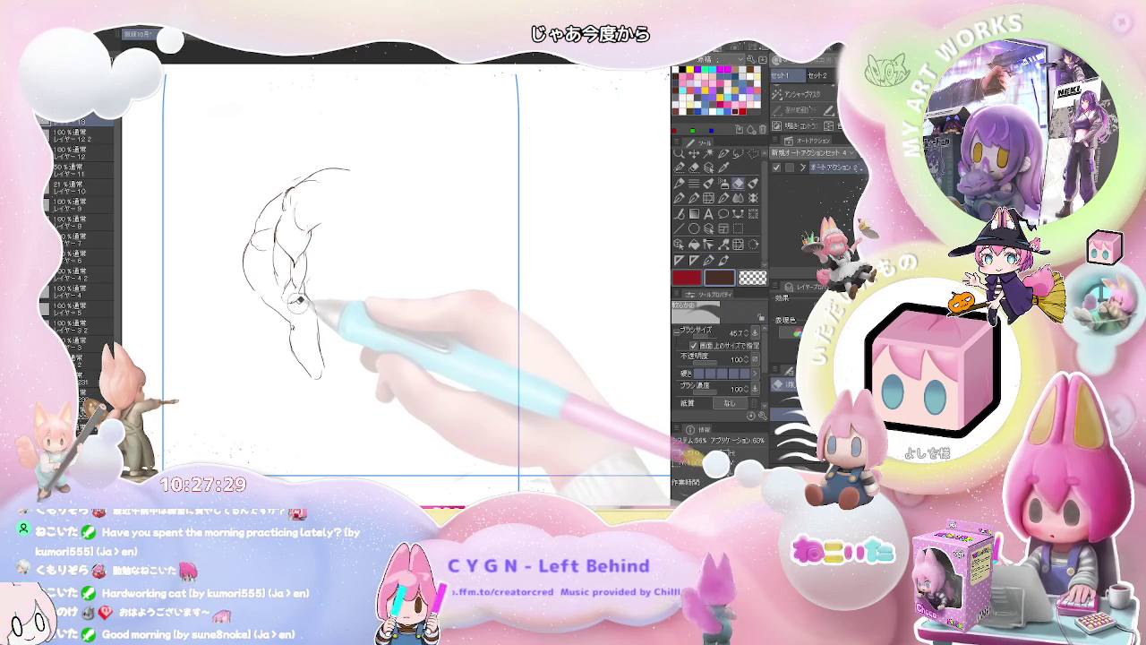
pyautogui.press('p')
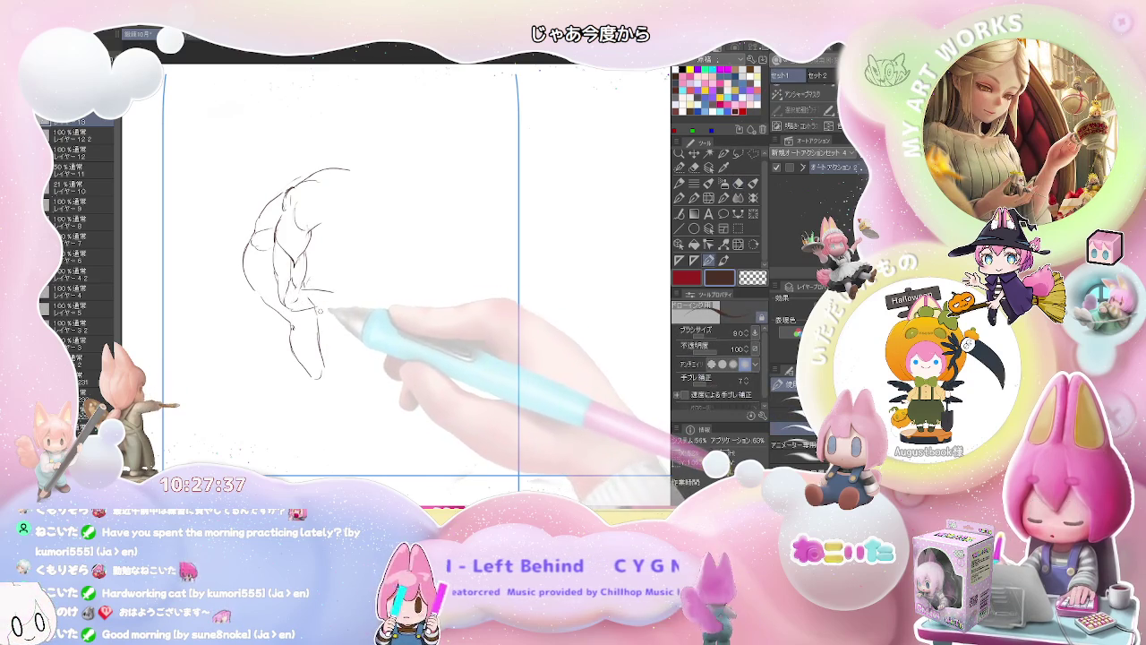
pyautogui.press('e')
pyautogui.press('p')
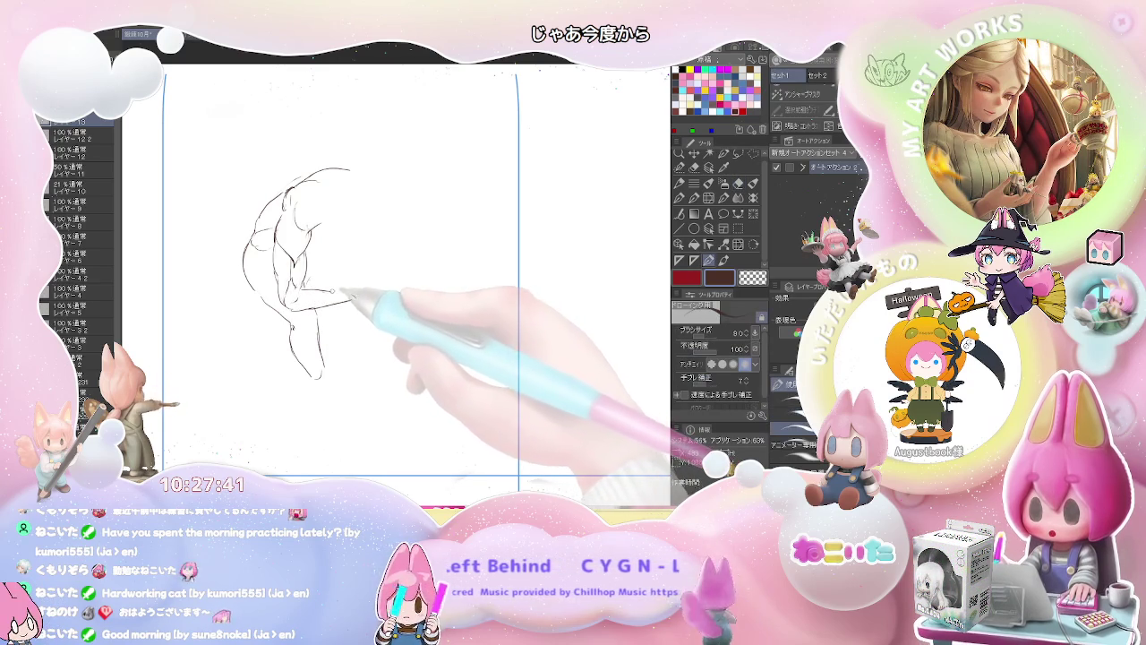
# Erase and redraw the crouching figure's forearm lines.
pyautogui.press('e')
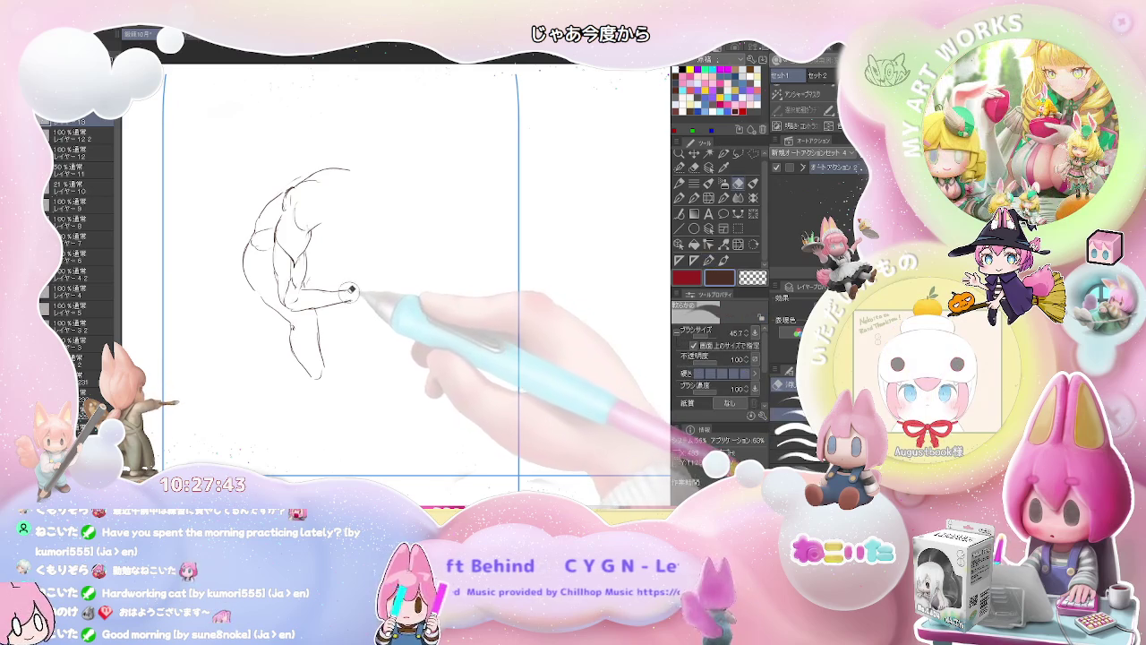
pyautogui.press('p')
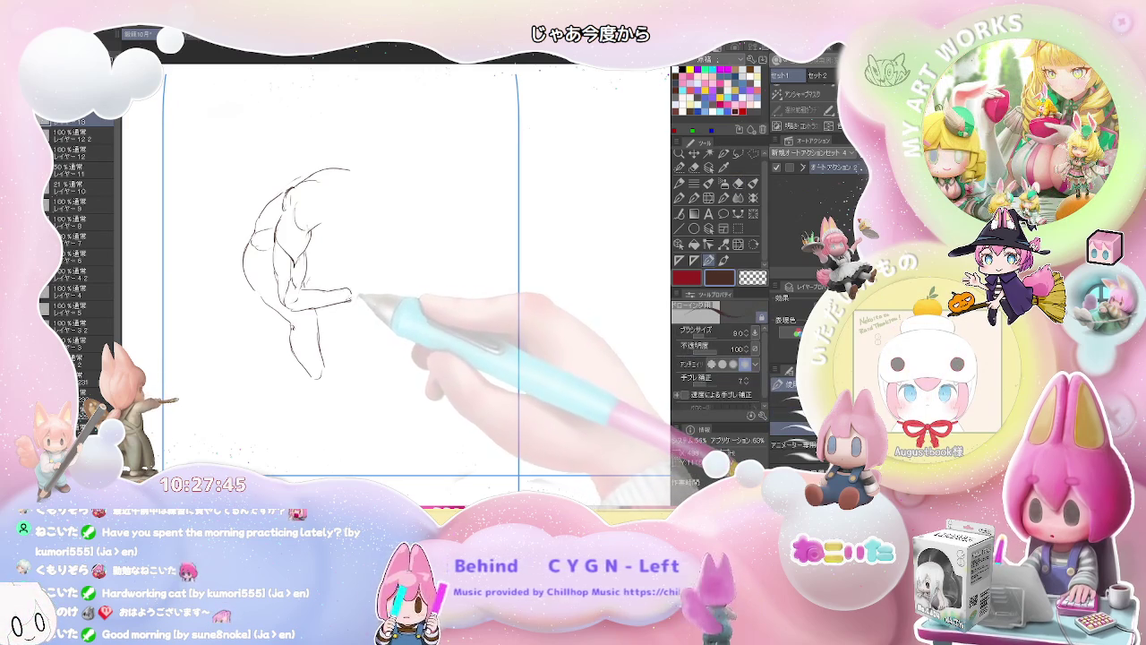
pyautogui.press('e')
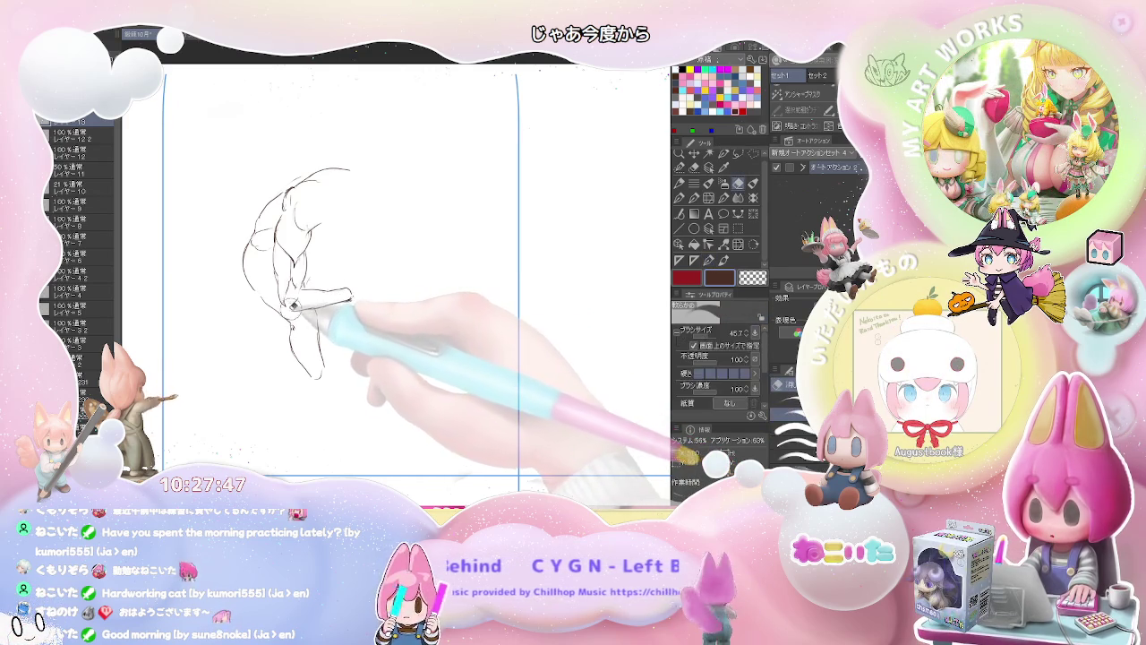
pyautogui.press('p')
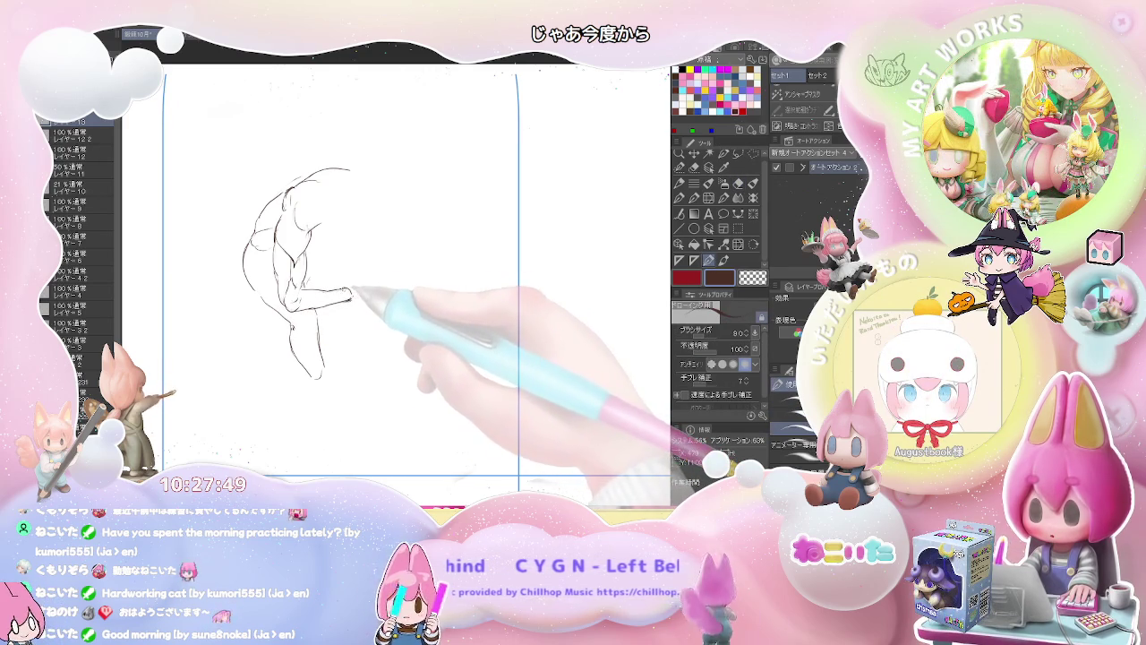
pyautogui.moveTo(349, 292); pyautogui.dragTo(302, 303)
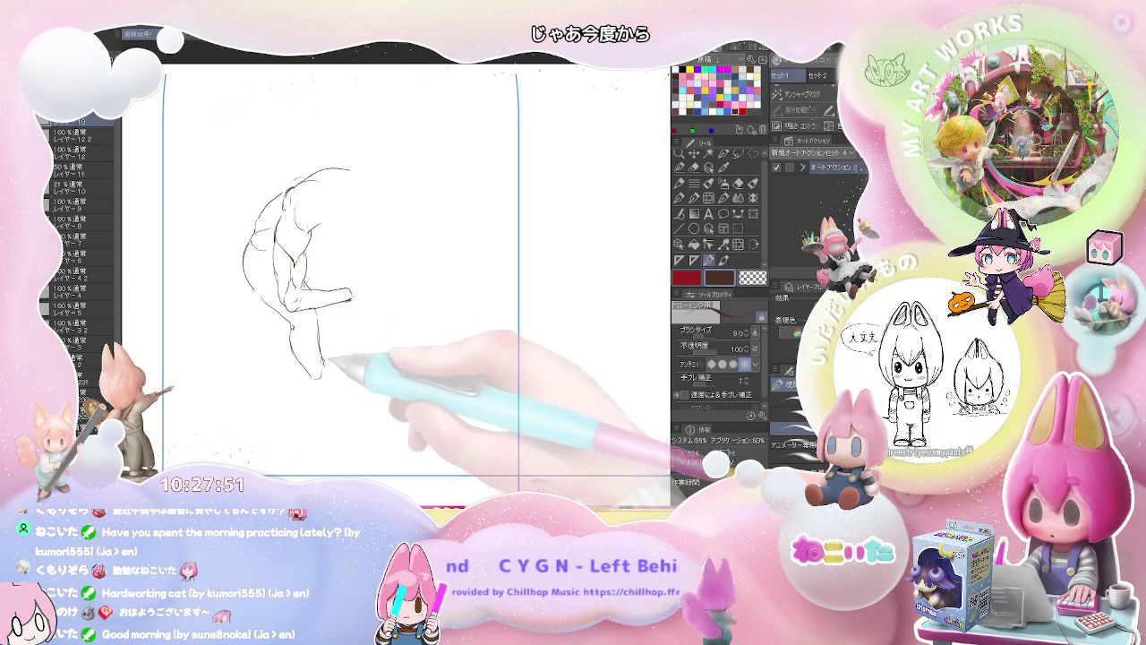
pyautogui.press('e')
pyautogui.press('p')
pyautogui.press('e')
pyautogui.press('p')
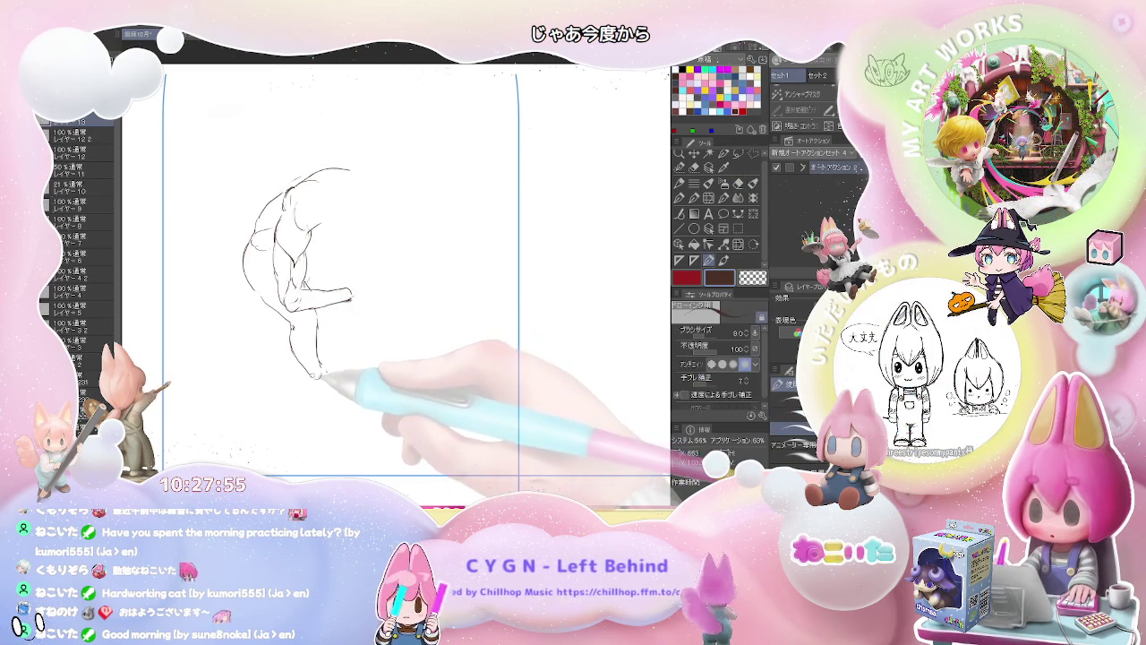
pyautogui.press('e')
pyautogui.press('p')
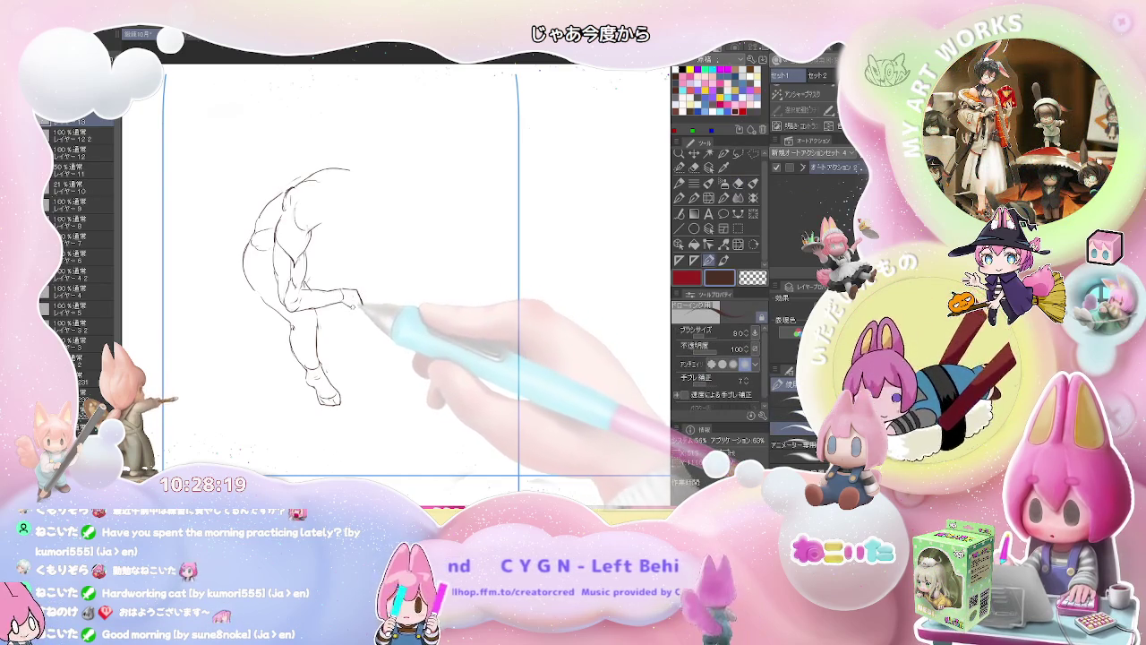
# Draw the thigh outline and a rounded head, then zoom out to the surrounding panels.
pyautogui.moveTo(309, 266); pyautogui.dragTo(347, 276)
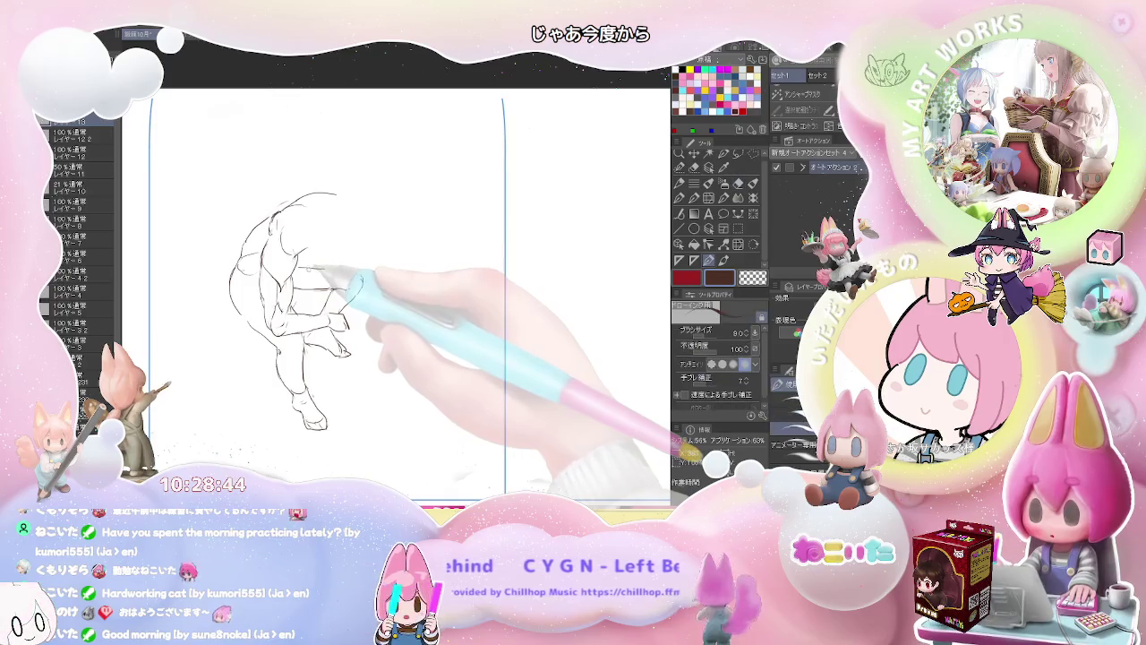
pyautogui.press('e')
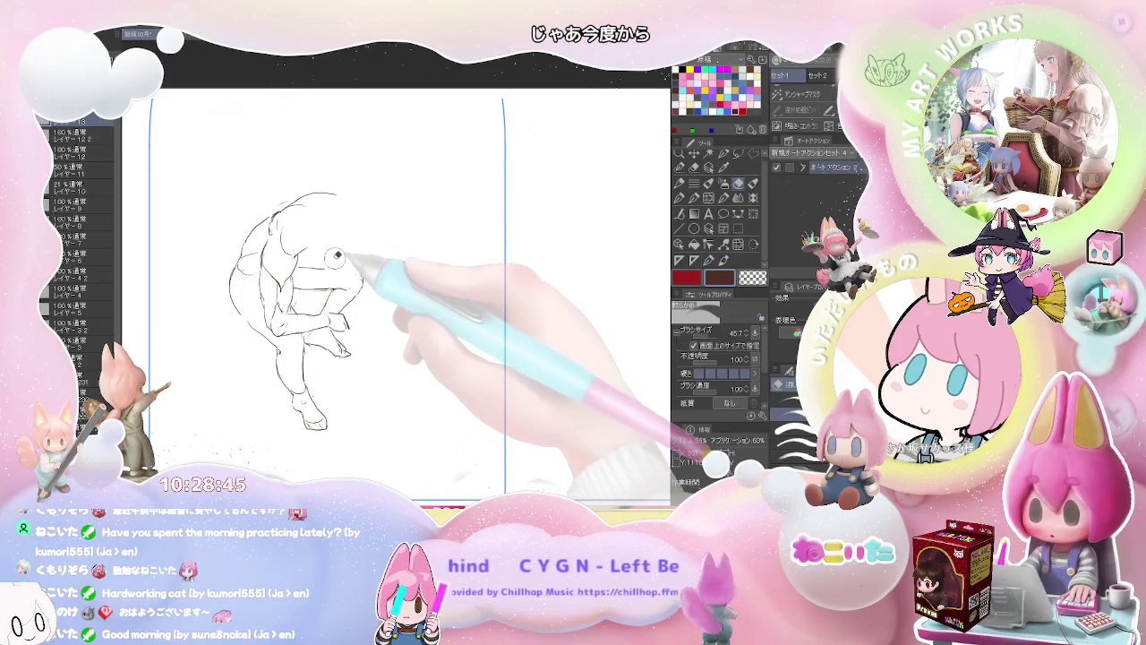
pyautogui.press('p')
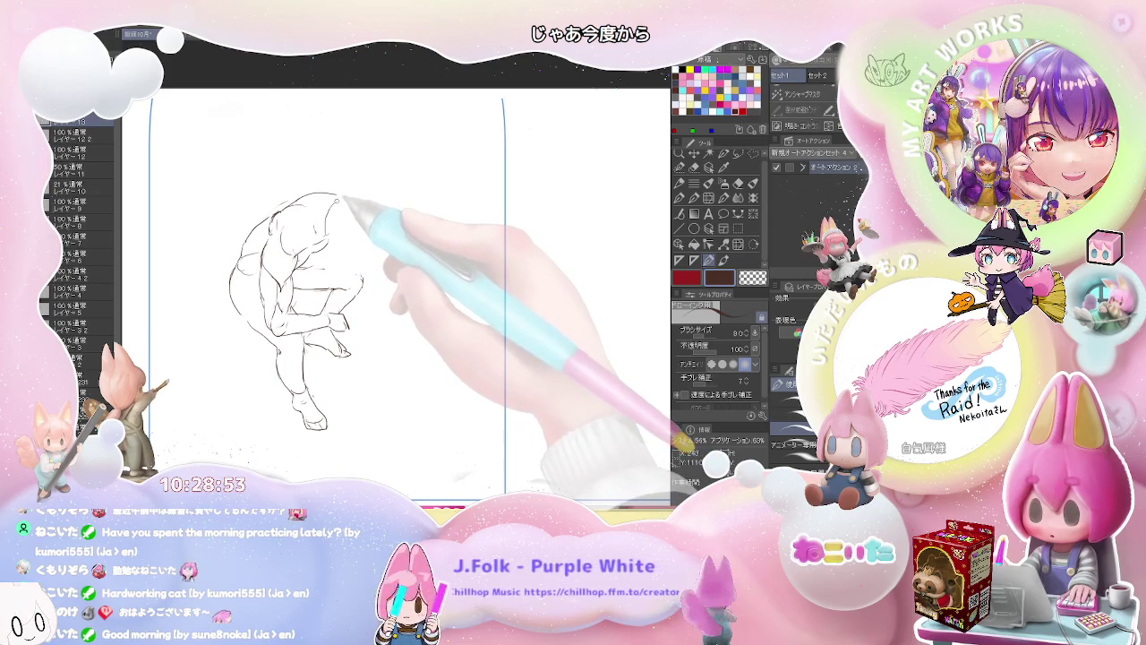
pyautogui.press('p')
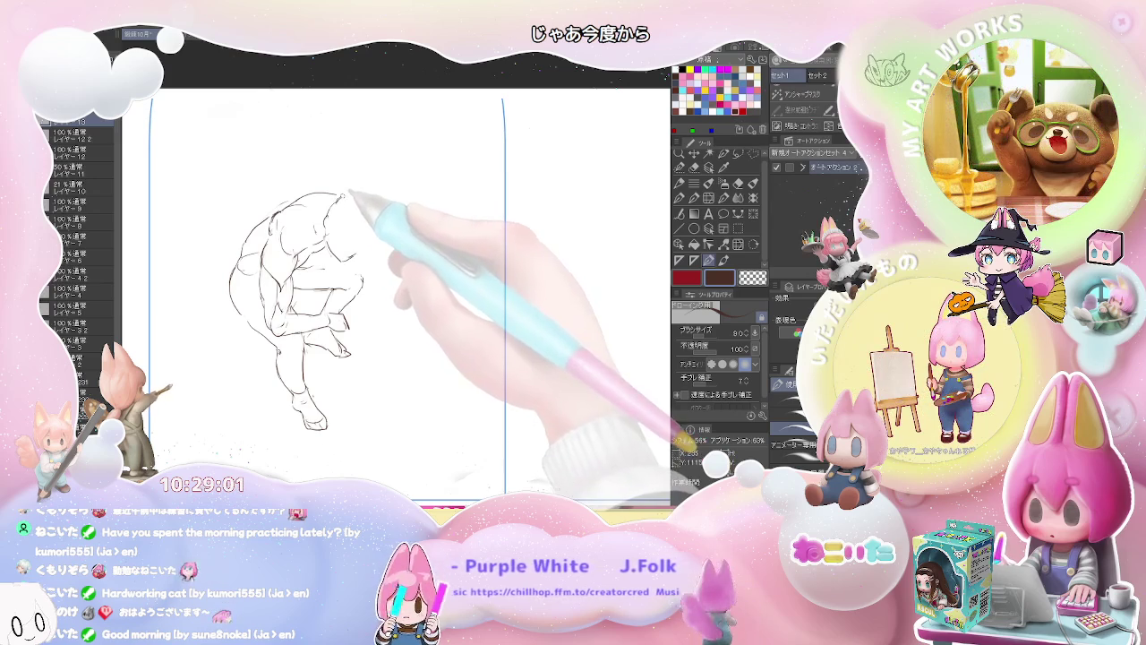
pyautogui.moveTo(343, 195); pyautogui.dragTo(383, 224)
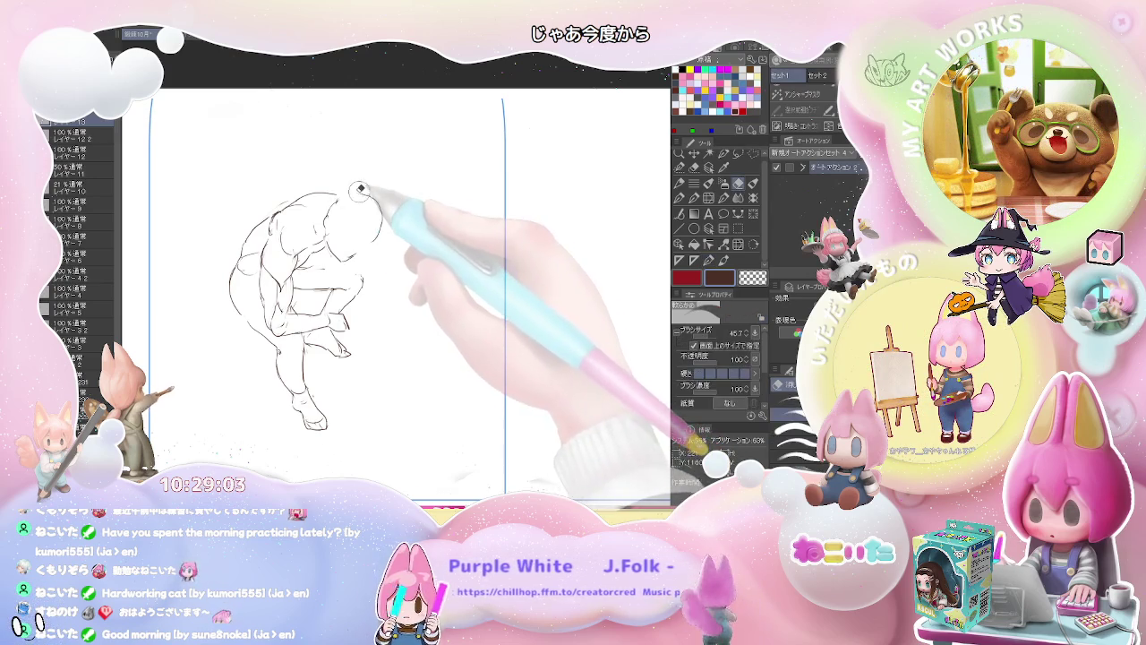
pyautogui.moveTo(381, 215); pyautogui.dragTo(374, 241)
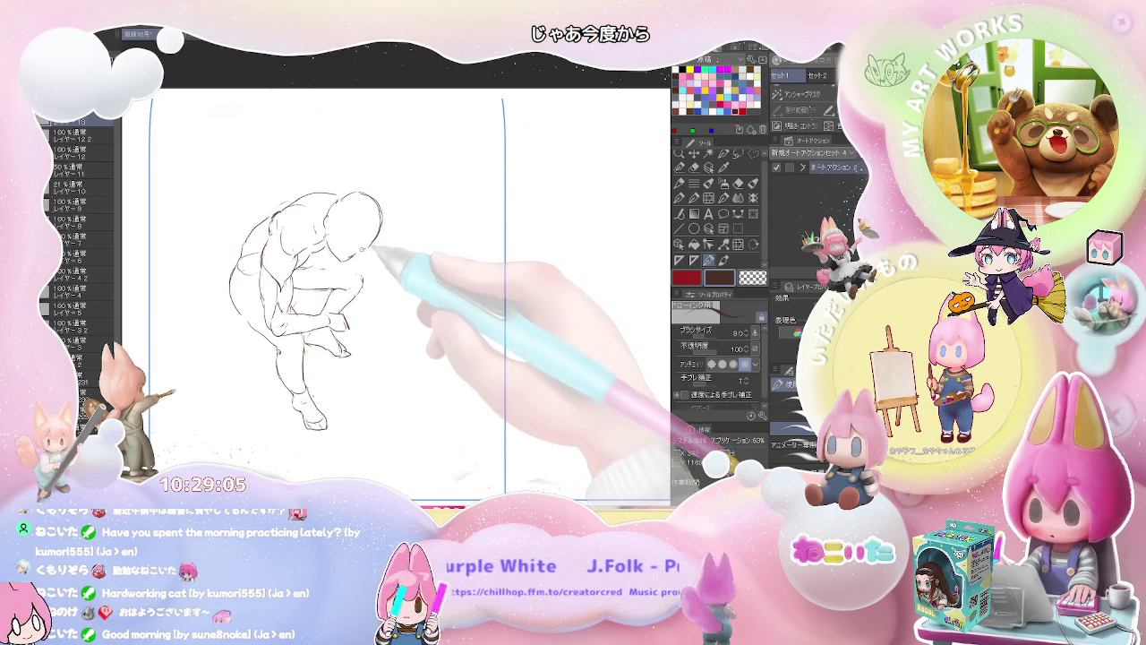
pyautogui.press('e')
pyautogui.press('p')
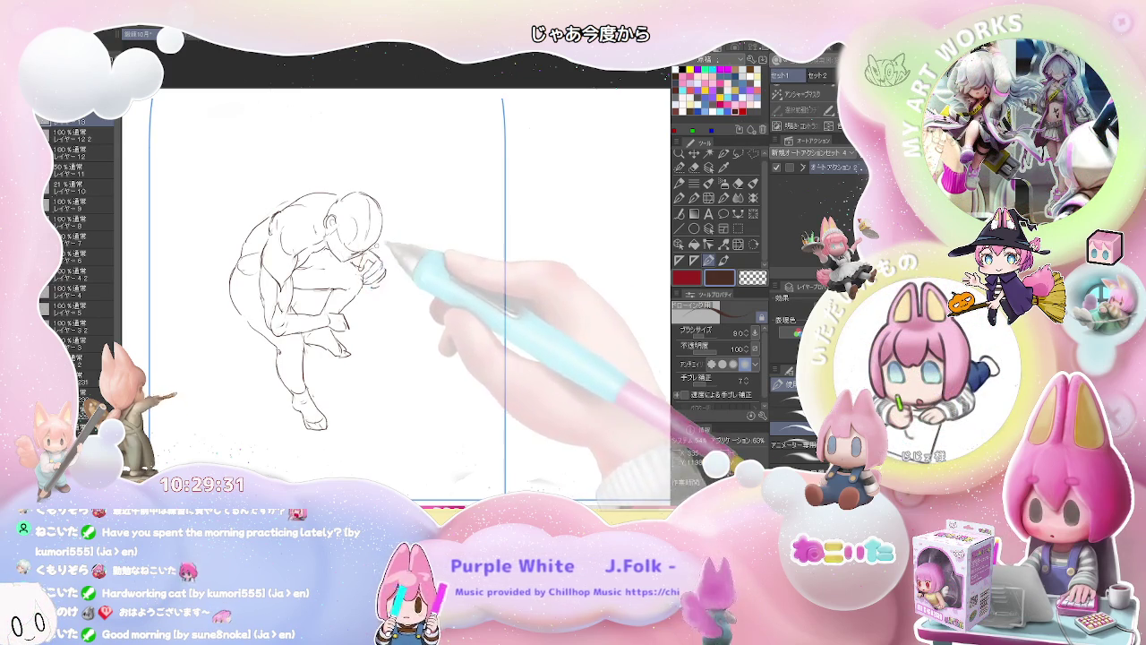
pyautogui.scroll(-2, 383, 258)
pyautogui.moveTo(511, 358); pyautogui.dragTo(390, 310)
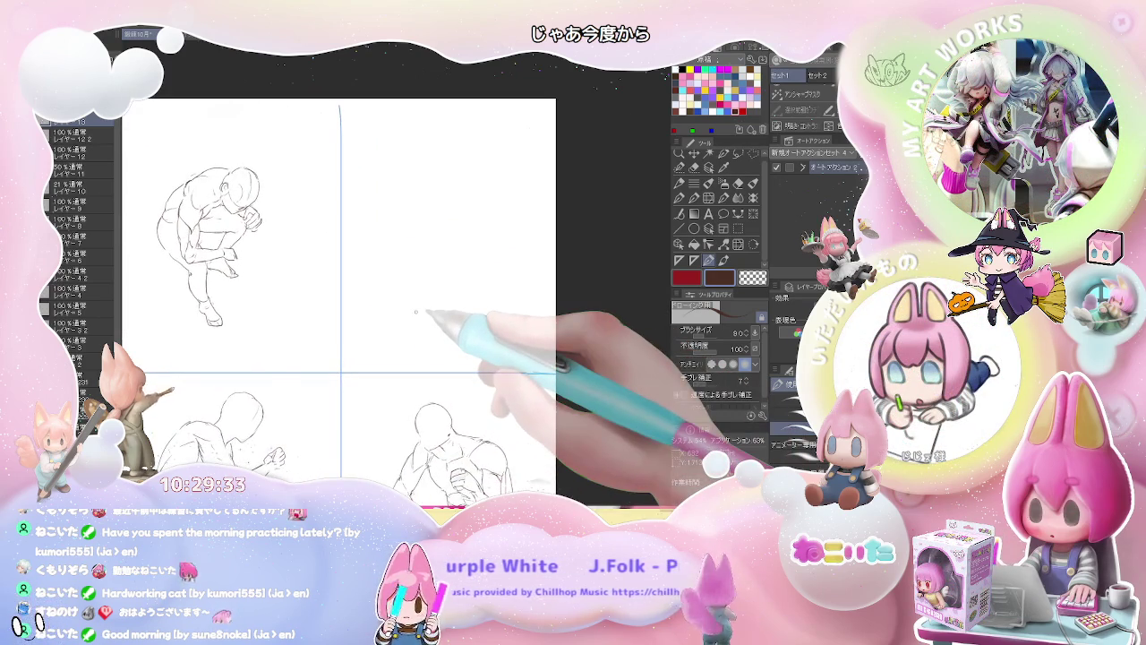
# In the upper-right panel, sketch an arm stroke, a head outline and shoulder-to-arm lines.
pyautogui.scroll(-1, 403, 311)
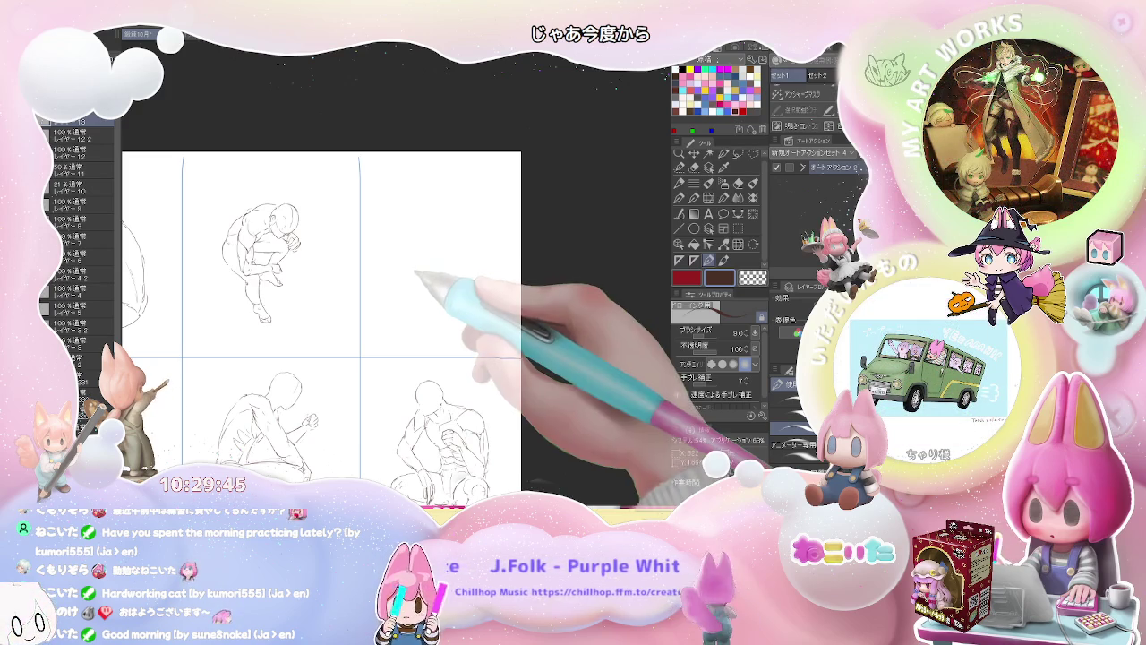
pyautogui.moveTo(417, 235)
pyautogui.mouseDown()
pyautogui.moveTo(397, 252)
pyautogui.moveTo(313, 256)
pyautogui.moveTo(333, 294)
pyautogui.mouseUp()
pyautogui.press('e')
pyautogui.press('p')
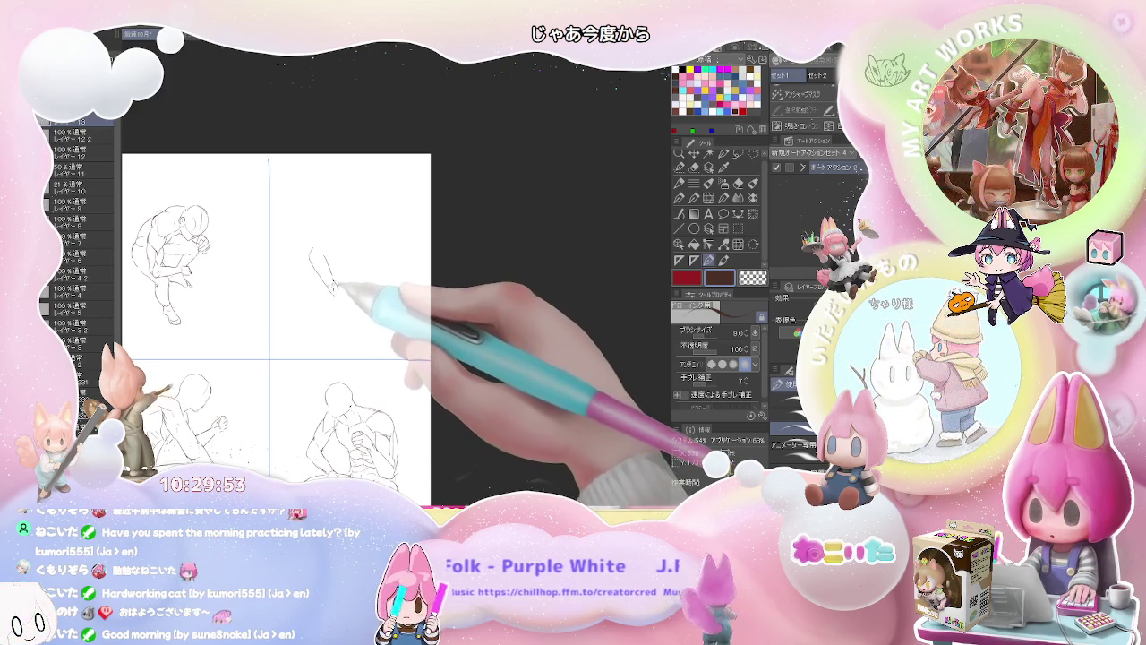
pyautogui.moveTo(330, 301); pyautogui.dragTo(340, 305)
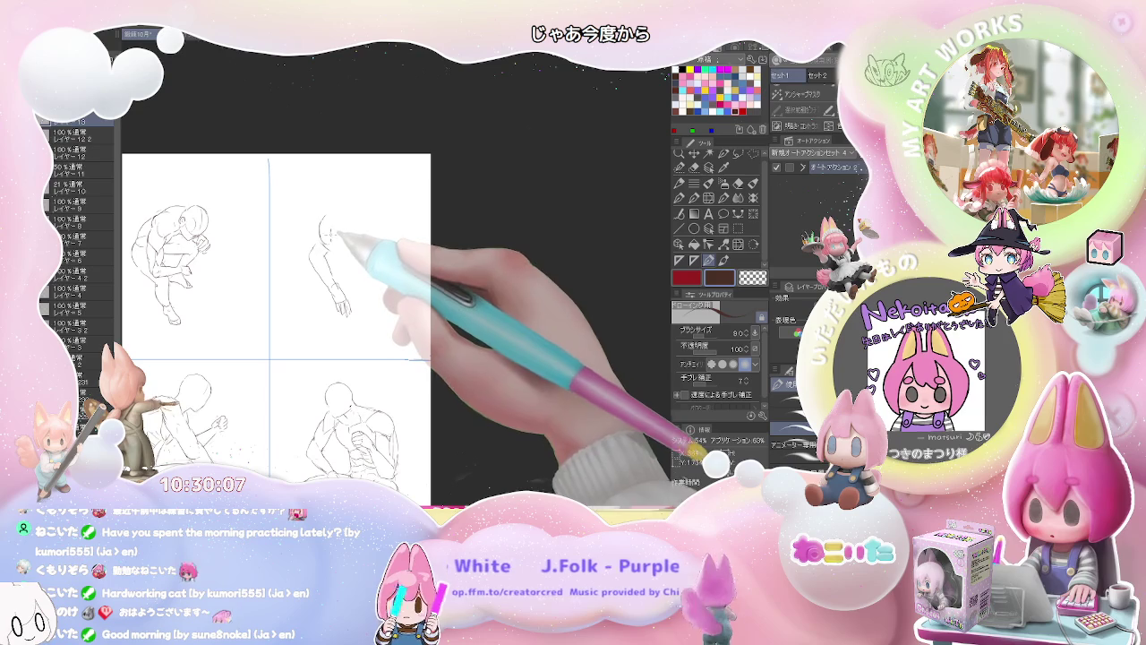
pyautogui.moveTo(321, 240)
pyautogui.mouseDown()
pyautogui.moveTo(356, 224)
pyautogui.moveTo(325, 225)
pyautogui.moveTo(354, 239)
pyautogui.moveTo(335, 259)
pyautogui.mouseUp()
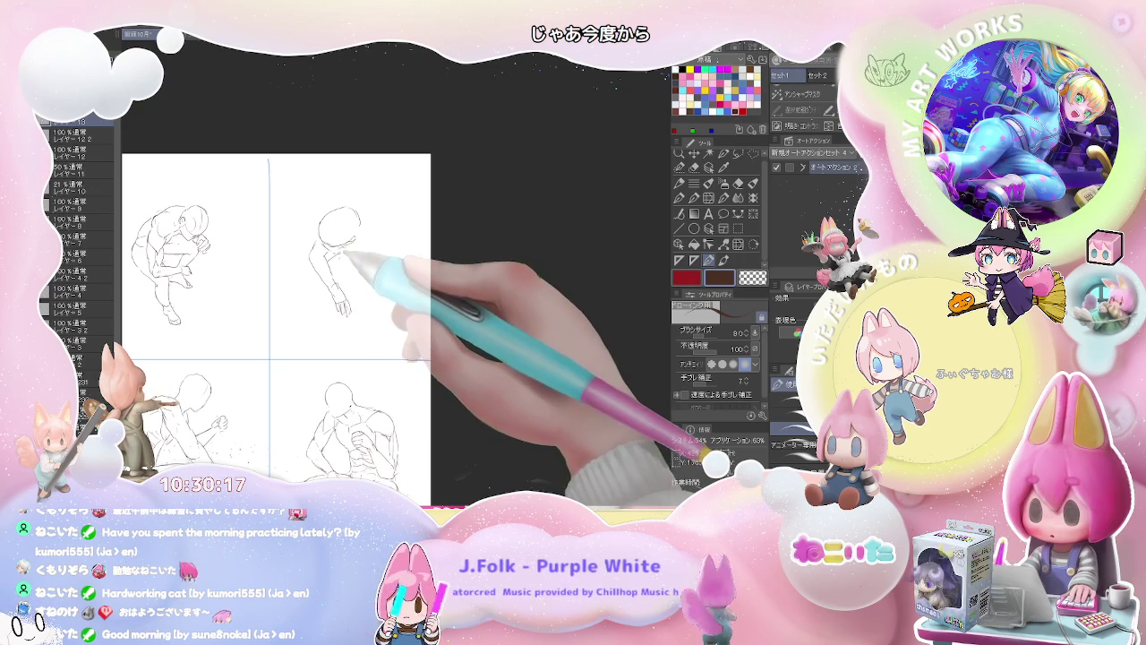
pyautogui.moveTo(354, 251)
pyautogui.mouseDown()
pyautogui.moveTo(345, 315)
pyautogui.moveTo(315, 352)
pyautogui.mouseUp()
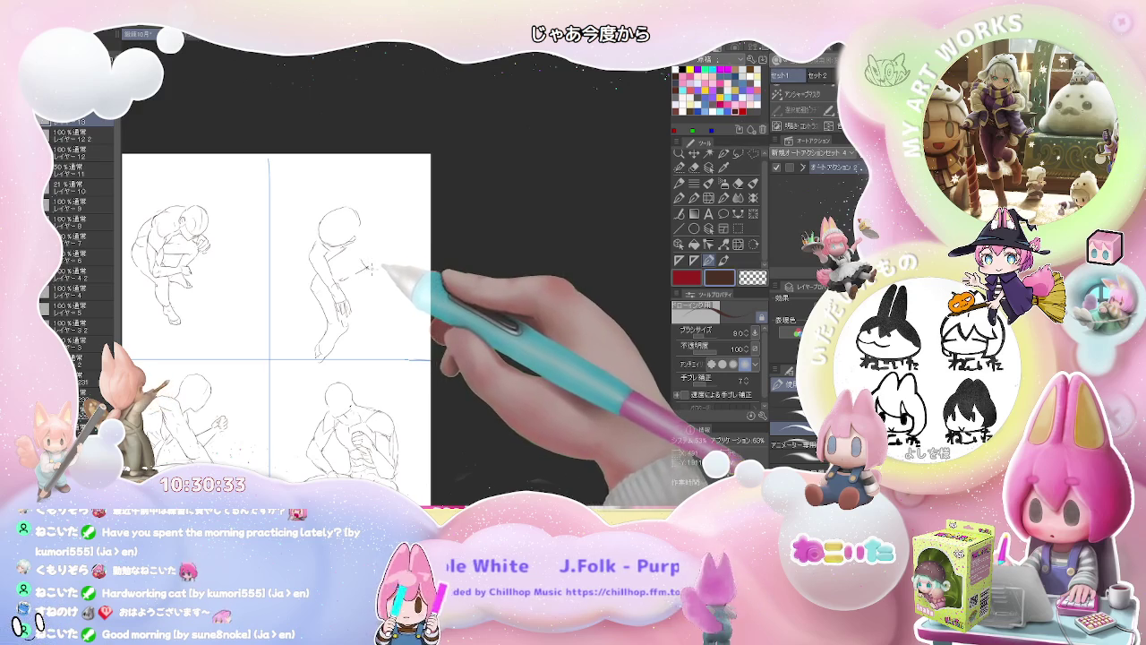
pyautogui.moveTo(354, 249); pyautogui.dragTo(365, 265)
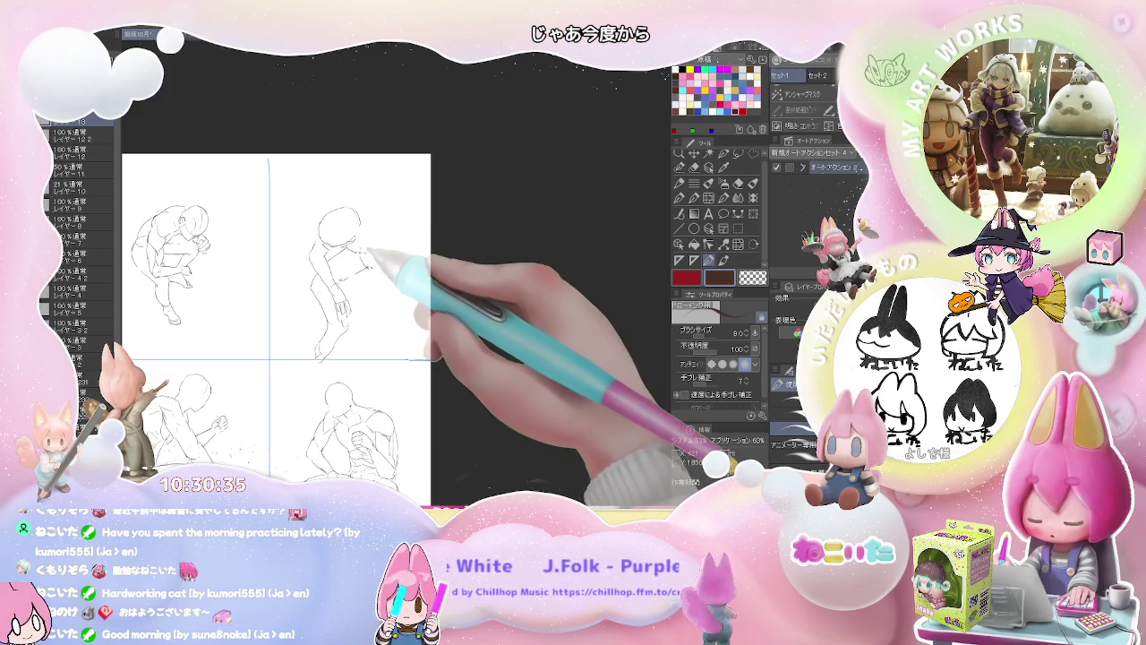
# Add strokes along the upper-right figure's arm and back, then zoom out to the page.
pyautogui.moveTo(367, 265); pyautogui.dragTo(381, 280)
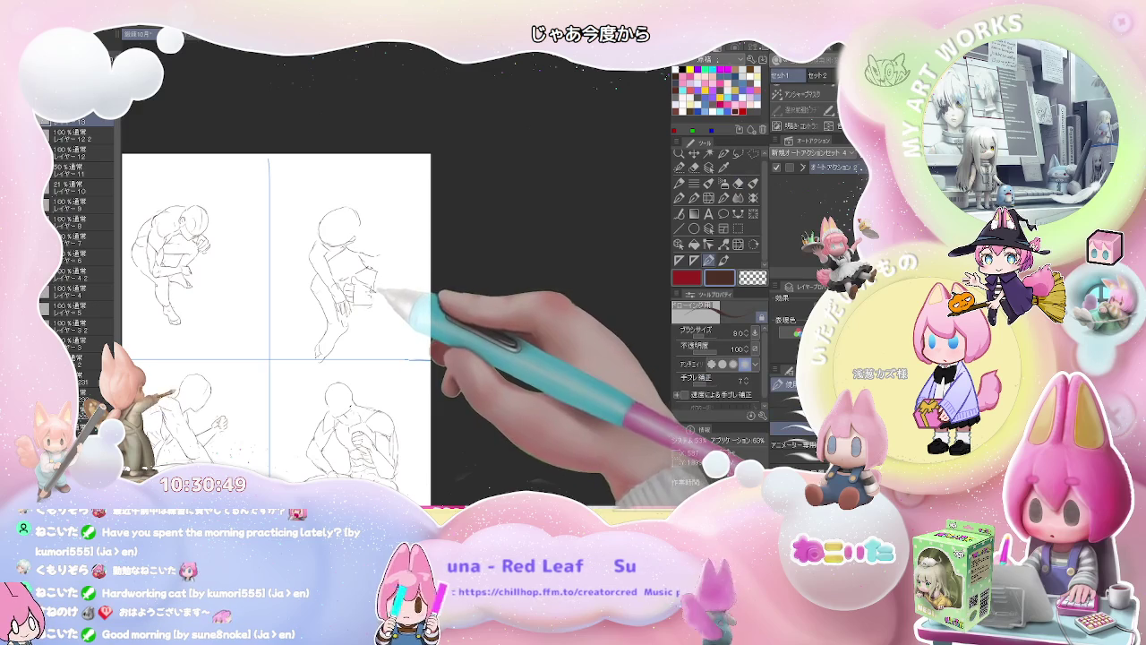
pyautogui.press('e')
pyautogui.press('p')
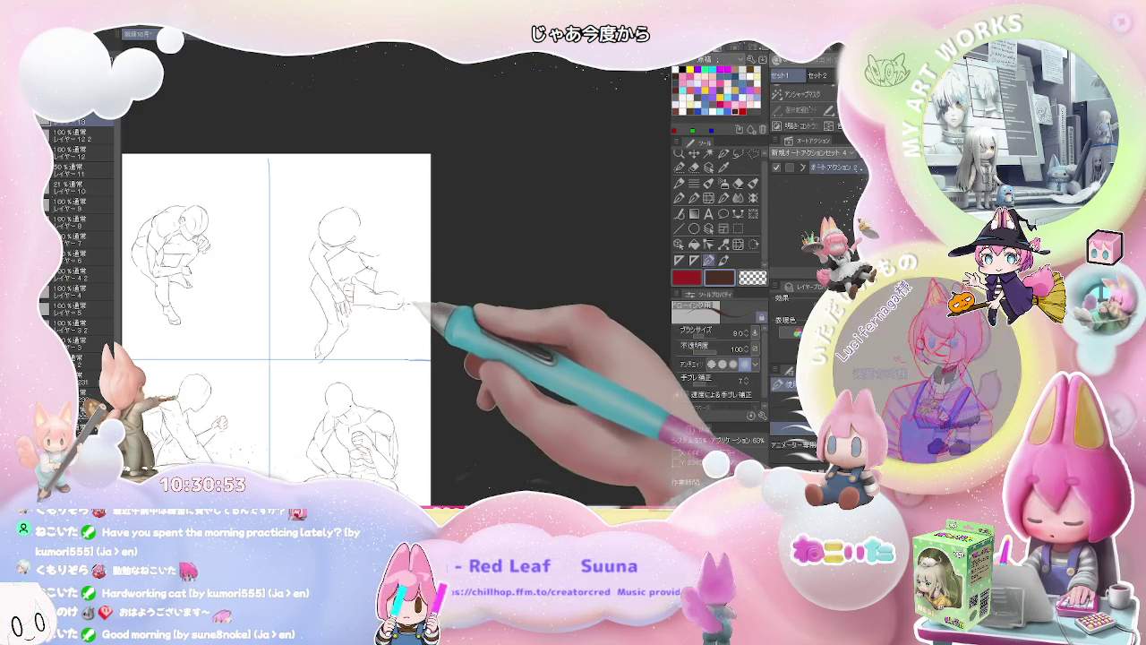
pyautogui.moveTo(375, 281); pyautogui.dragTo(399, 285)
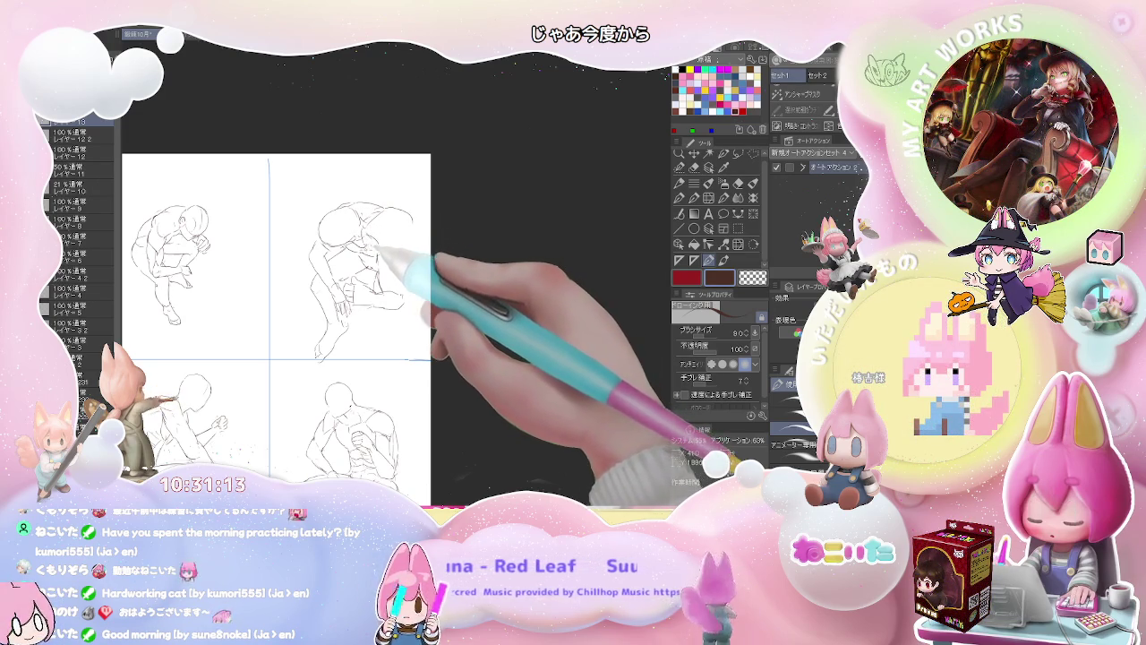
pyautogui.press('e')
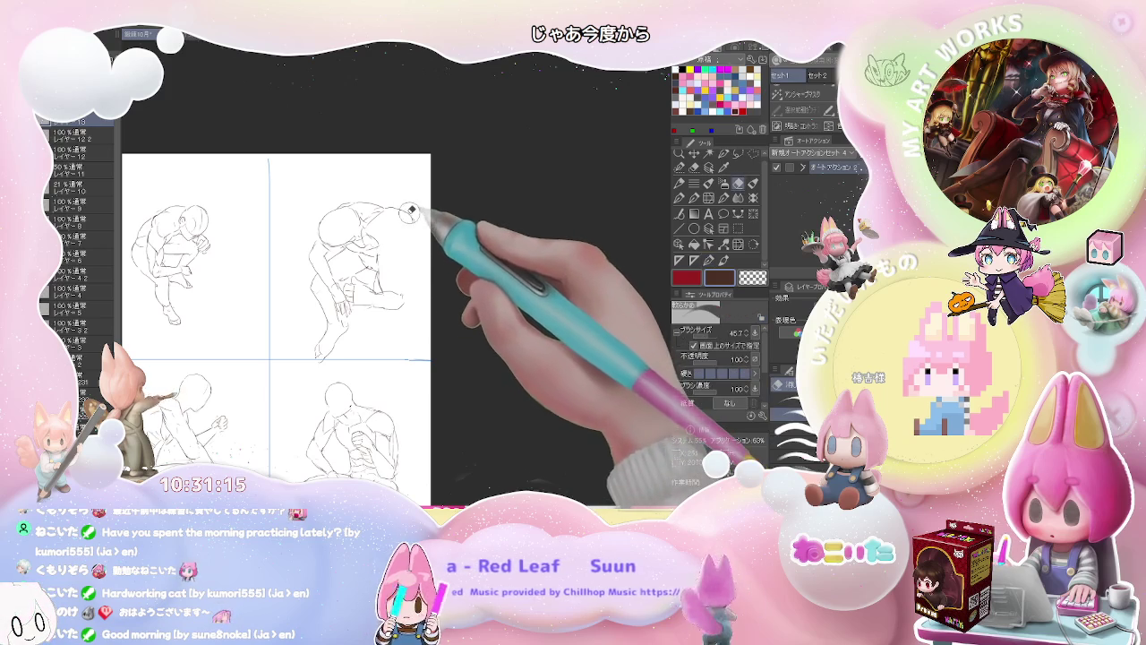
pyautogui.press('p')
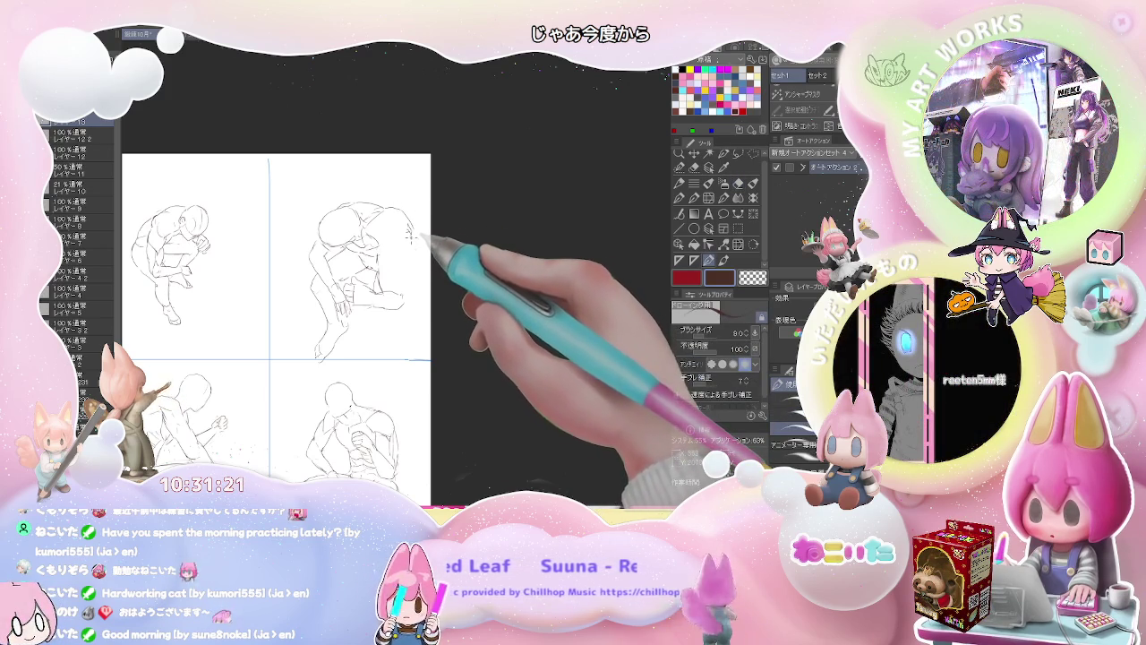
pyautogui.moveTo(409, 233); pyautogui.dragTo(414, 257)
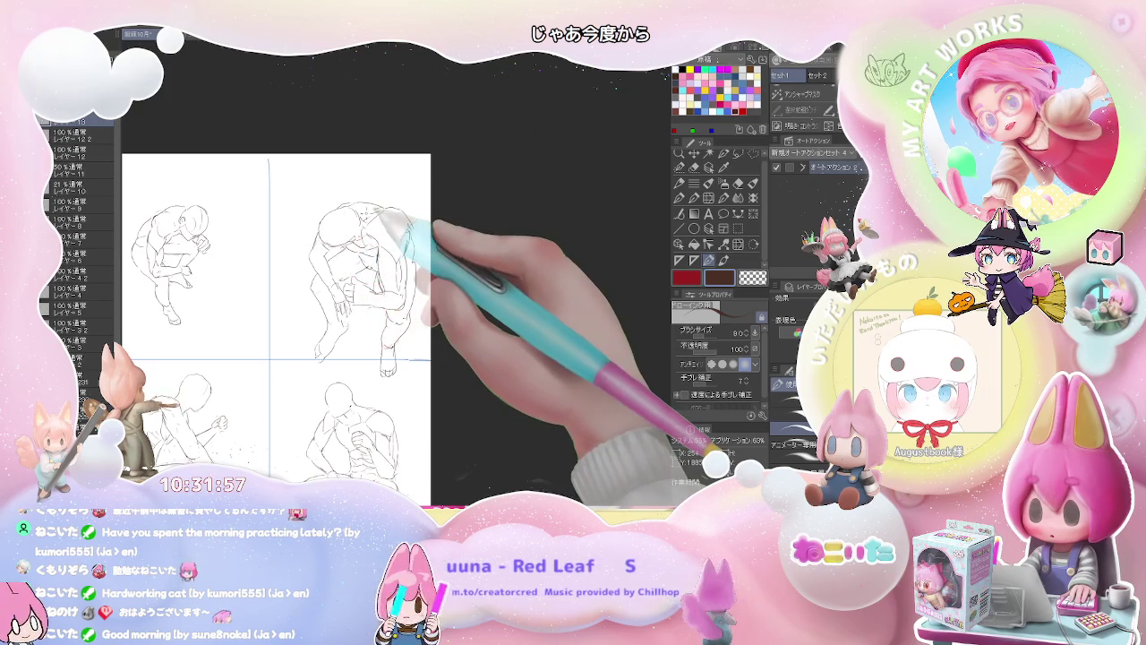
pyautogui.hotkey('ctrl', '-')
pyautogui.hotkey('ctrl', '-')
pyautogui.scroll(2, 307, 332)
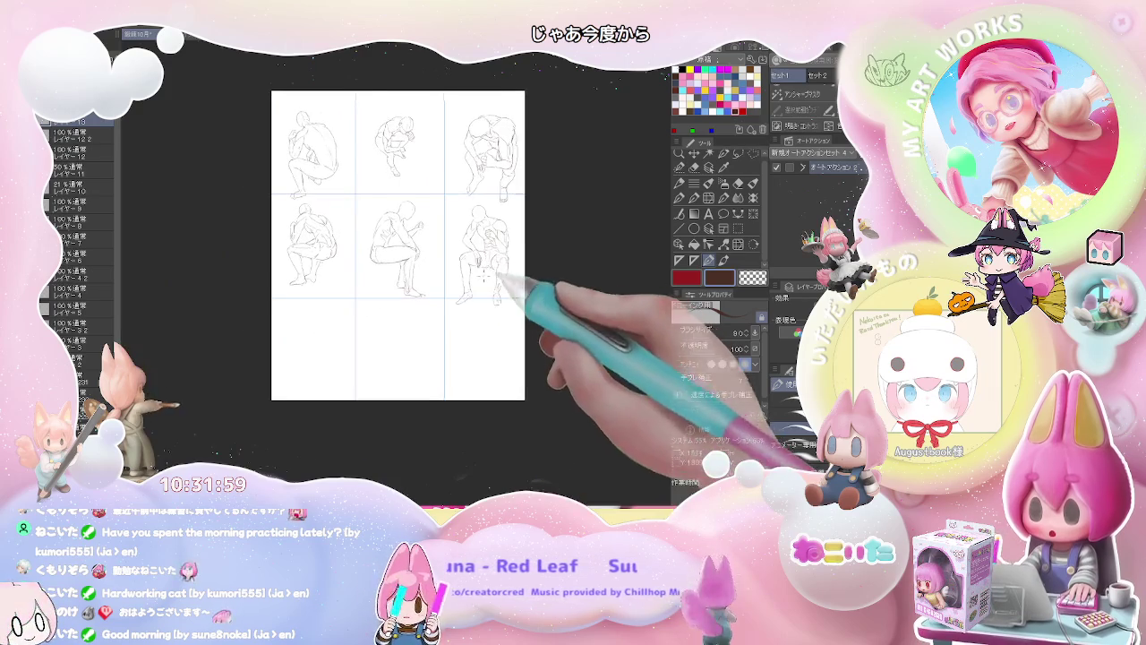
# Zoom into the lower-left panel and sketch a head, neck line and curved shoulder.
pyautogui.scroll(3, 332, 436)
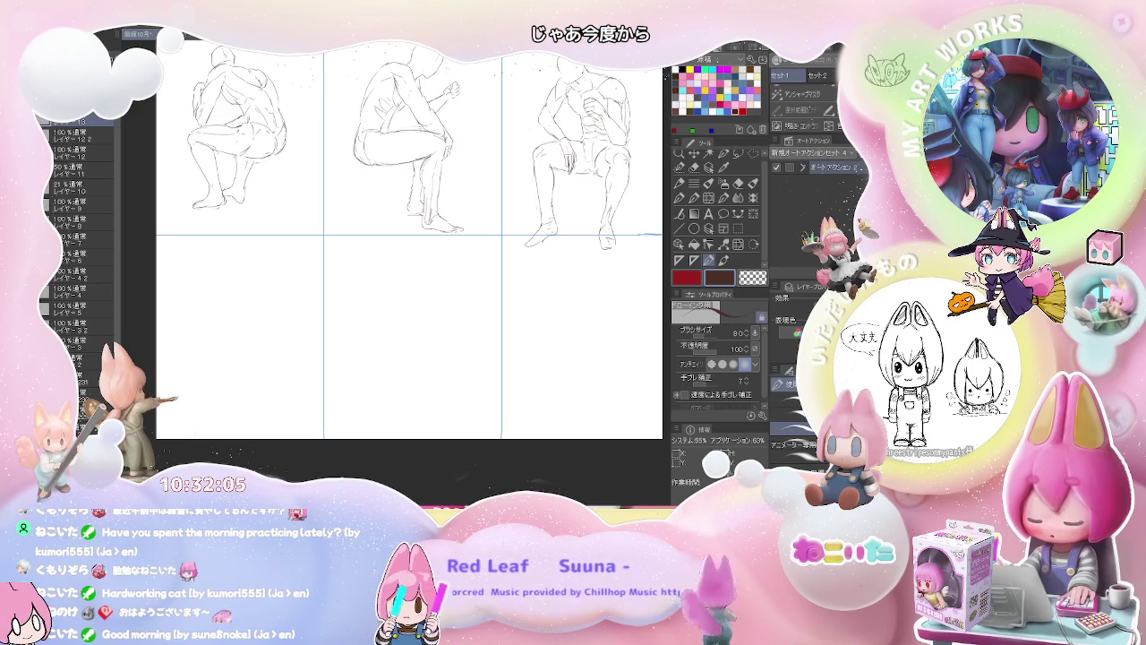
pyautogui.scroll(2, 224, 259)
pyautogui.scroll(1, 213, 259)
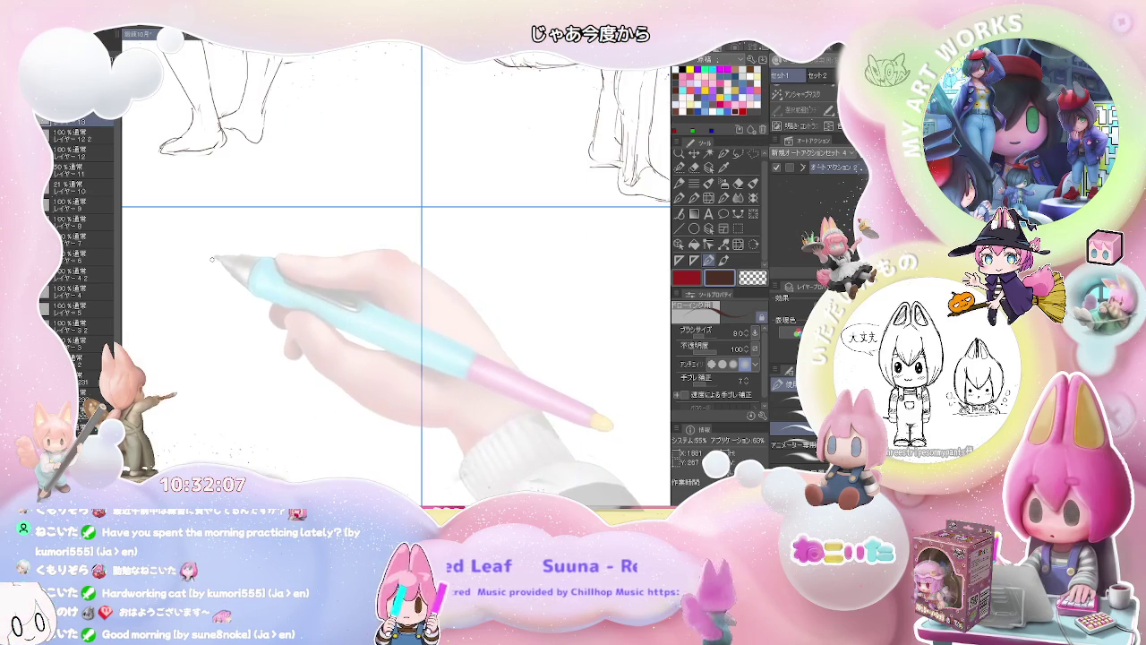
pyautogui.moveTo(214, 261)
pyautogui.mouseDown()
pyautogui.moveTo(231, 245)
pyautogui.moveTo(244, 261)
pyautogui.moveTo(212, 272)
pyautogui.mouseUp()
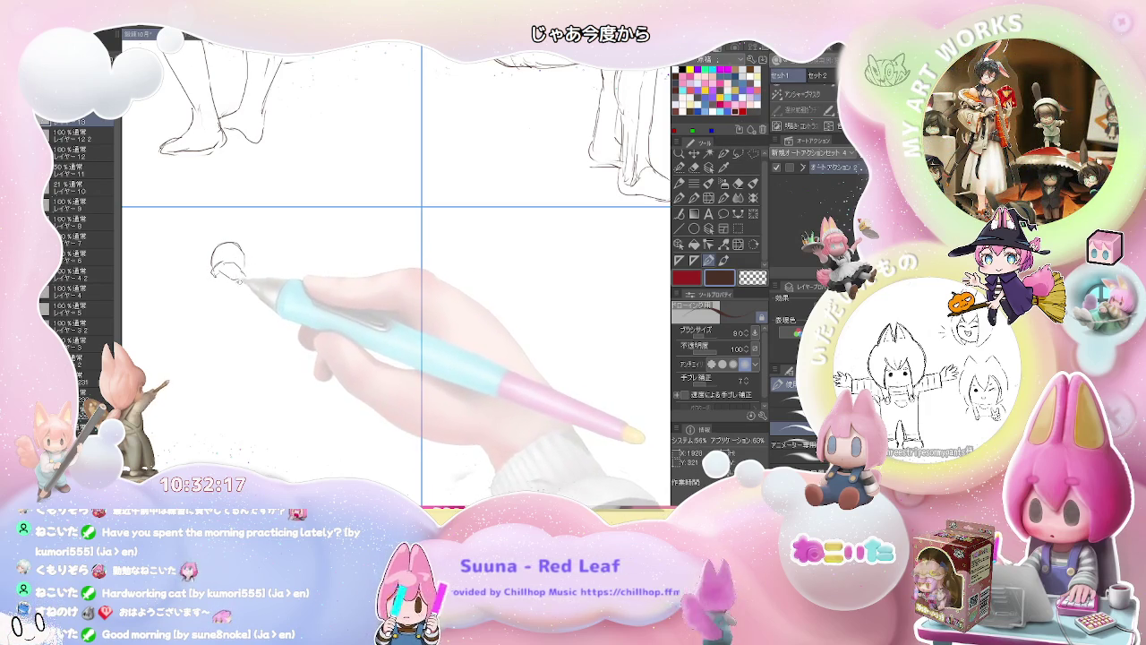
pyautogui.moveTo(240, 283)
pyautogui.mouseDown()
pyautogui.moveTo(265, 309)
pyautogui.moveTo(276, 296)
pyautogui.mouseUp()
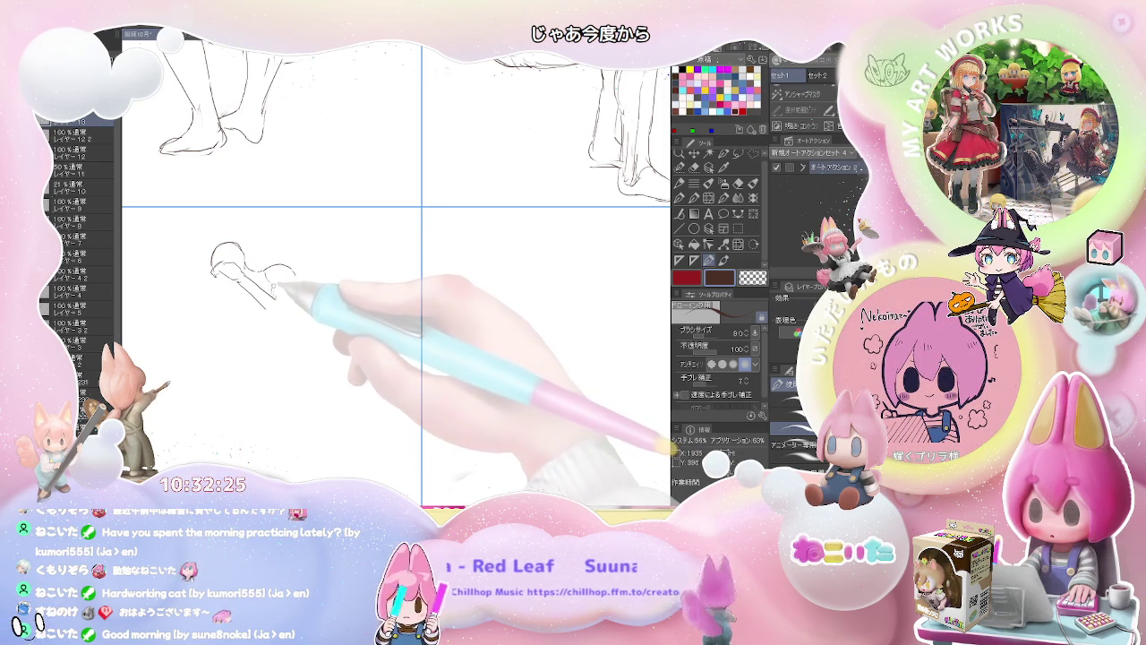
pyautogui.moveTo(296, 272); pyautogui.dragTo(273, 286)
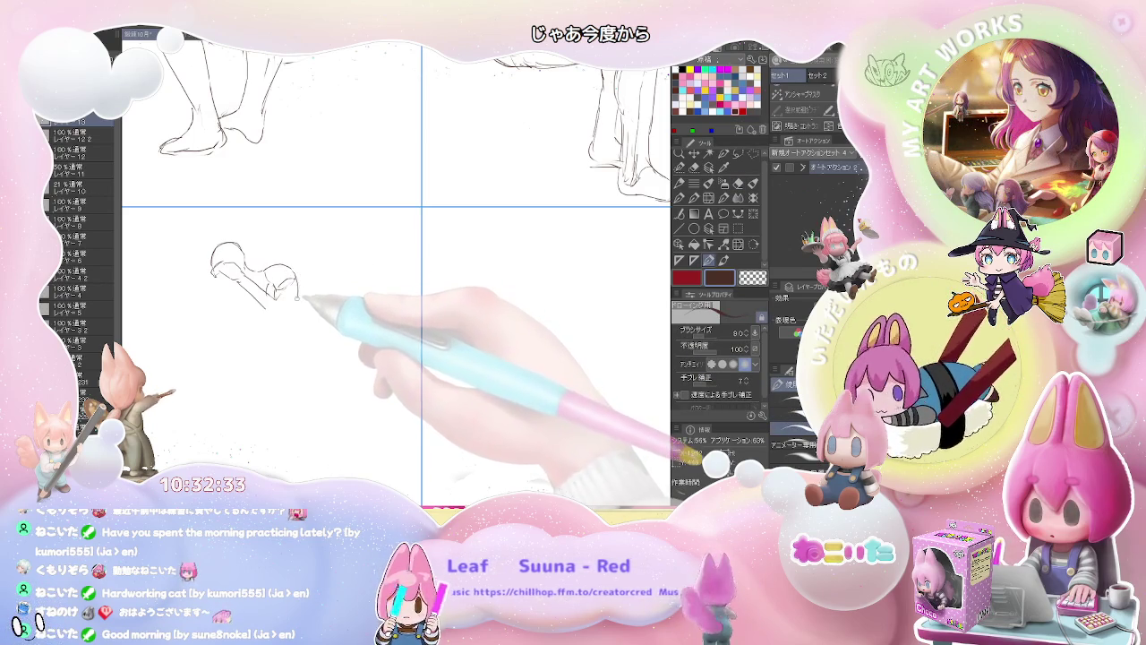
# Refine the shoulder lines and draw the arm below the head.
pyautogui.press('e')
pyautogui.press('p')
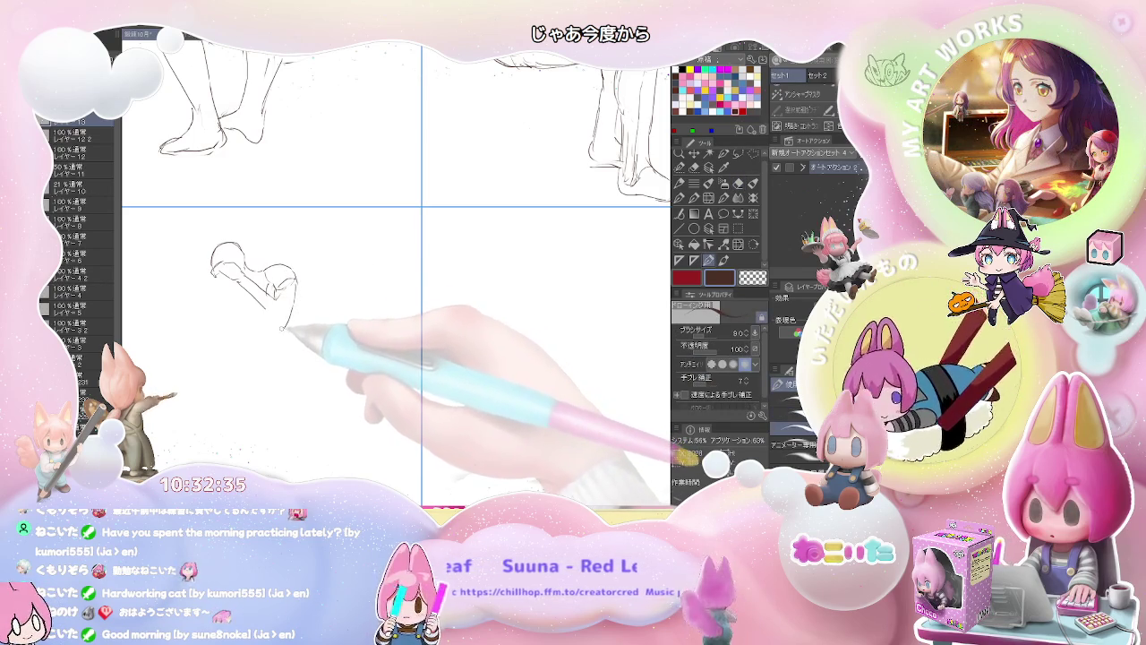
pyautogui.press('e')
pyautogui.press('p')
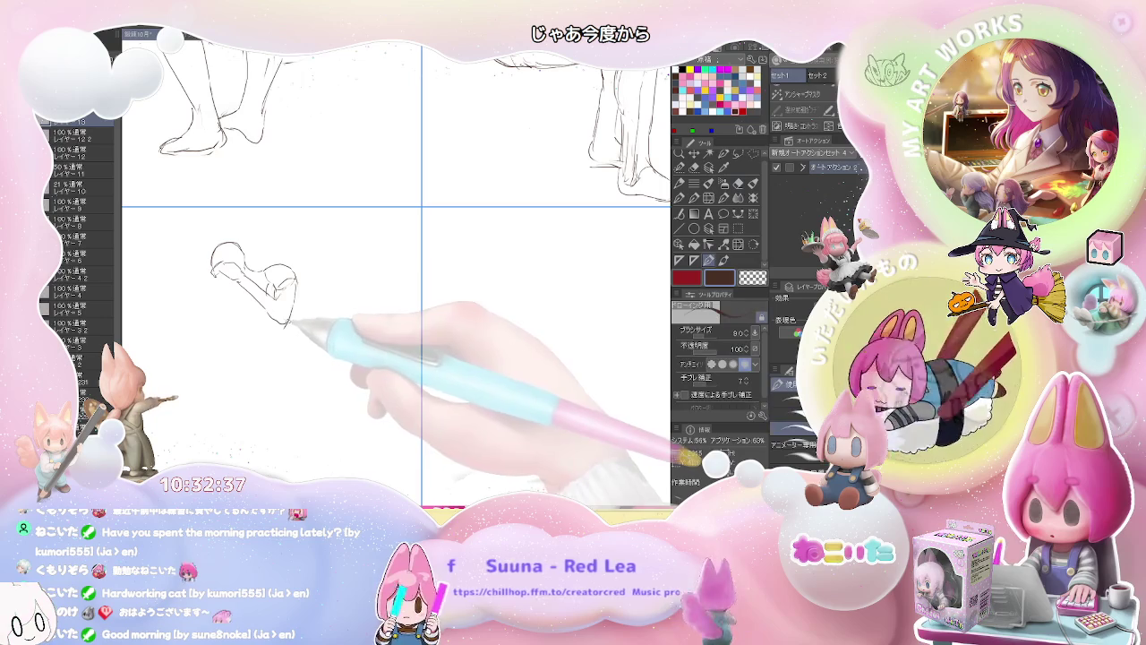
pyautogui.press('e')
pyautogui.press('p')
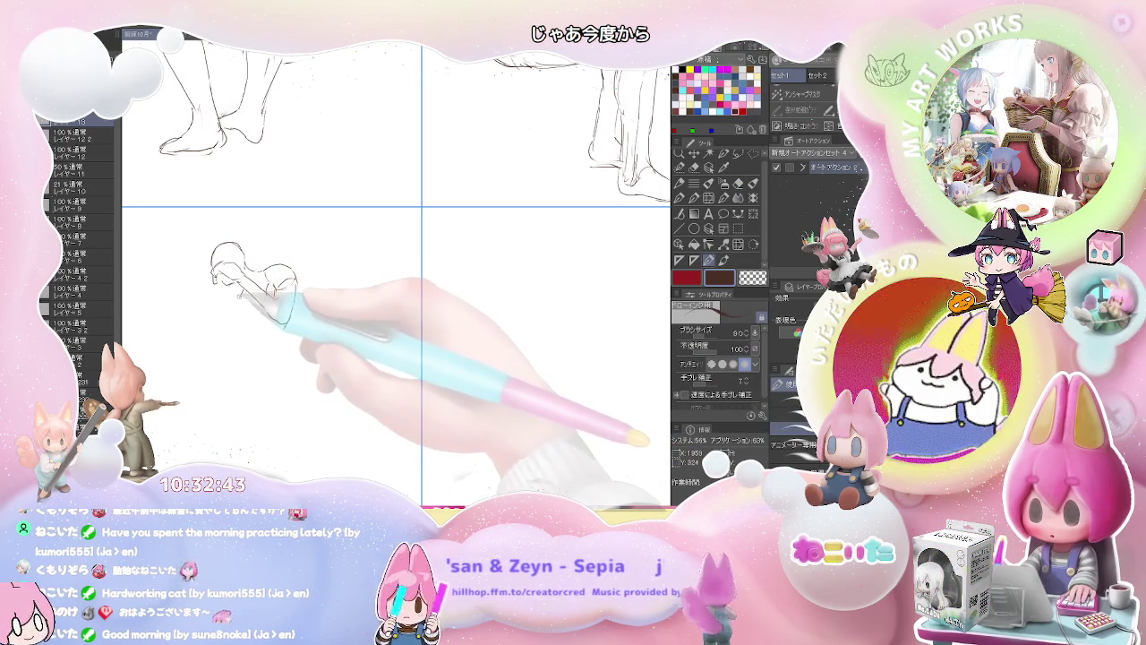
pyautogui.moveTo(268, 300); pyautogui.dragTo(231, 307)
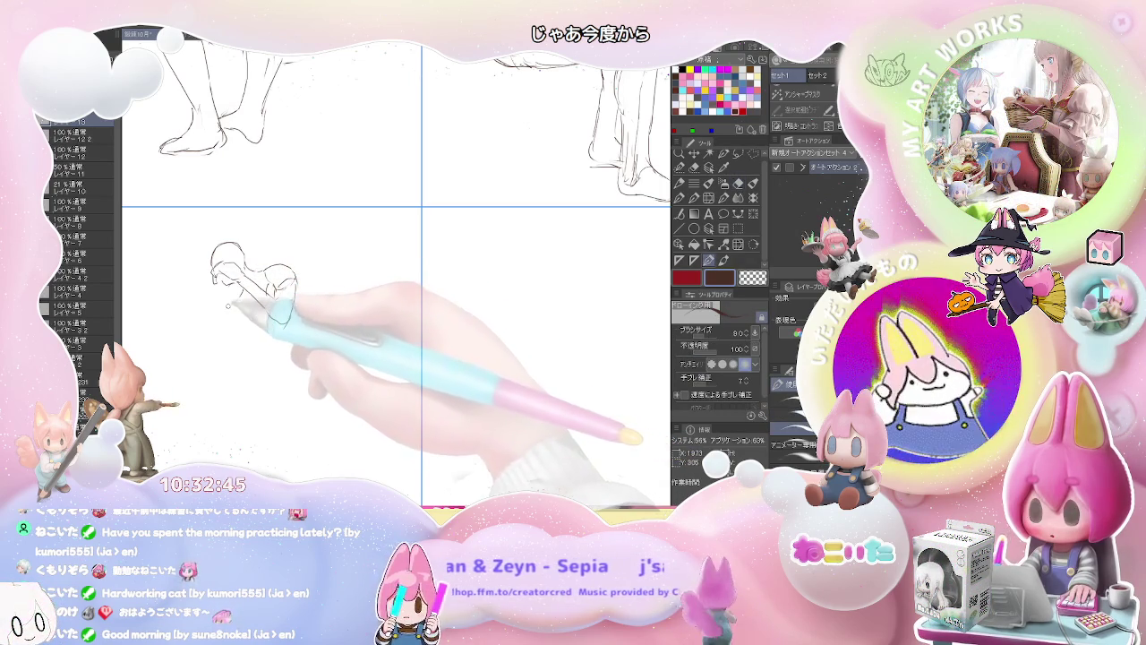
pyautogui.moveTo(219, 300); pyautogui.dragTo(221, 334)
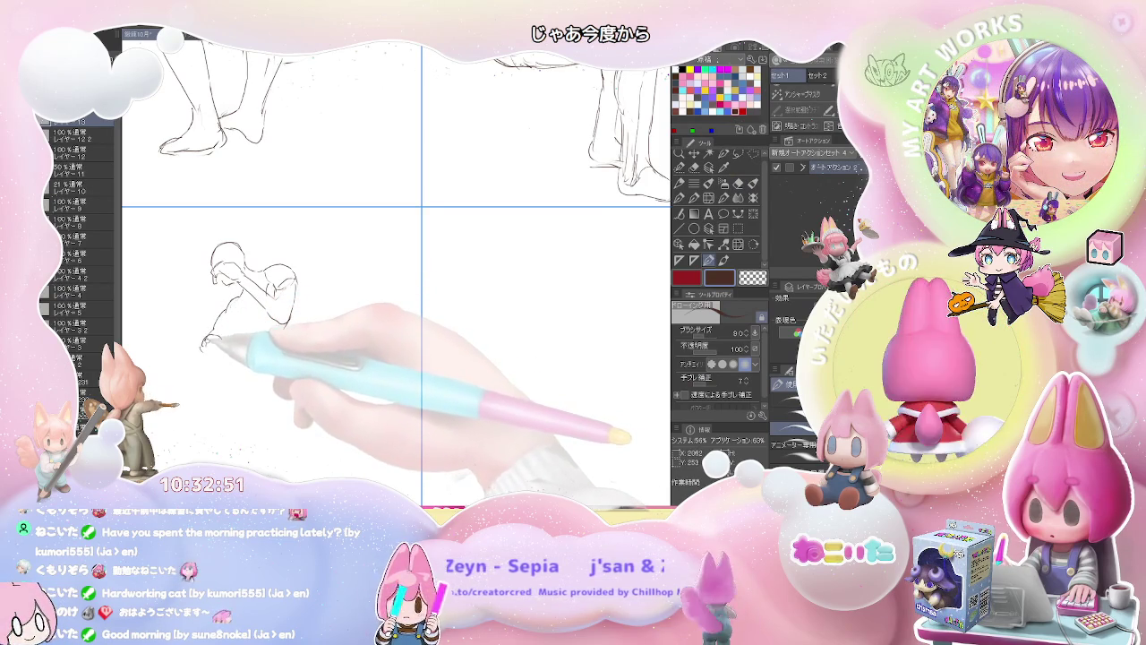
# Sketch the lower-left figure's hand, a long vertical leg line and the foot.
pyautogui.moveTo(206, 341); pyautogui.dragTo(214, 351)
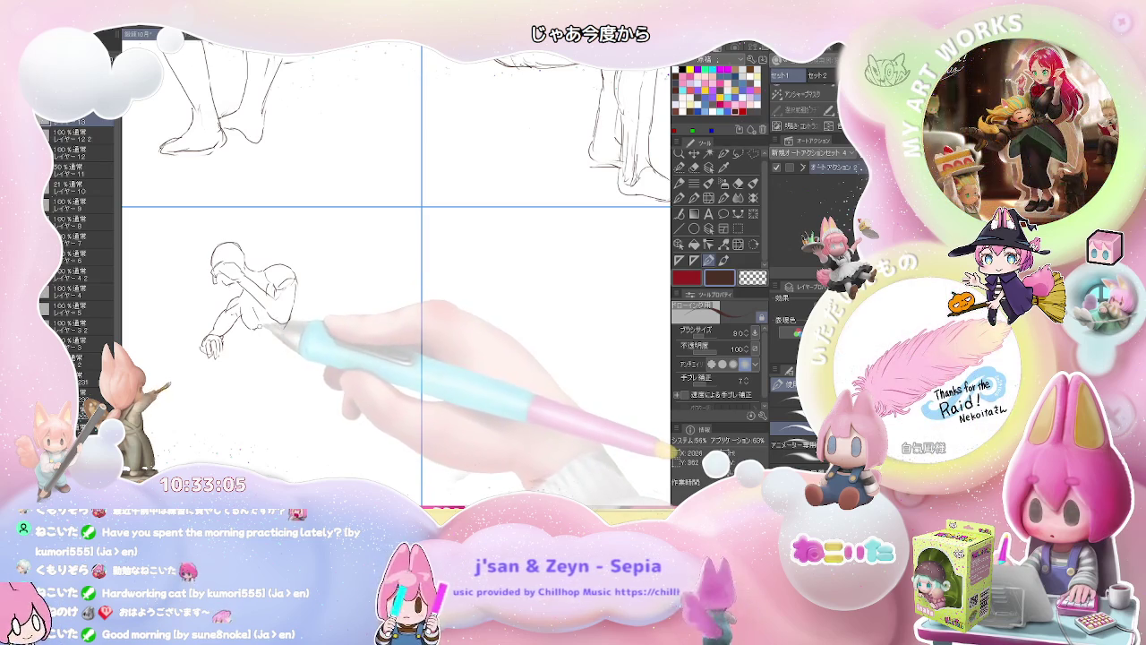
pyautogui.moveTo(254, 333); pyautogui.dragTo(254, 358)
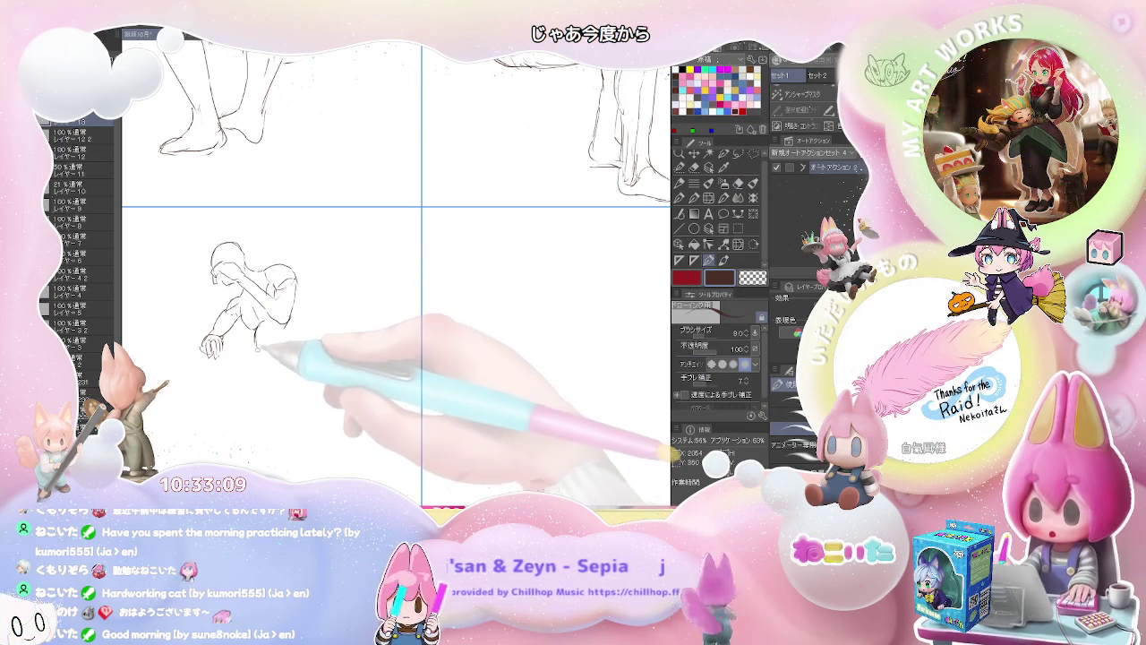
pyautogui.moveTo(256, 366)
pyautogui.mouseDown()
pyautogui.moveTo(229, 439)
pyautogui.moveTo(258, 439)
pyautogui.mouseUp()
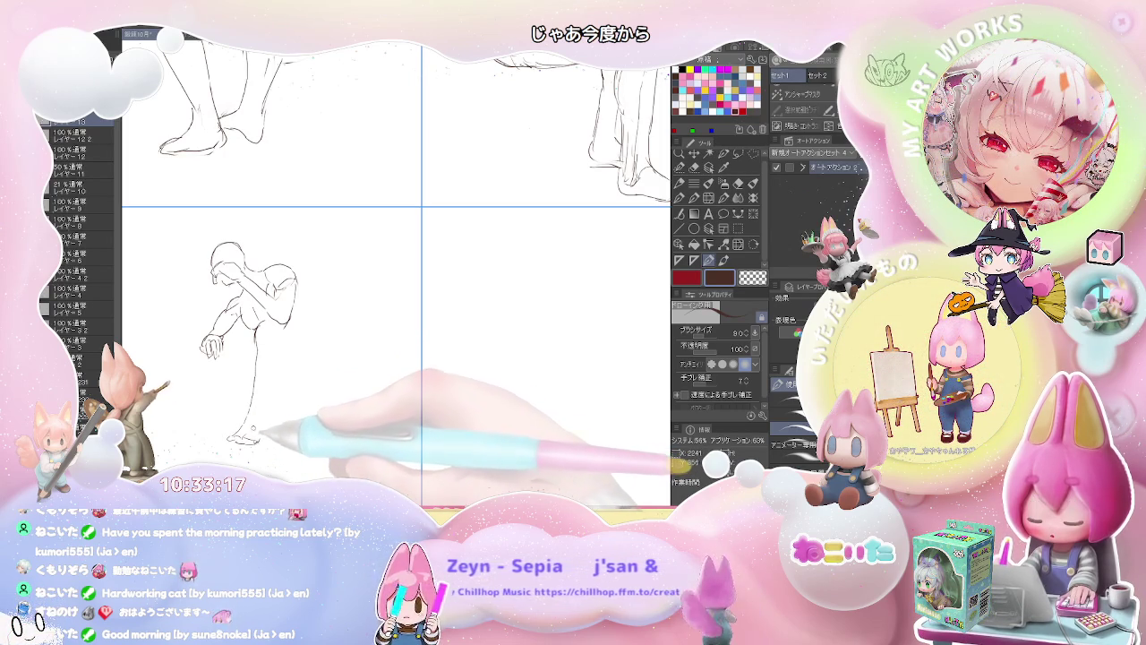
pyautogui.moveTo(249, 414); pyautogui.dragTo(265, 438)
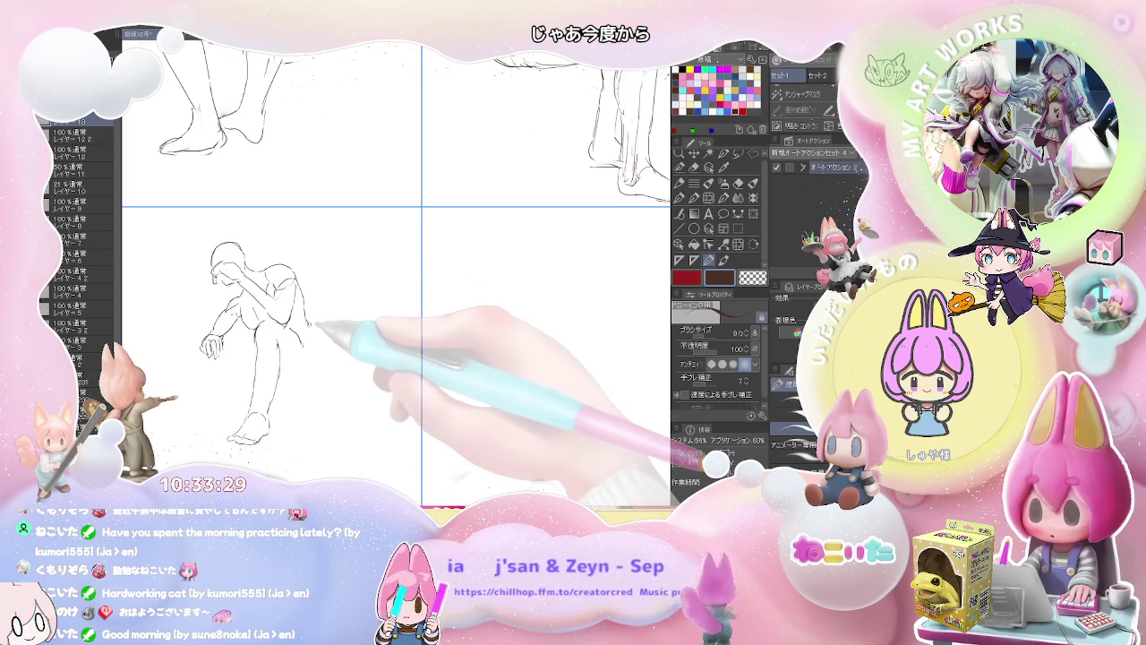
# Add the right leg contour, refine the hand on the knee, and center the figure.
pyautogui.moveTo(316, 324); pyautogui.dragTo(292, 383)
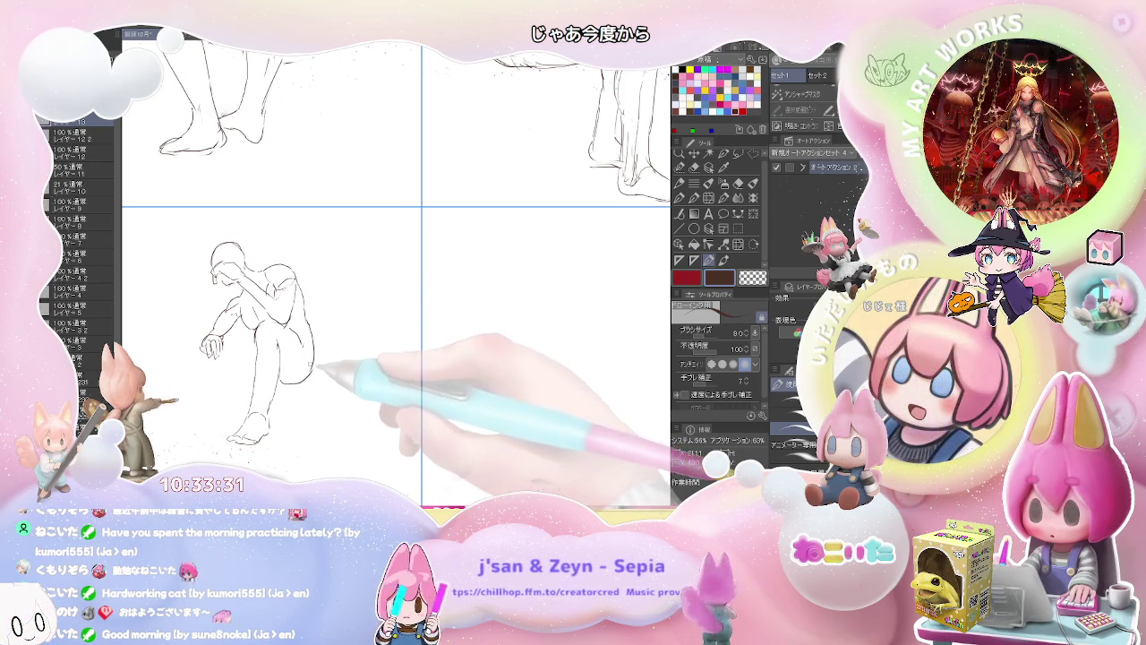
pyautogui.moveTo(220, 357)
pyautogui.mouseDown()
pyautogui.moveTo(244, 359)
pyautogui.moveTo(227, 360)
pyautogui.mouseUp()
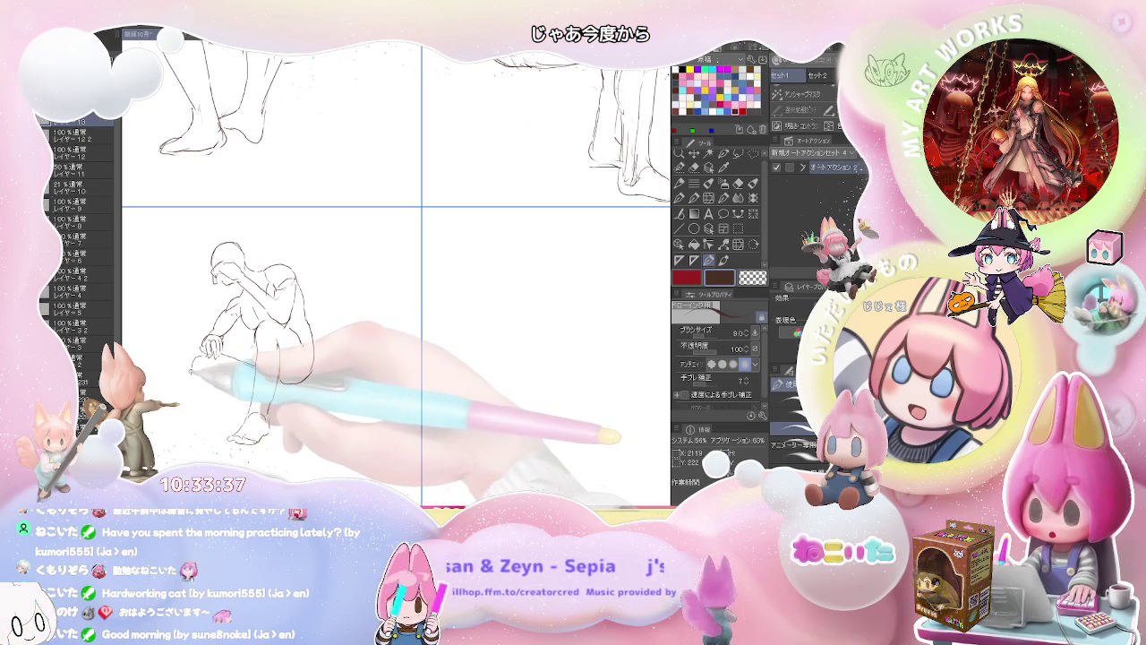
pyautogui.moveTo(201, 421); pyautogui.dragTo(218, 364)
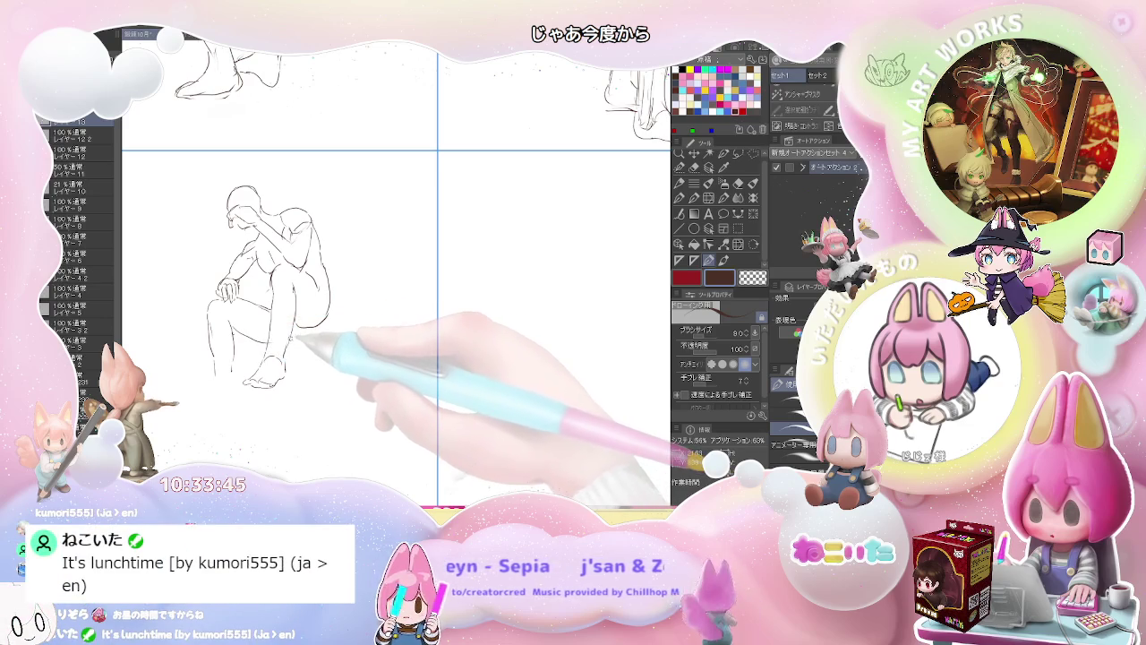
pyautogui.moveTo(294, 340); pyautogui.dragTo(374, 281)
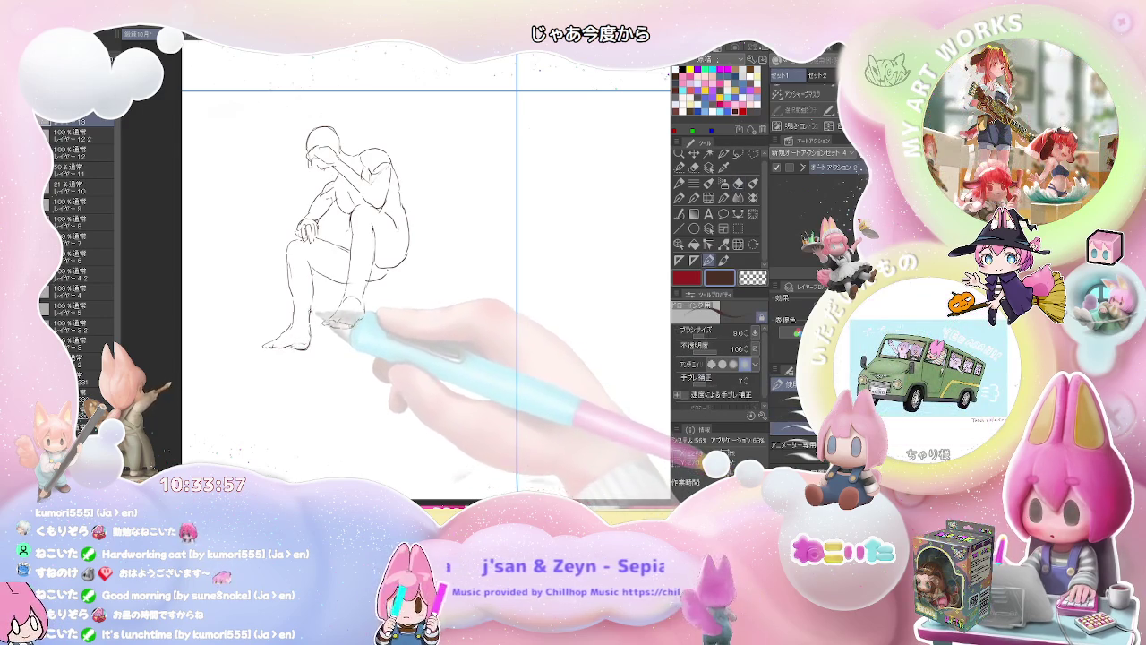
# Zoom out to the whole page of sketches, then zoom in on the empty lower-middle panel.
pyautogui.hotkey('ctrl', '-')
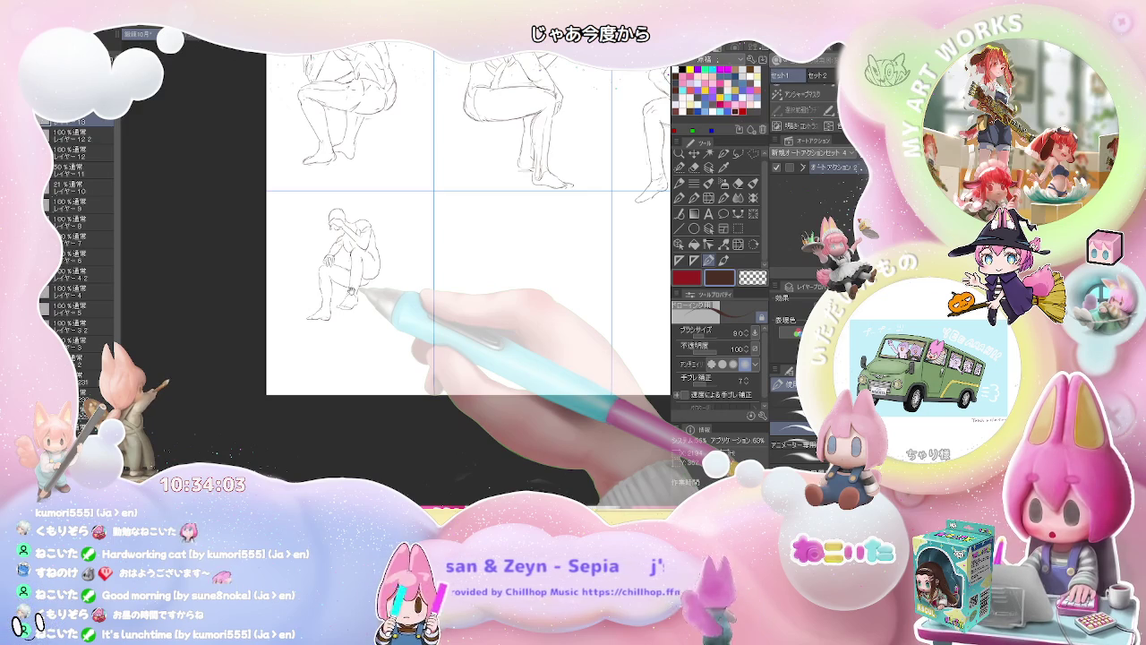
pyautogui.moveTo(356, 294); pyautogui.dragTo(242, 268)
pyautogui.hotkey('ctrl', '-')
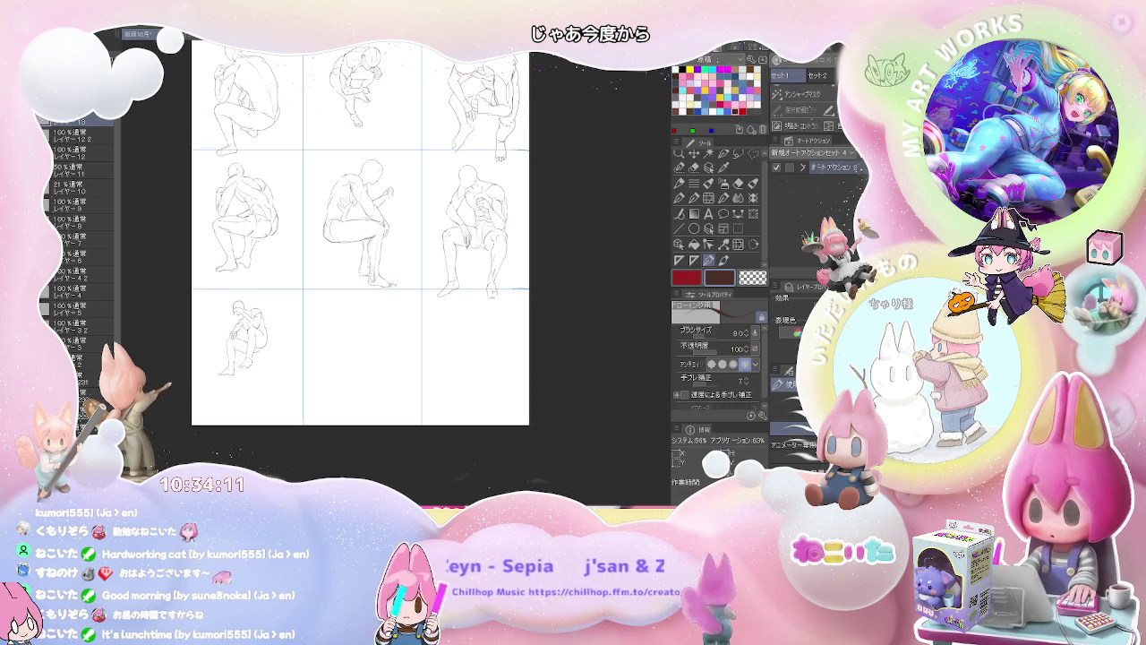
pyautogui.hotkey('ctrl', '+')
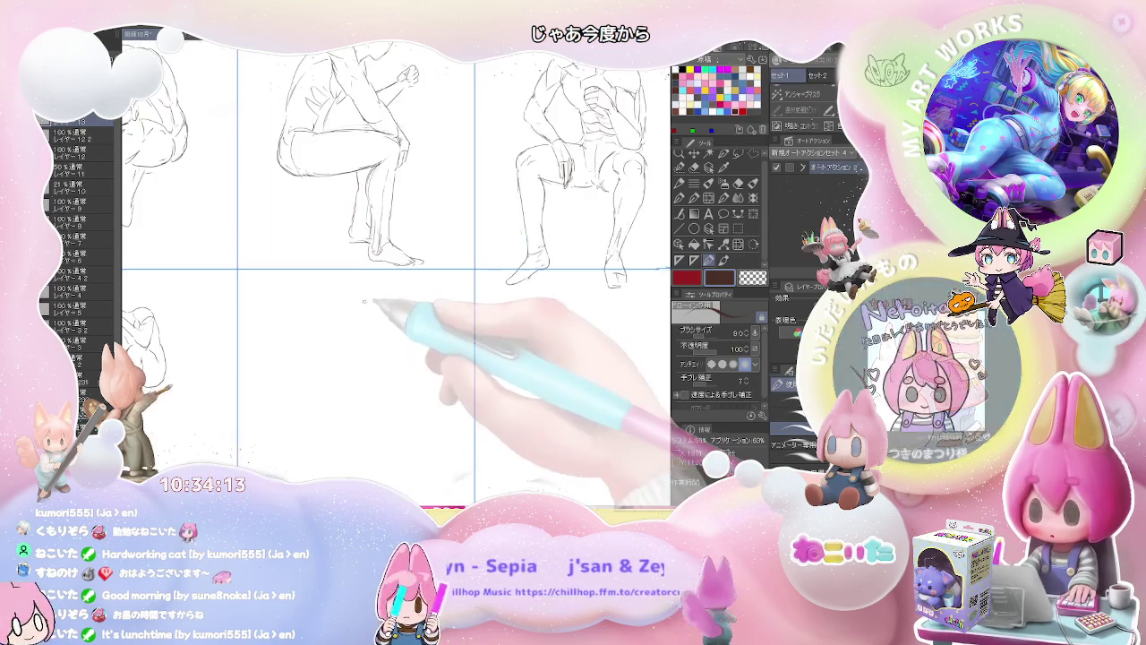
# Sketch the bowed head and top contour of the crouched figure in the bottom-middle panel.
pyautogui.moveTo(326, 307)
pyautogui.mouseDown()
pyautogui.moveTo(295, 362)
pyautogui.moveTo(332, 330)
pyautogui.mouseUp()
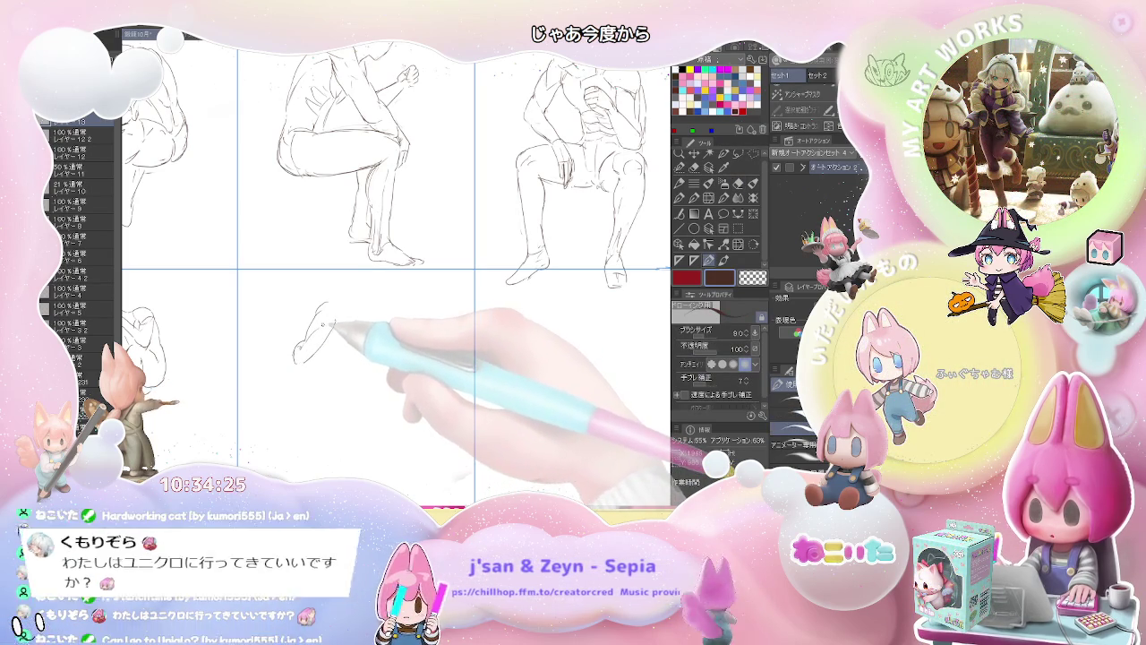
pyautogui.moveTo(320, 307); pyautogui.dragTo(344, 302)
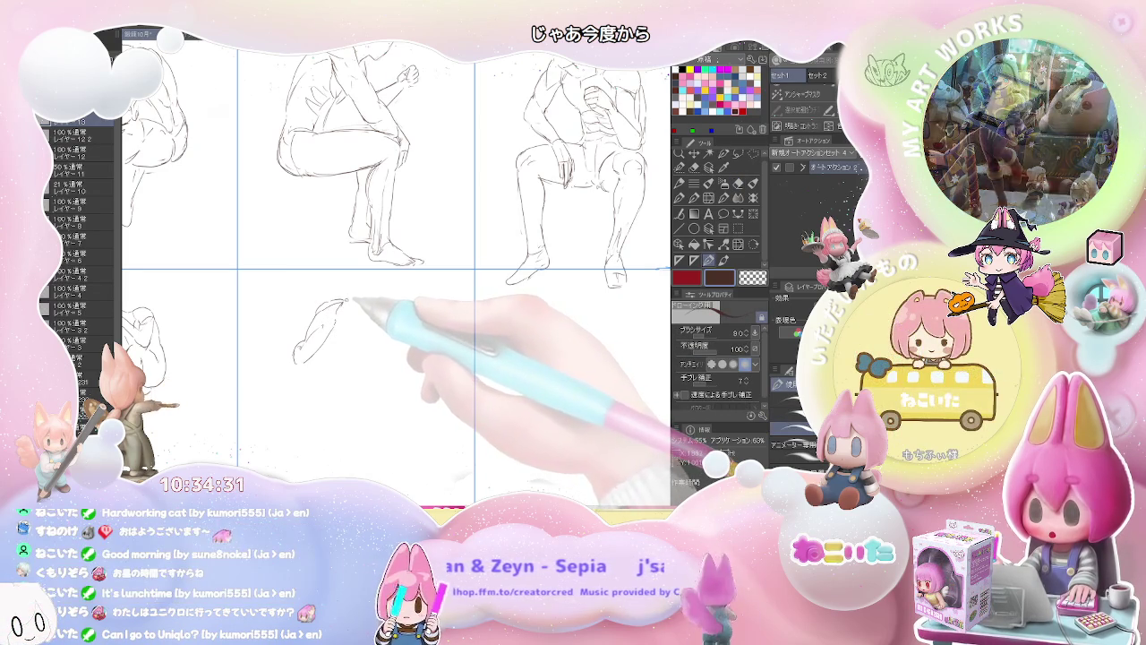
pyautogui.moveTo(349, 302); pyautogui.dragTo(374, 305)
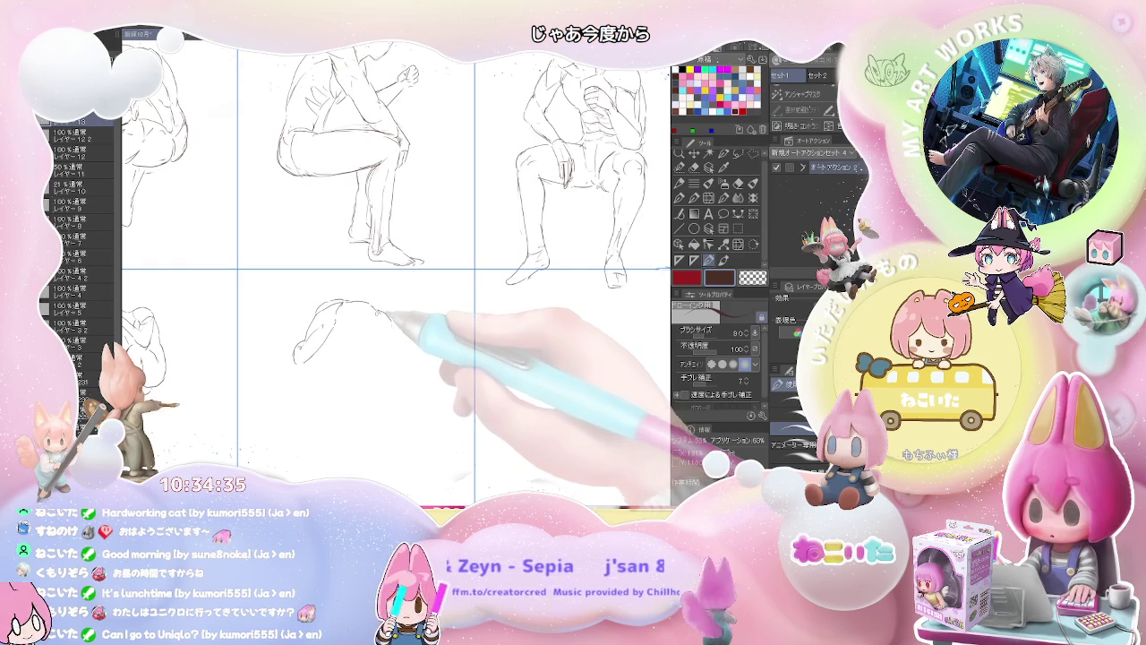
pyautogui.press('e')
pyautogui.press('p')
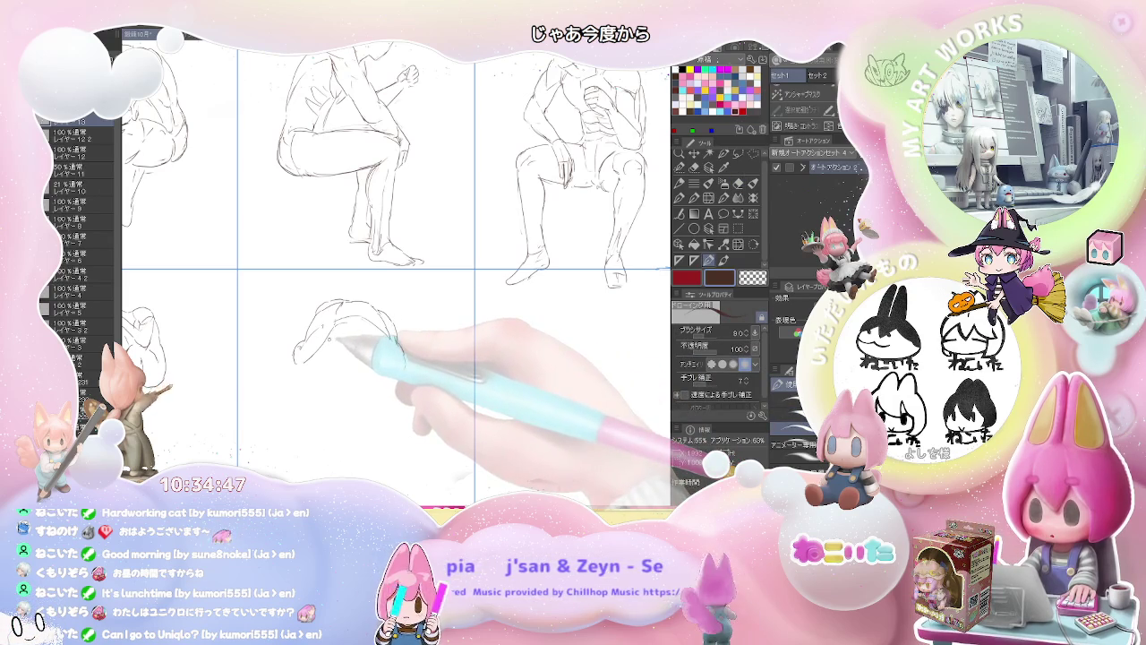
pyautogui.moveTo(398, 340); pyautogui.dragTo(336, 306)
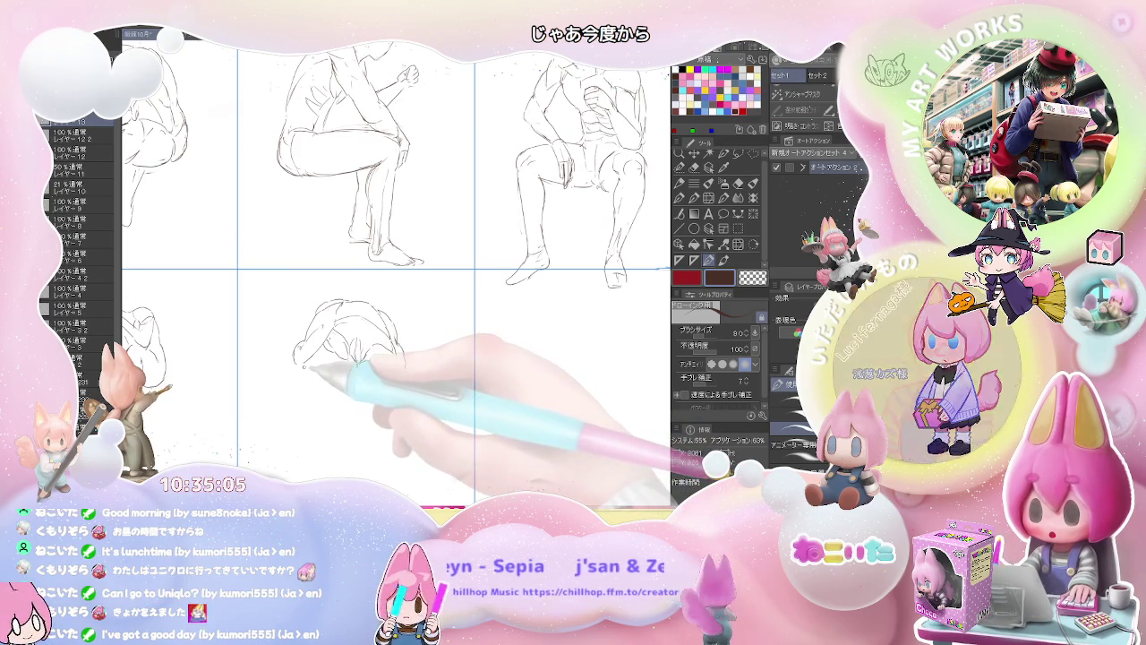
# Add the arm under the bowed head and the thigh line, correcting with the eraser.
pyautogui.moveTo(288, 373)
pyautogui.mouseDown()
pyautogui.moveTo(338, 361)
pyautogui.moveTo(281, 379)
pyautogui.moveTo(301, 457)
pyautogui.mouseUp()
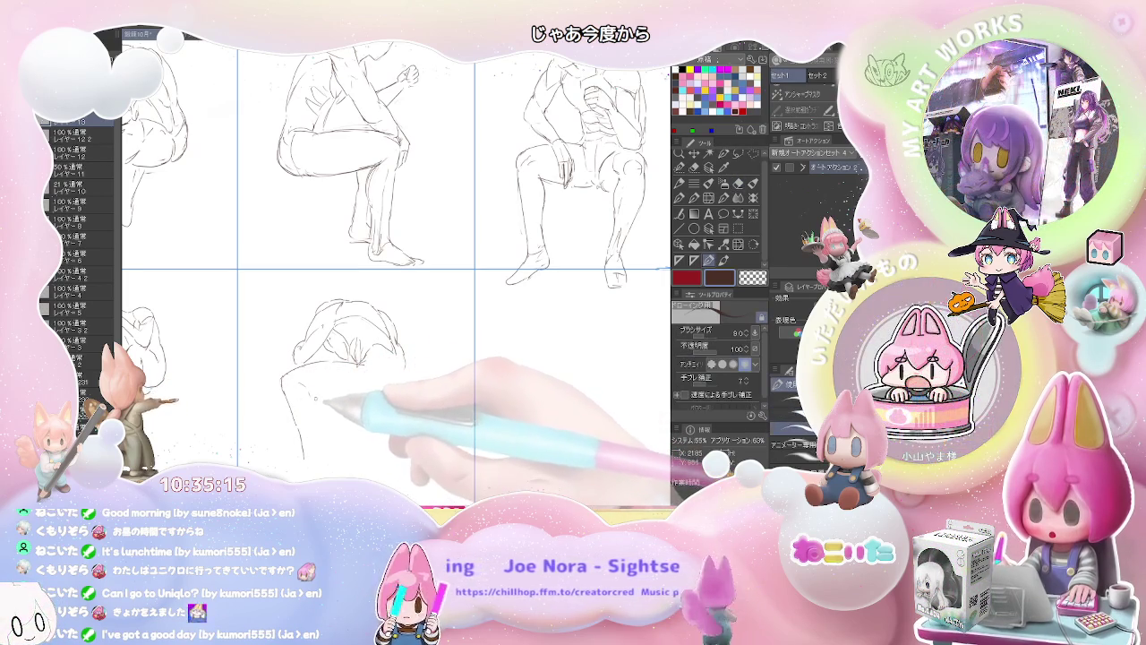
pyautogui.moveTo(309, 395); pyautogui.dragTo(369, 395)
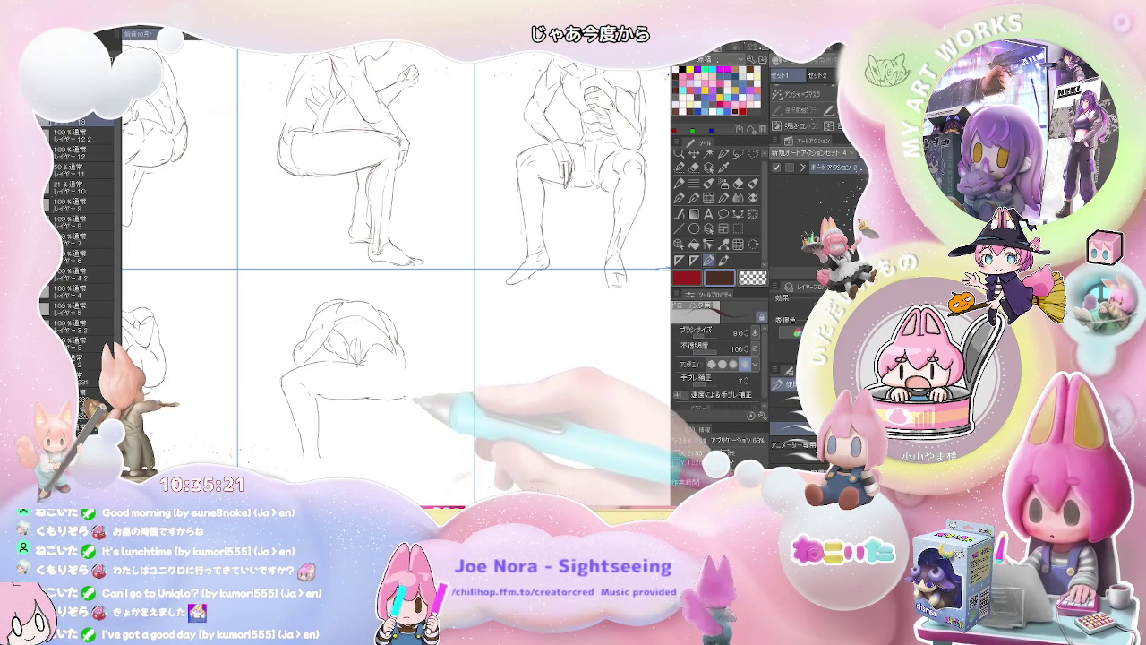
pyautogui.press('e')
pyautogui.press('p')
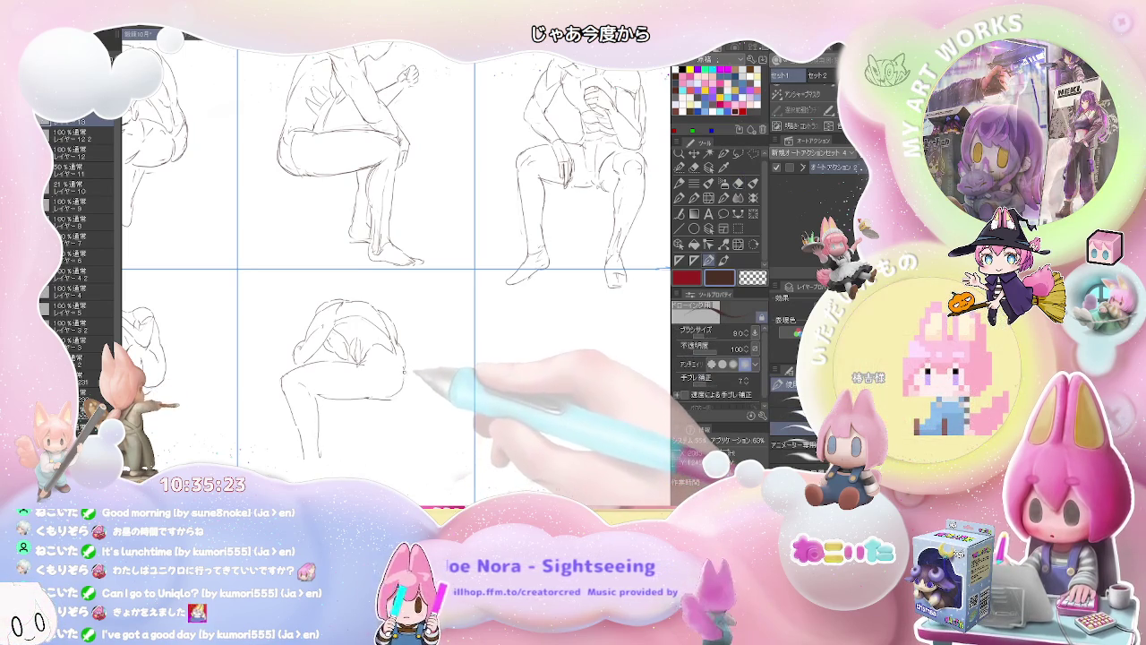
pyautogui.press('e')
pyautogui.press('p')
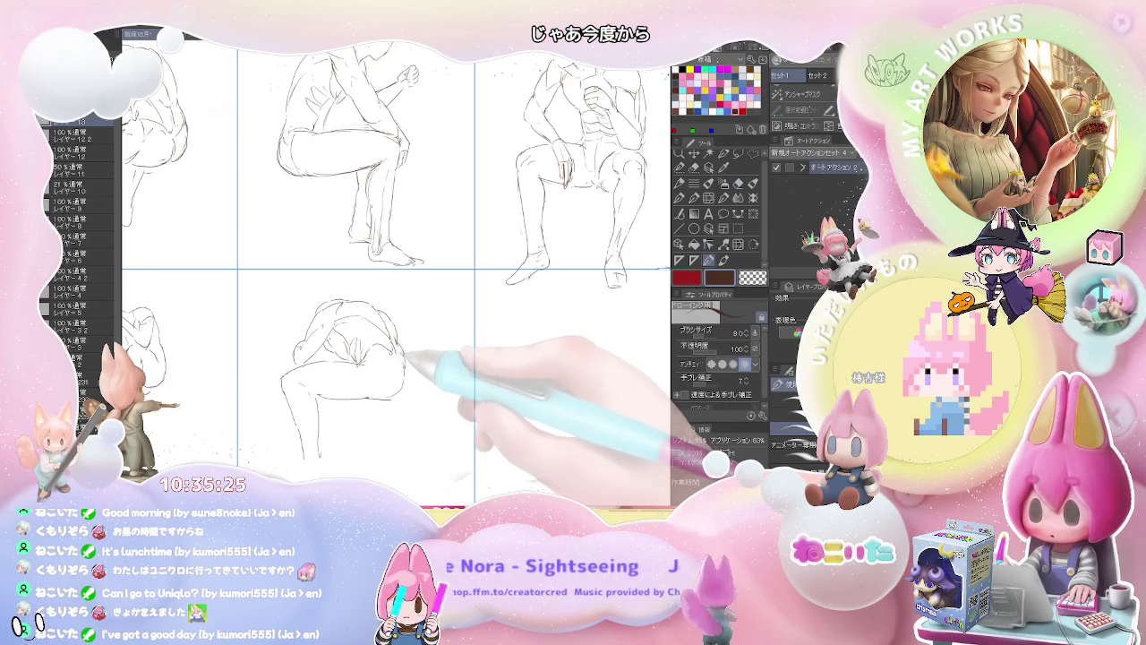
pyautogui.press('e')
pyautogui.press('p')
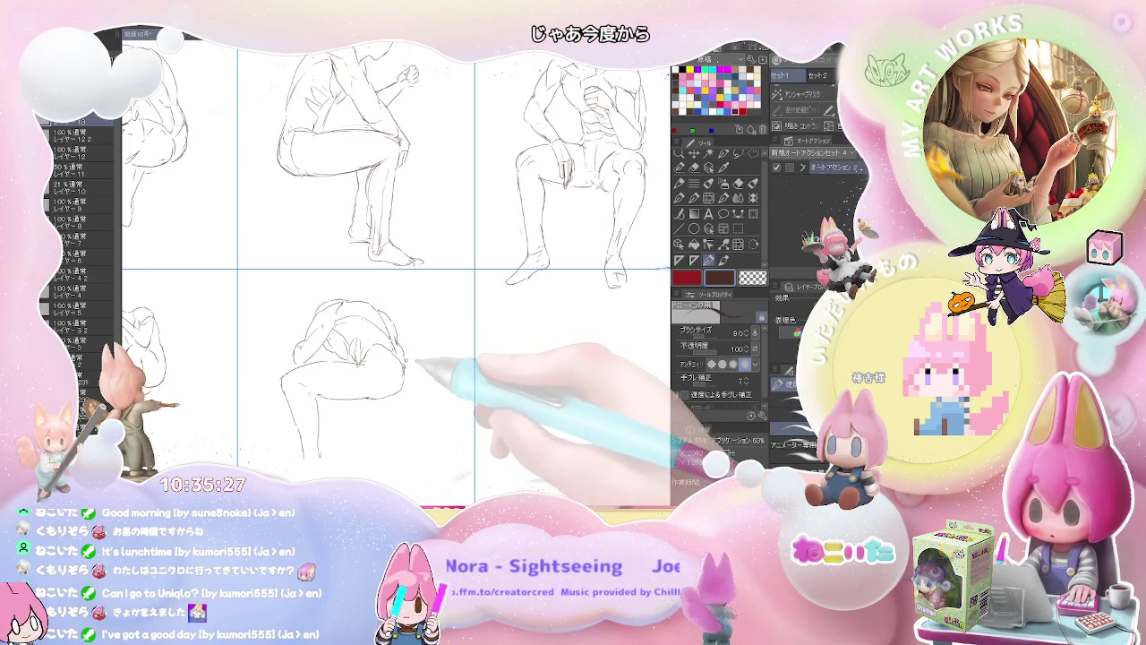
# Extend the right hip curve and bring the lower legs into view with the pencil at size 8.0.
pyautogui.moveTo(408, 358); pyautogui.dragTo(414, 394)
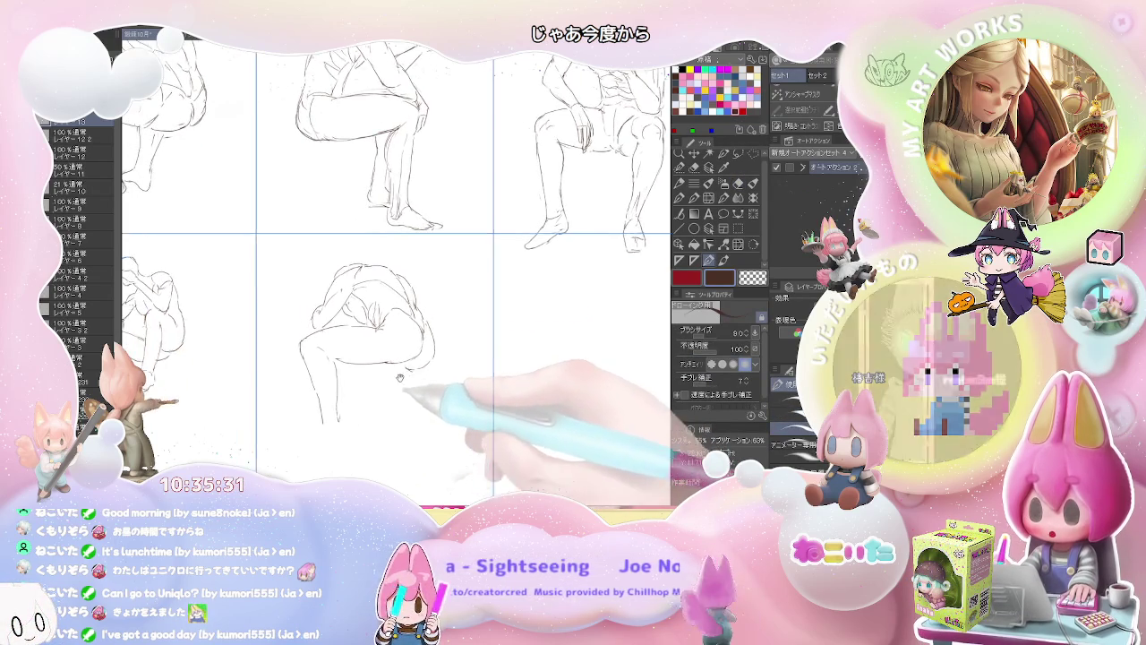
pyautogui.moveTo(367, 403); pyautogui.dragTo(391, 359)
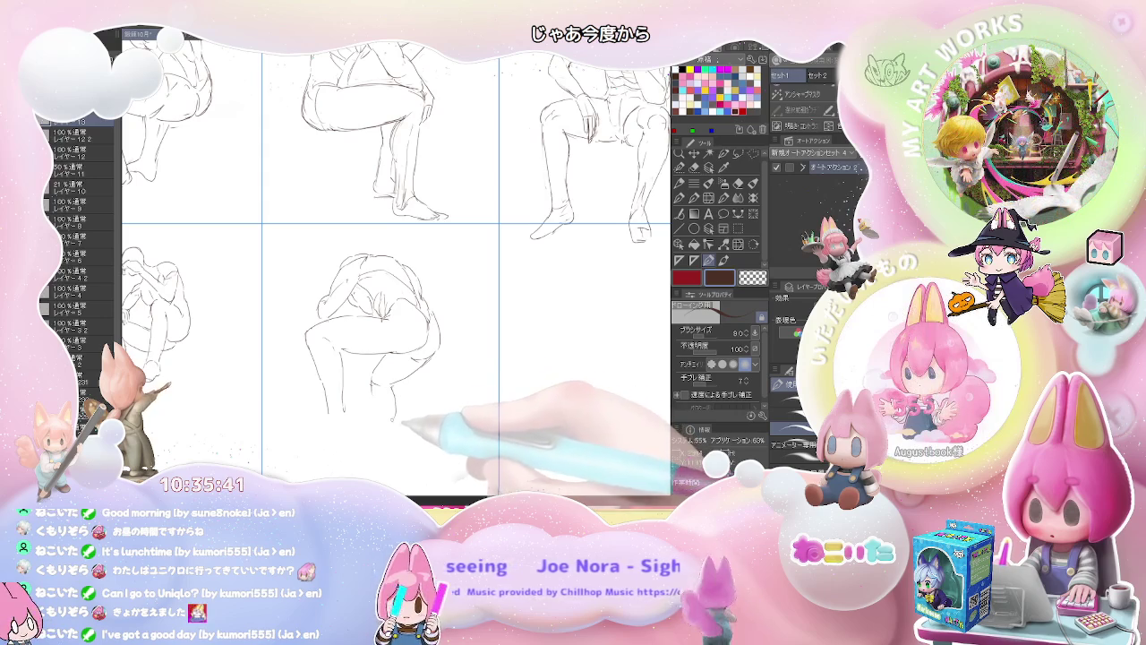
pyautogui.moveTo(388, 435); pyautogui.dragTo(391, 360)
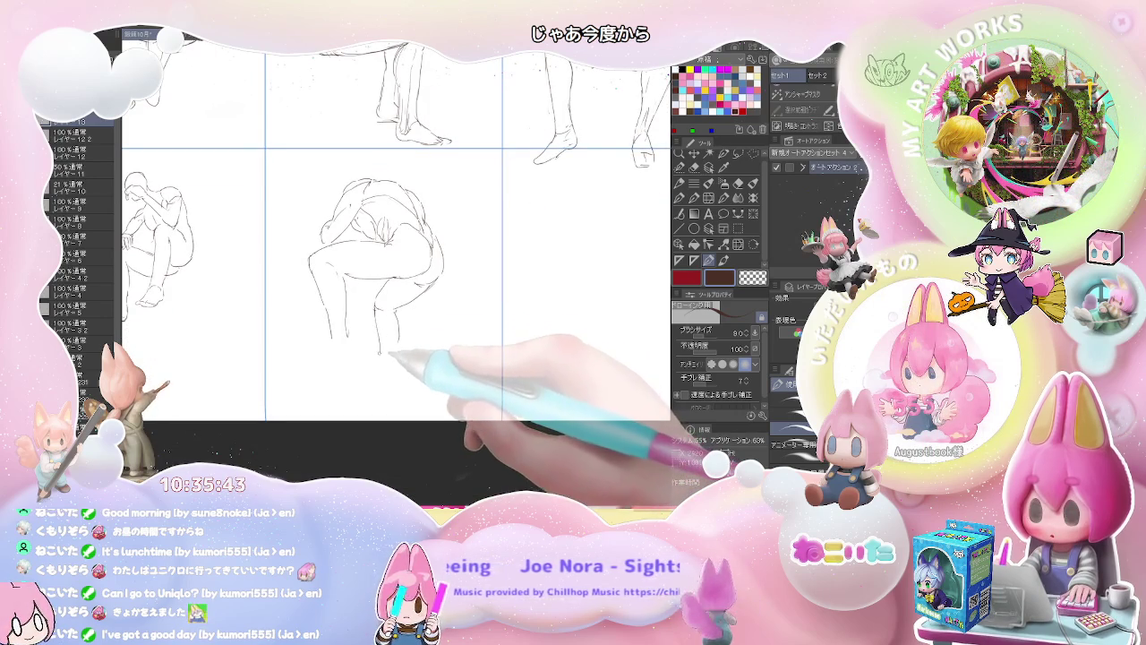
pyautogui.press('b')
pyautogui.press('p')
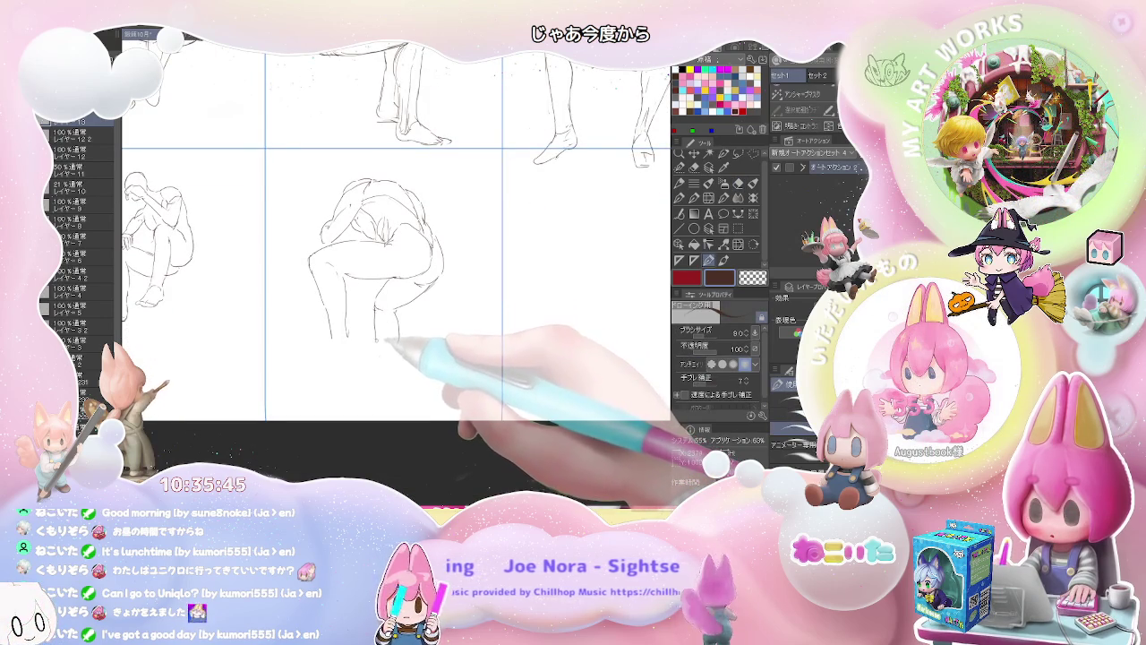
# Sketch the figure's lower leg, switching between eraser and pencil to refine it.
pyautogui.moveTo(373, 353); pyautogui.dragTo(365, 383)
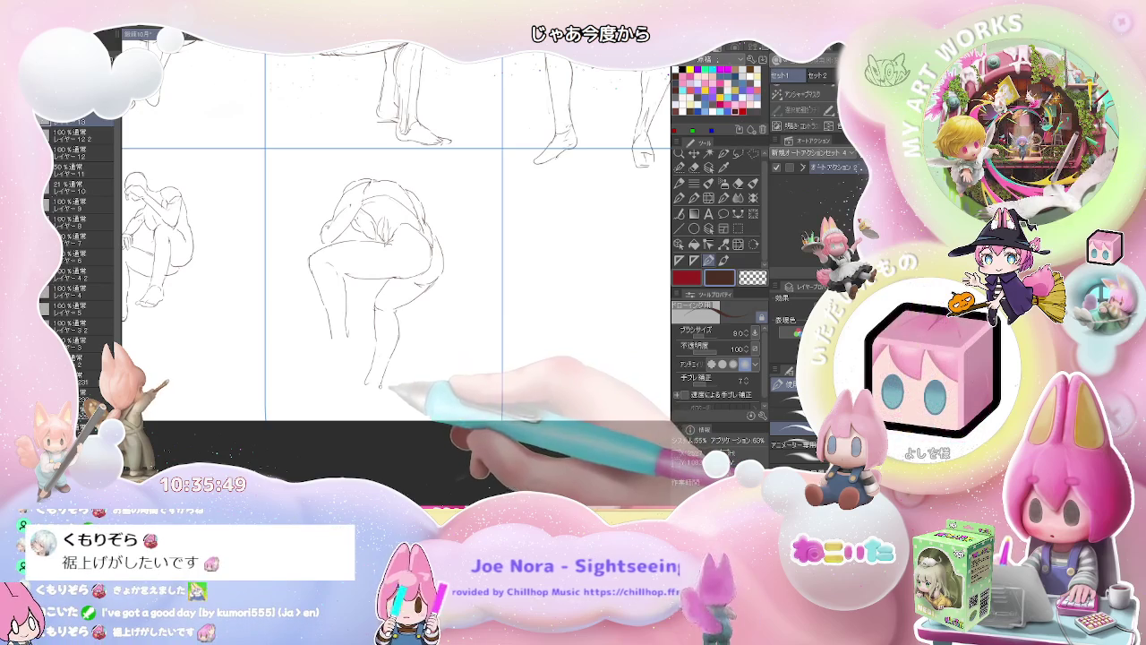
pyautogui.press('e')
pyautogui.press('p')
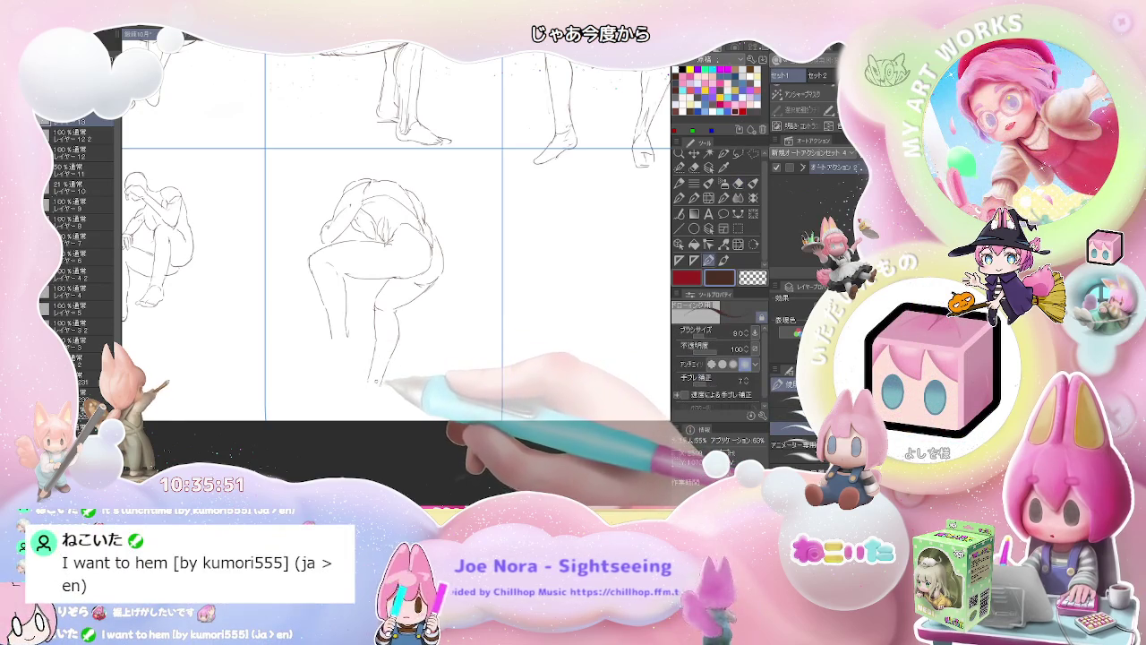
pyautogui.press('e')
pyautogui.press('p')
pyautogui.press('e')
pyautogui.press('p')
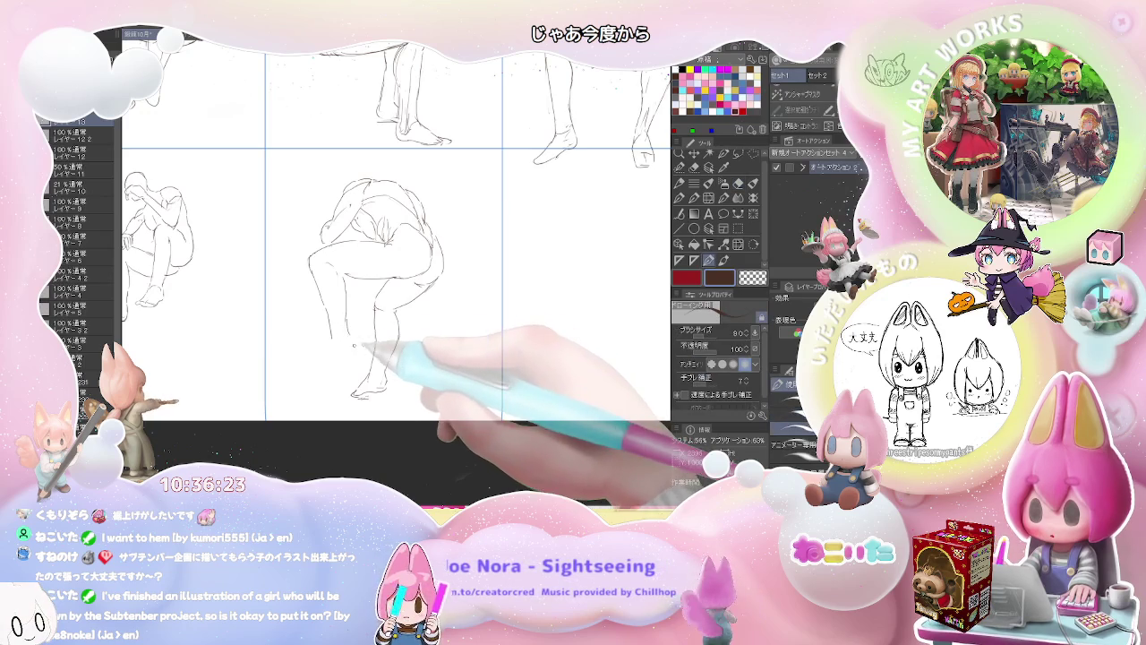
pyautogui.press('e')
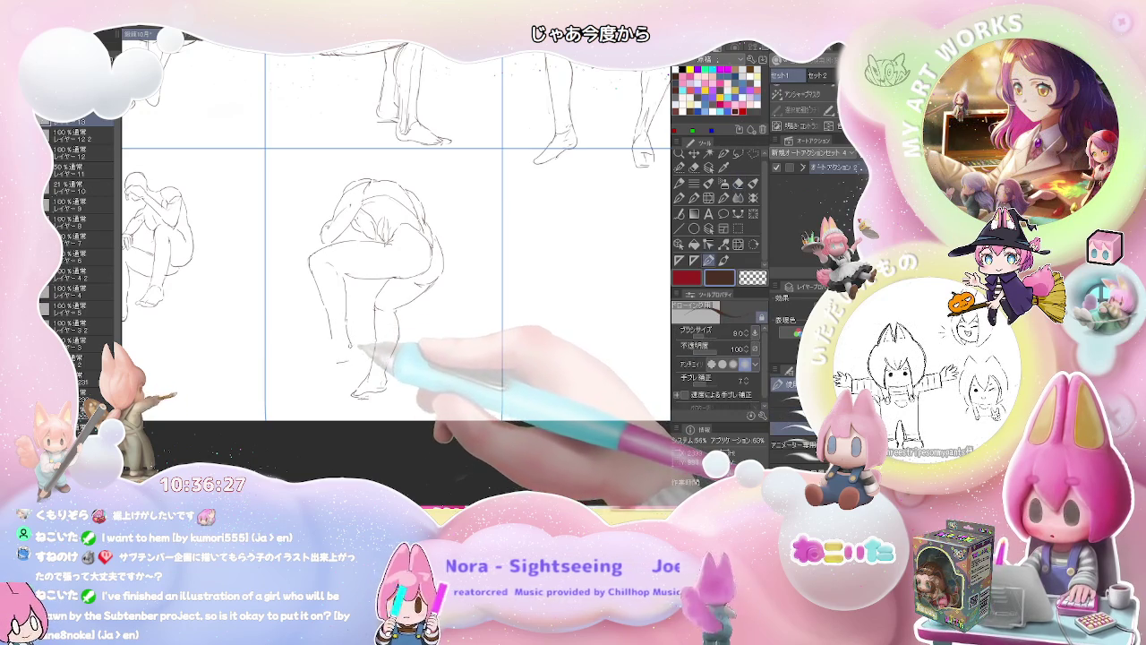
pyautogui.press('p')
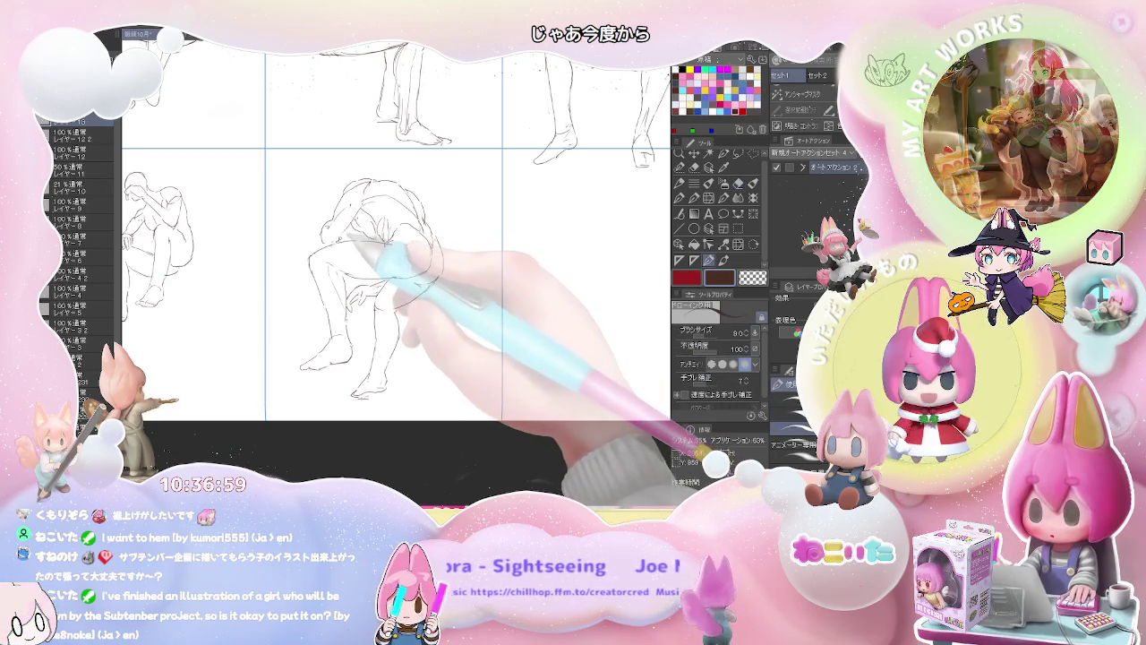
# Zoom out and pan to view the whole grid page with its eight sketches.
pyautogui.hotkey('ctrl', '-')
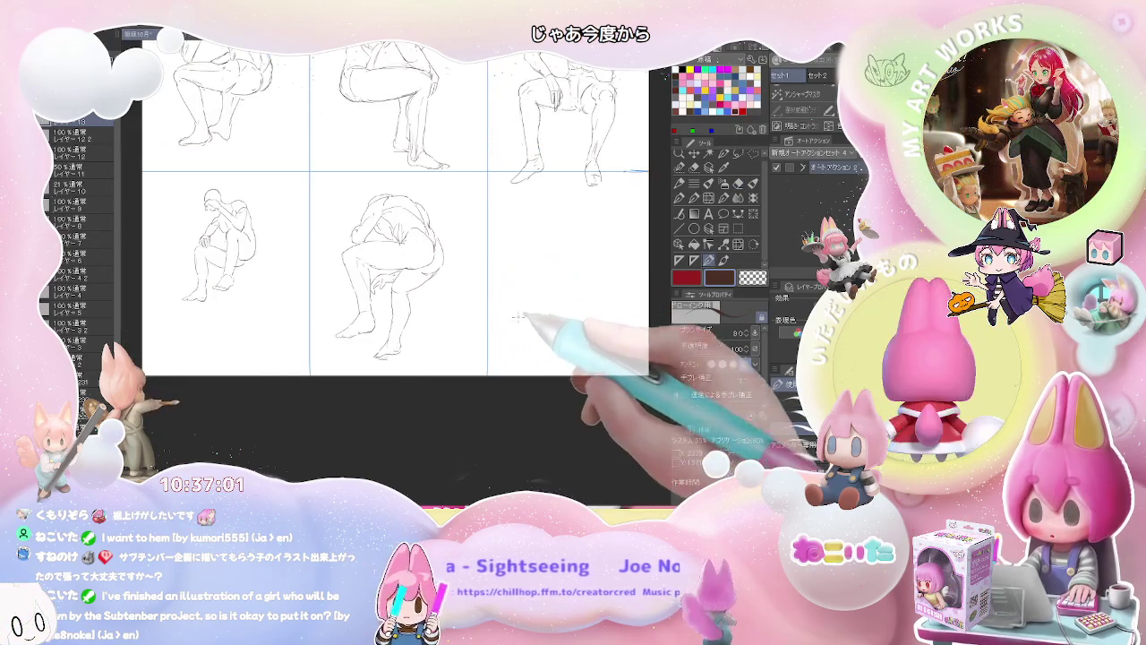
pyautogui.moveTo(447, 320); pyautogui.dragTo(388, 379)
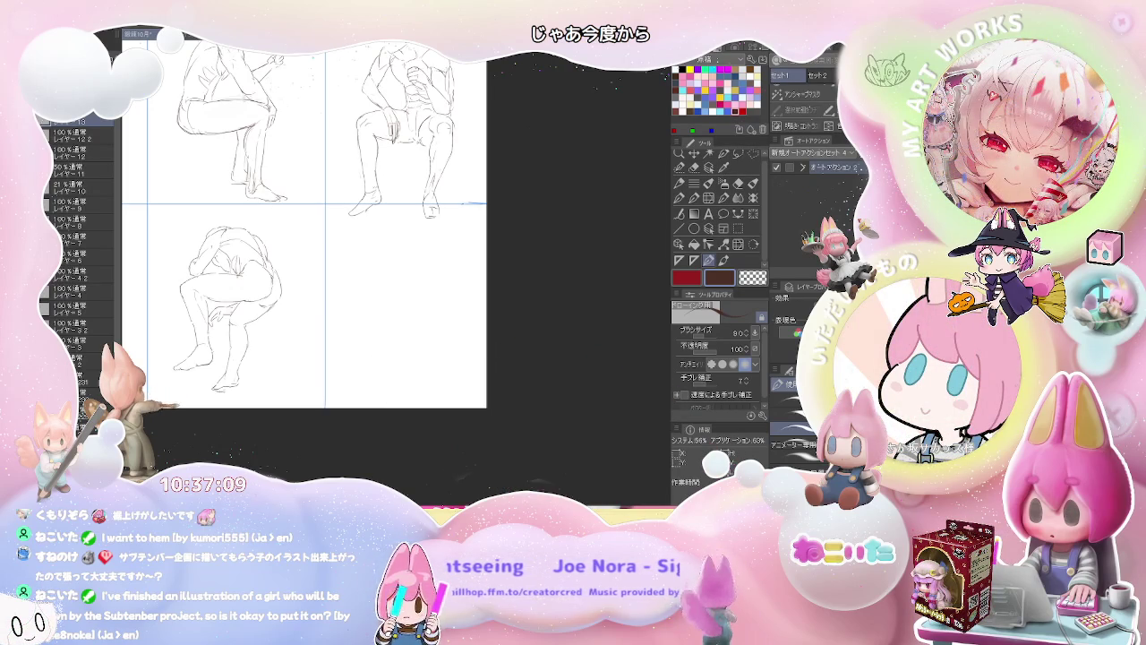
pyautogui.hotkey('ctrl', '-')
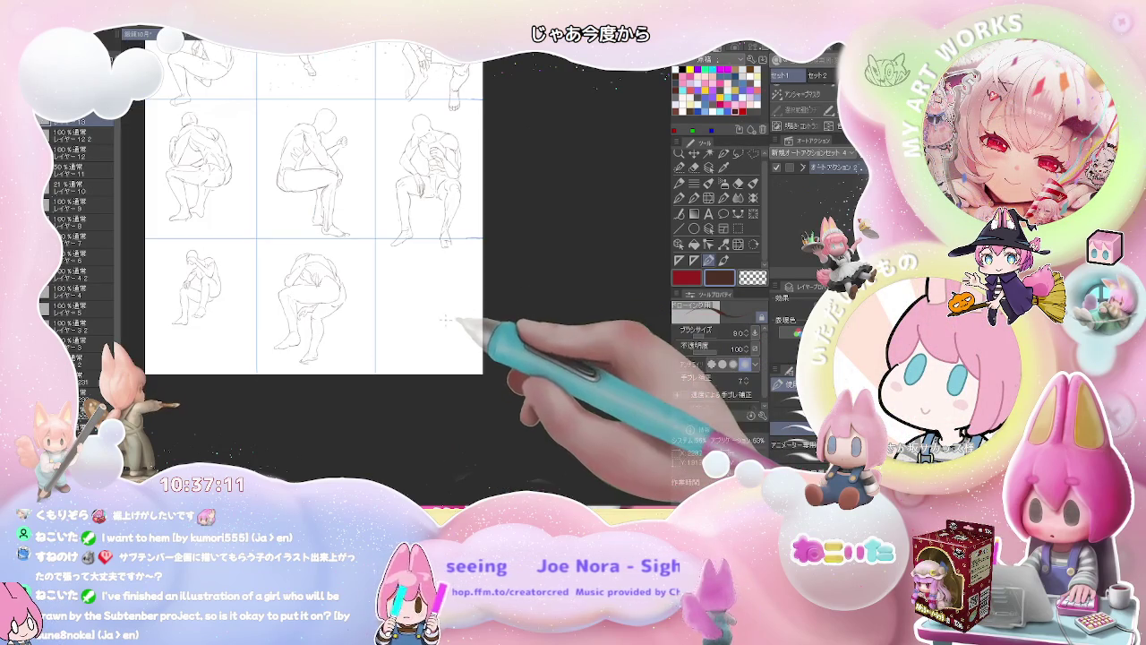
pyautogui.hotkey('ctrl', '+')
pyautogui.hotkey('ctrl', '+')
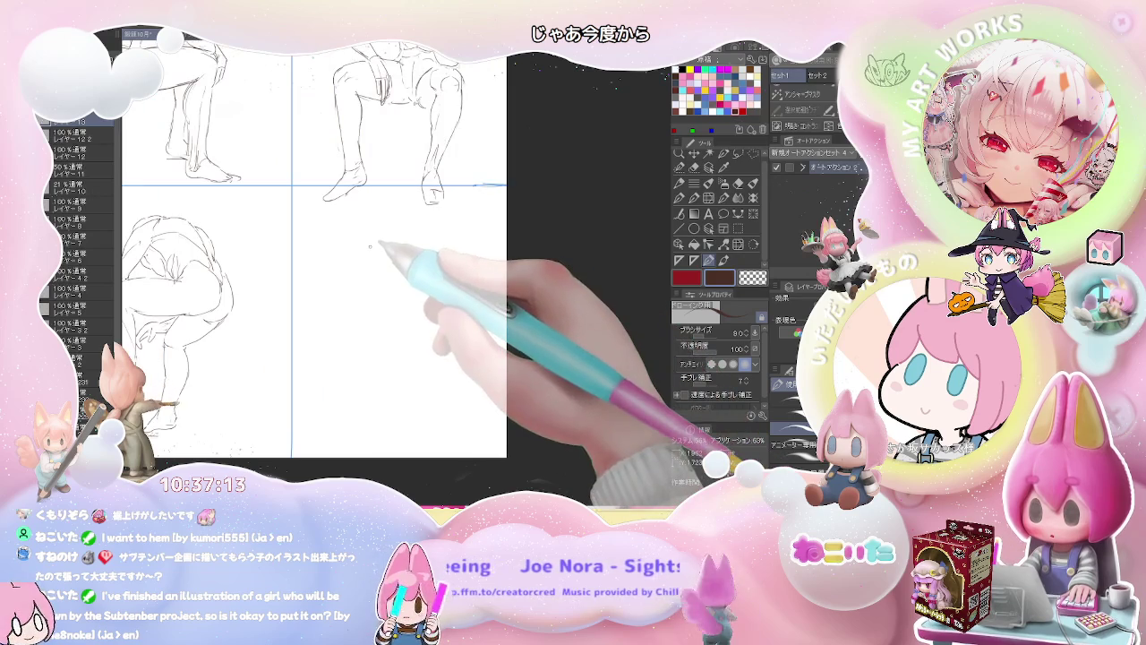
# Rough in the head and top outline of a new figure in the bottom-right panel.
pyautogui.moveTo(356, 235)
pyautogui.mouseDown()
pyautogui.moveTo(391, 223)
pyautogui.moveTo(427, 229)
pyautogui.mouseUp()
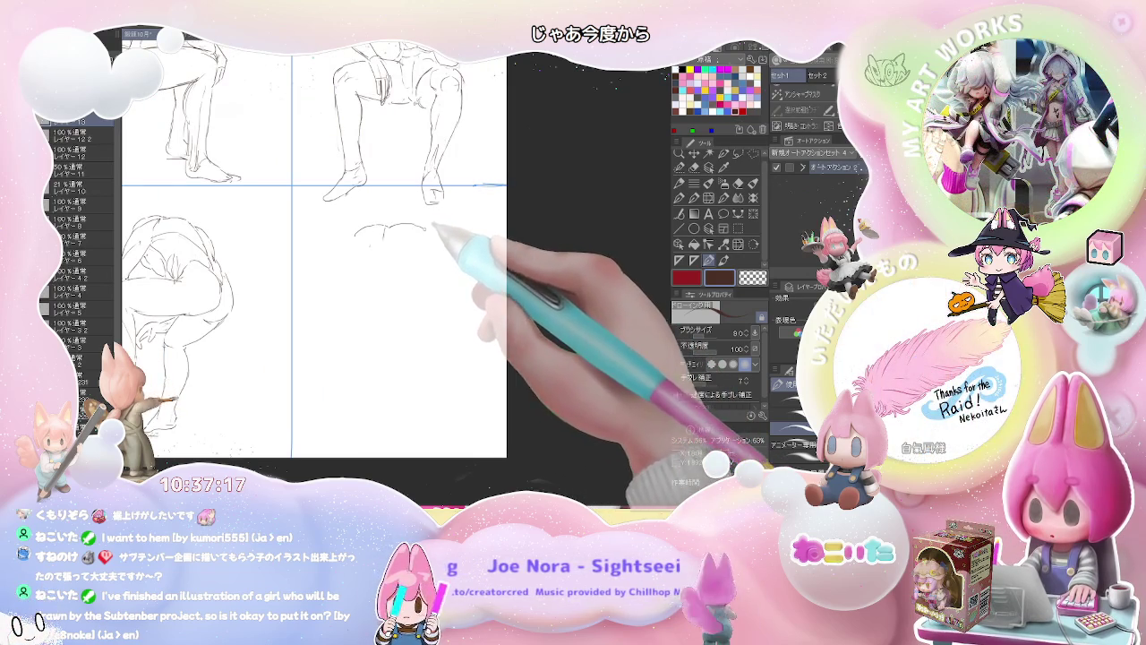
pyautogui.moveTo(358, 235); pyautogui.dragTo(351, 296)
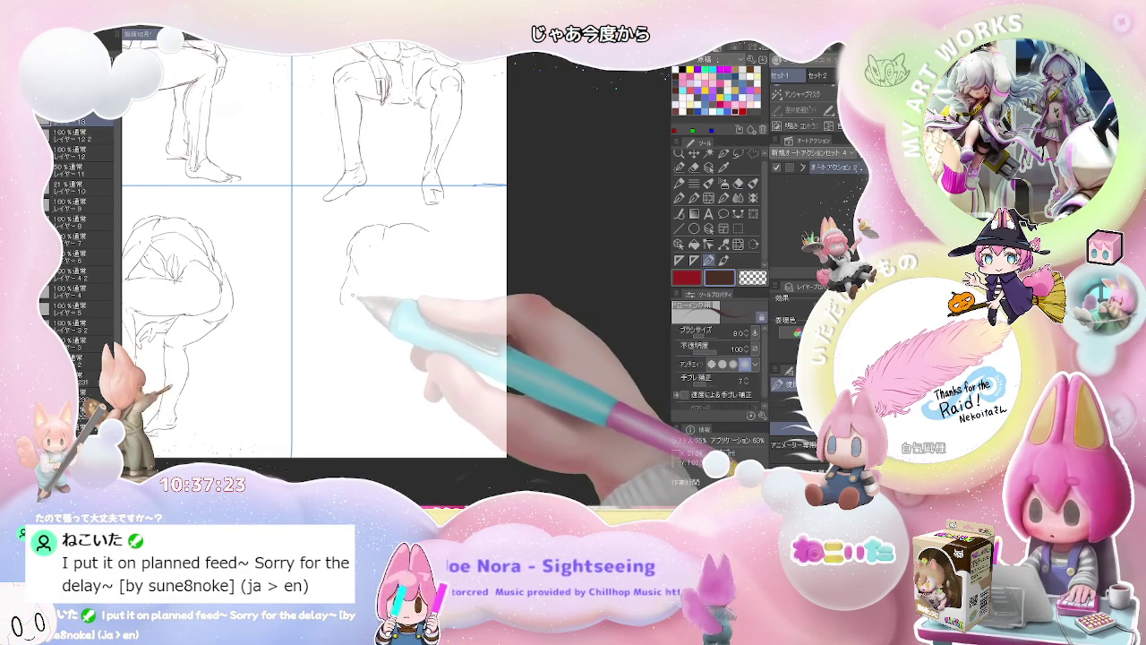
pyautogui.moveTo(385, 244); pyautogui.dragTo(397, 234)
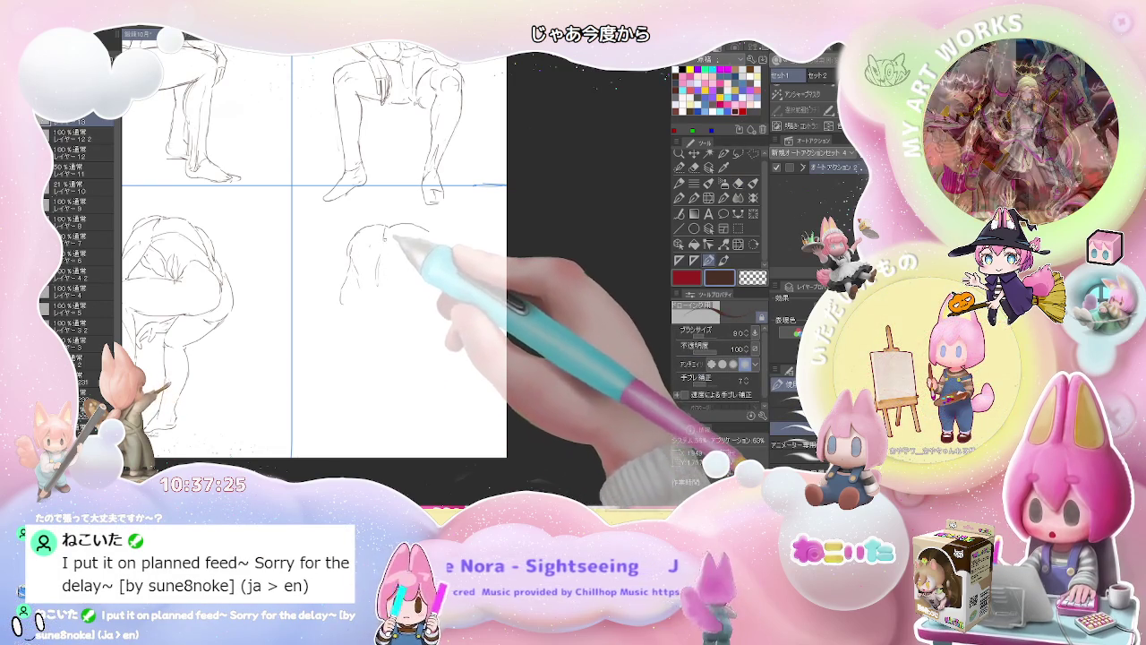
pyautogui.hotkey('ctrl', '-')
pyautogui.hotkey('ctrl', '-')
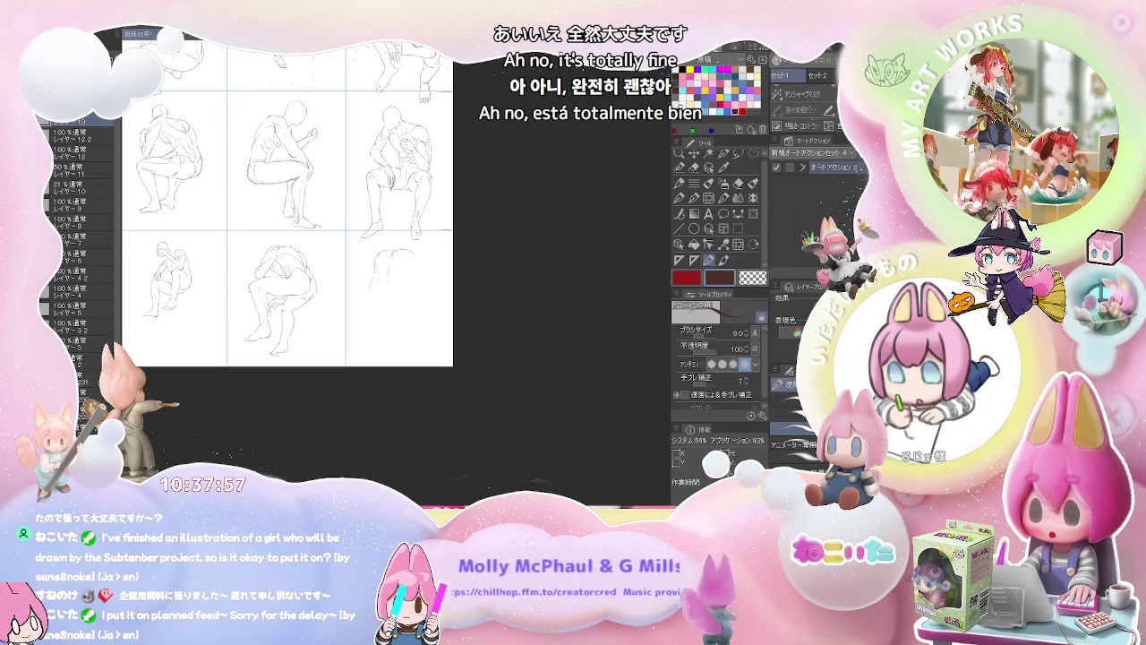
# Add lines for the rounded back and hip of the bottom-right figure.
pyautogui.scroll(1, 390, 280)
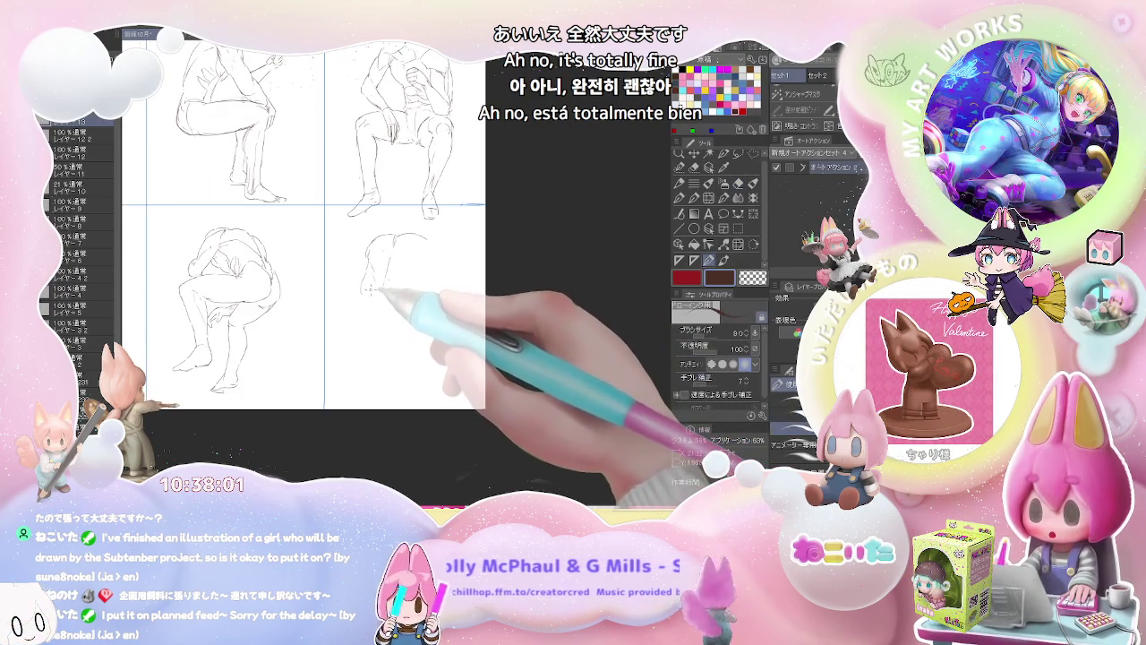
pyautogui.moveTo(378, 283); pyautogui.dragTo(427, 283)
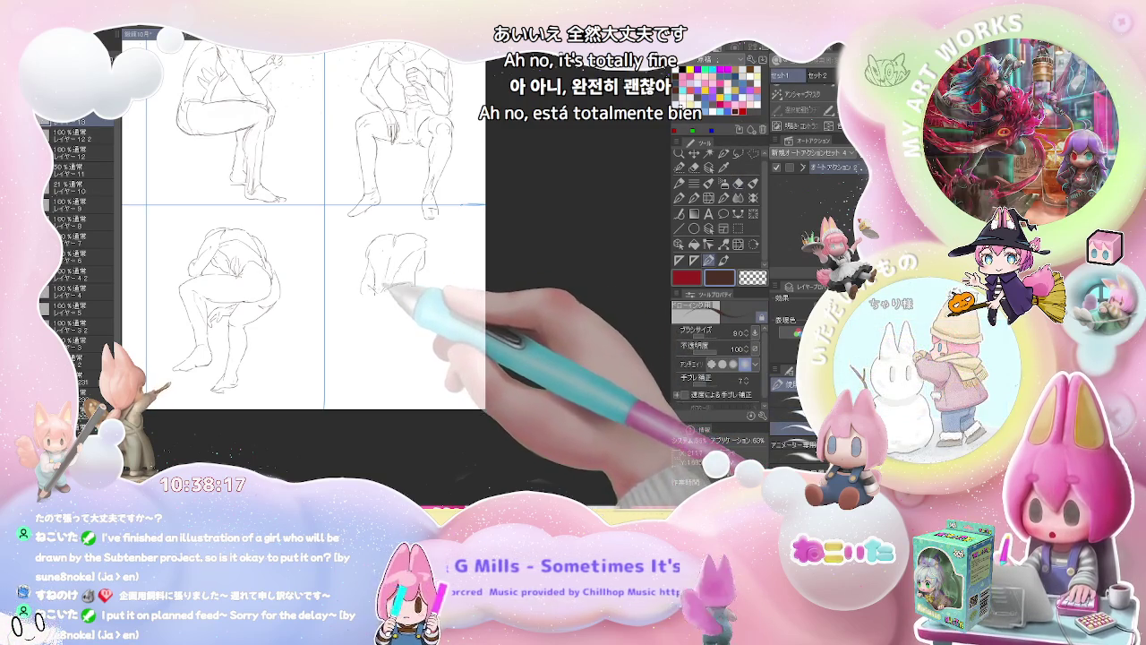
pyautogui.moveTo(385, 288)
pyautogui.mouseDown()
pyautogui.moveTo(357, 304)
pyautogui.moveTo(379, 309)
pyautogui.moveTo(397, 292)
pyautogui.mouseUp()
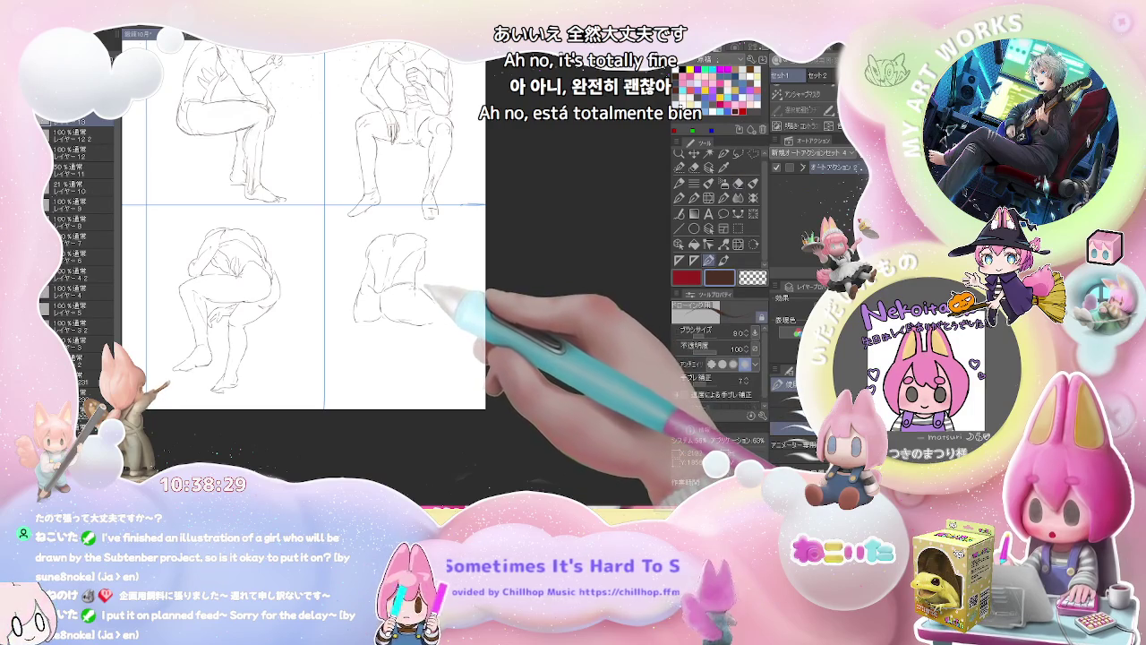
pyautogui.press('e')
pyautogui.press('p')
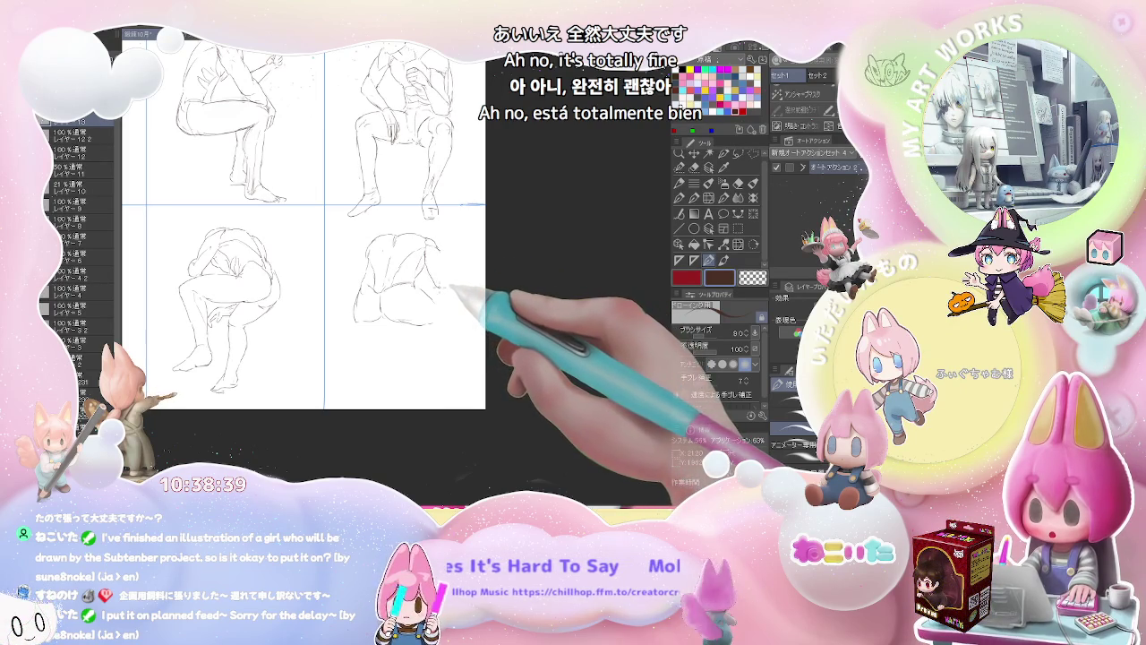
# Draw the bent legs, knees and feet of the bottom-right figure, erasing as needed, then zoom out.
pyautogui.press('e')
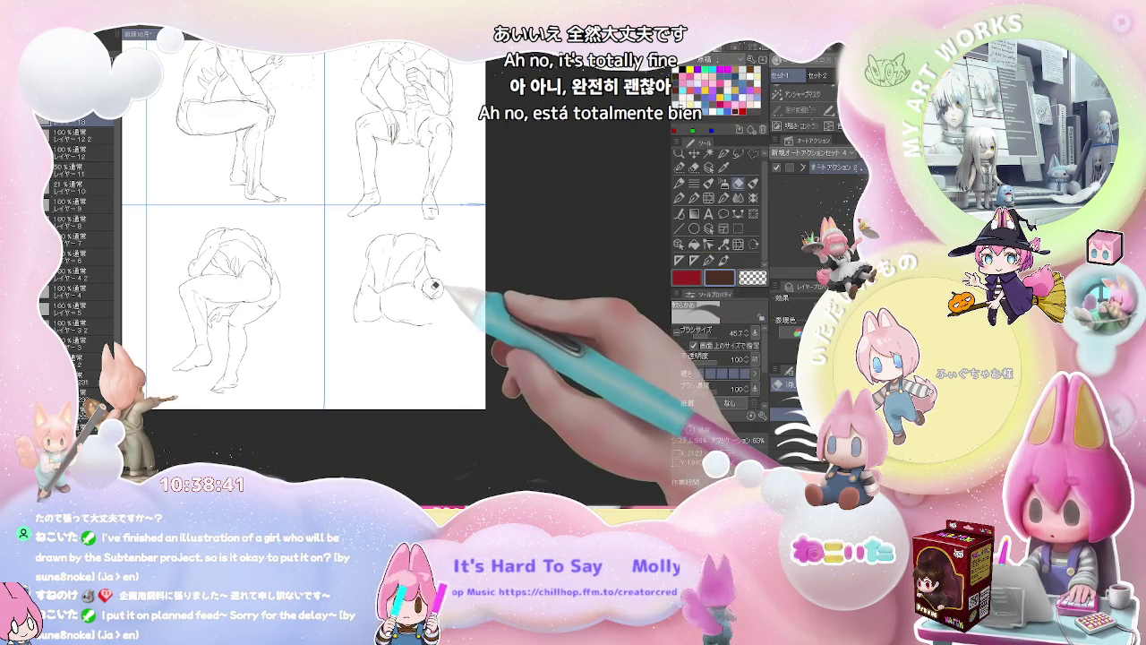
pyautogui.press('p')
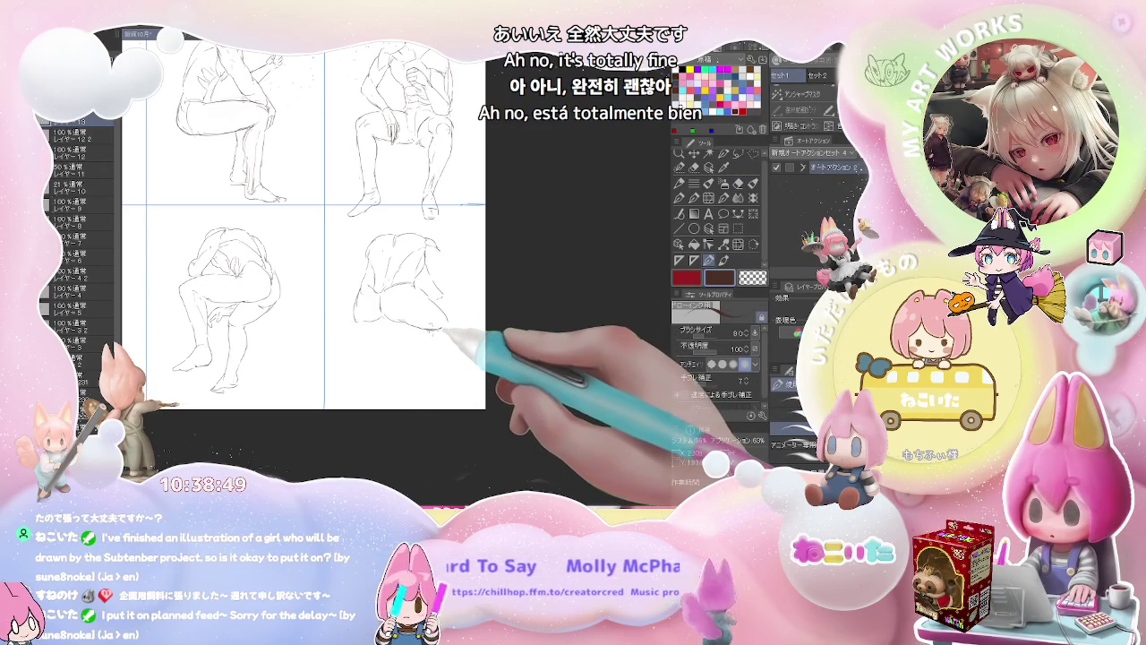
pyautogui.moveTo(428, 333)
pyautogui.mouseDown()
pyautogui.moveTo(427, 361)
pyautogui.moveTo(452, 350)
pyautogui.mouseUp()
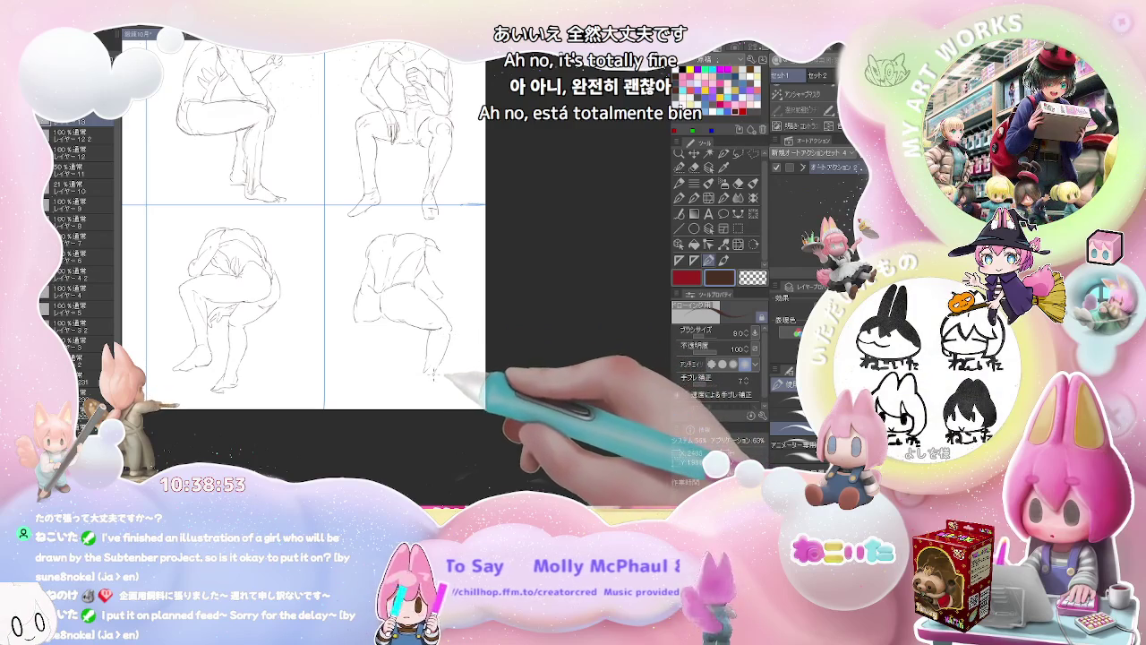
pyautogui.press('e')
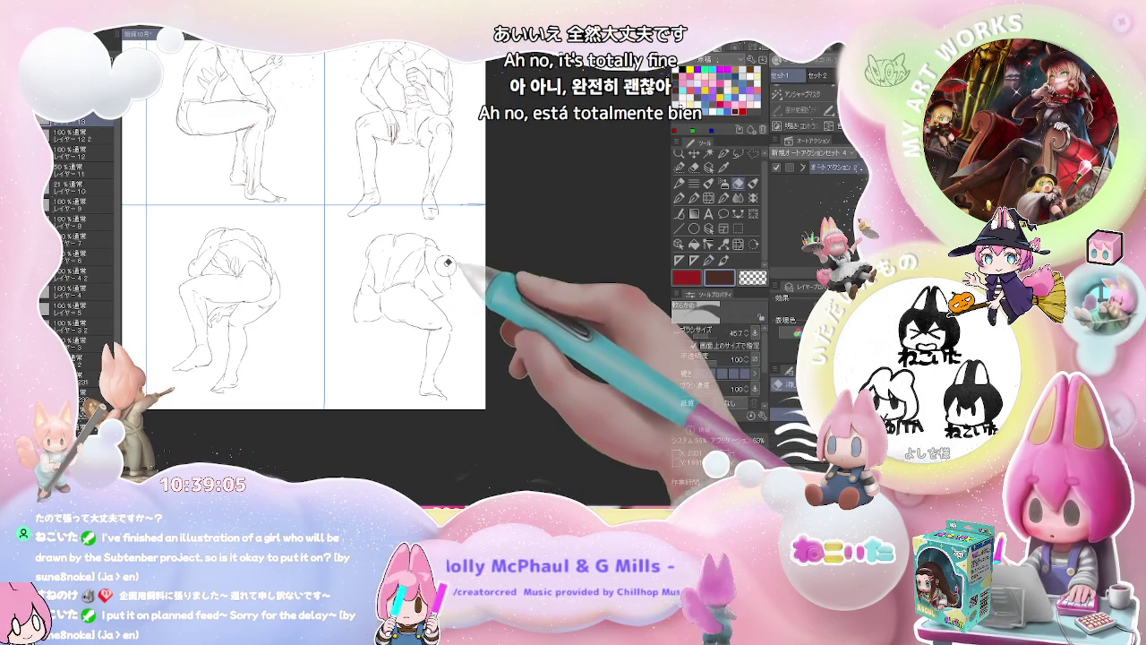
pyautogui.press('e')
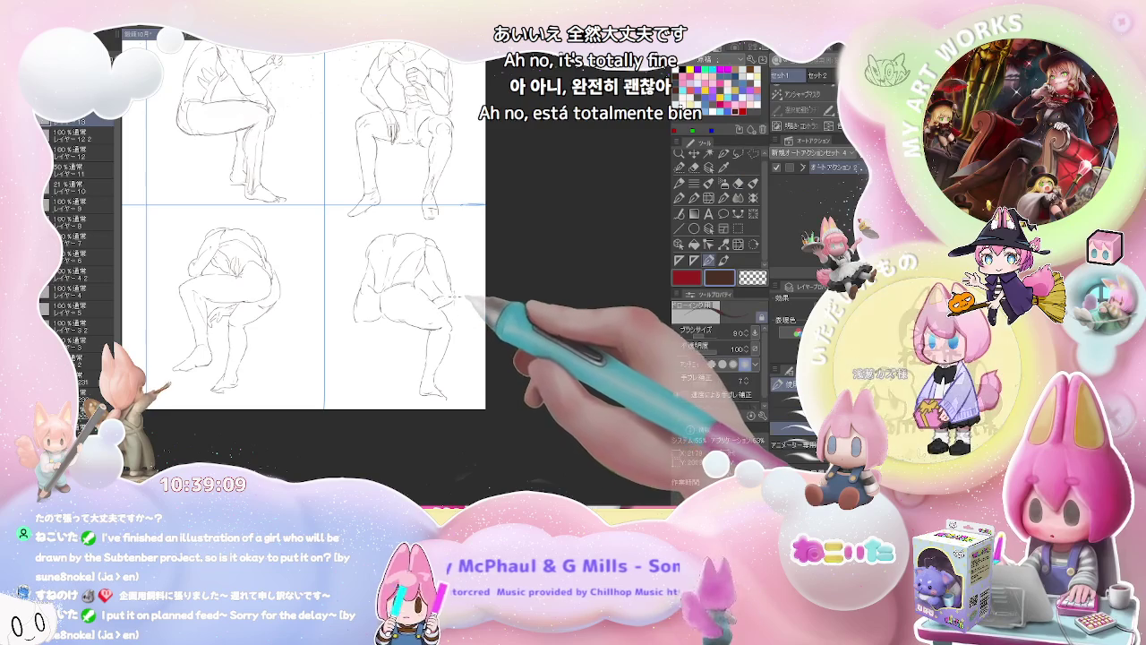
pyautogui.press('p')
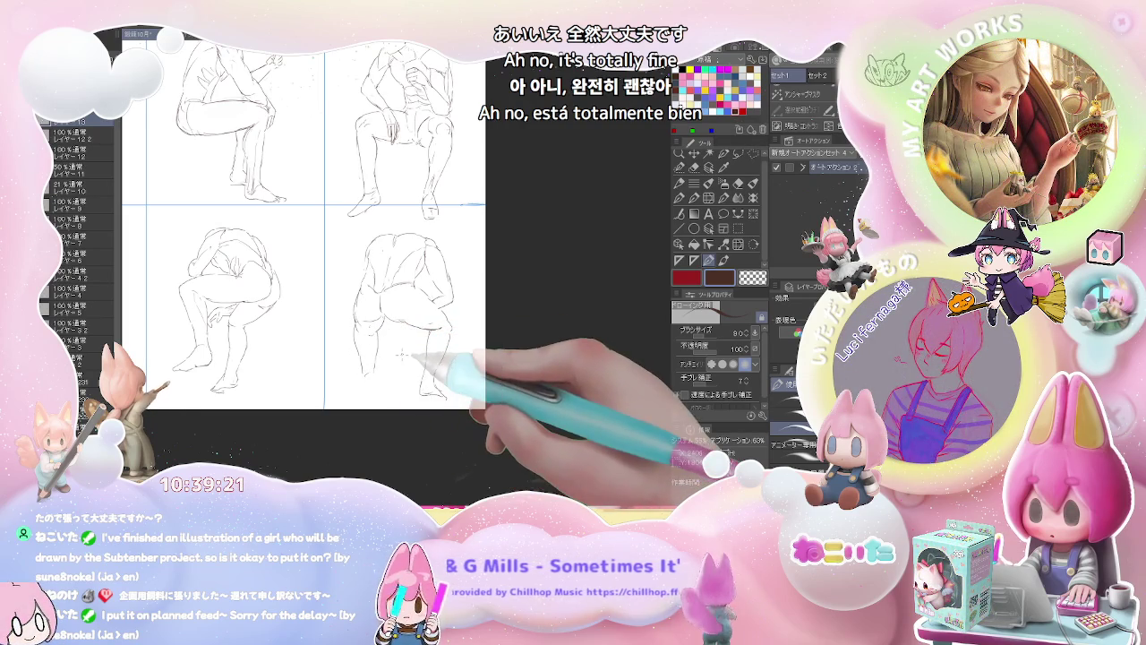
pyautogui.press('e')
pyautogui.press('p')
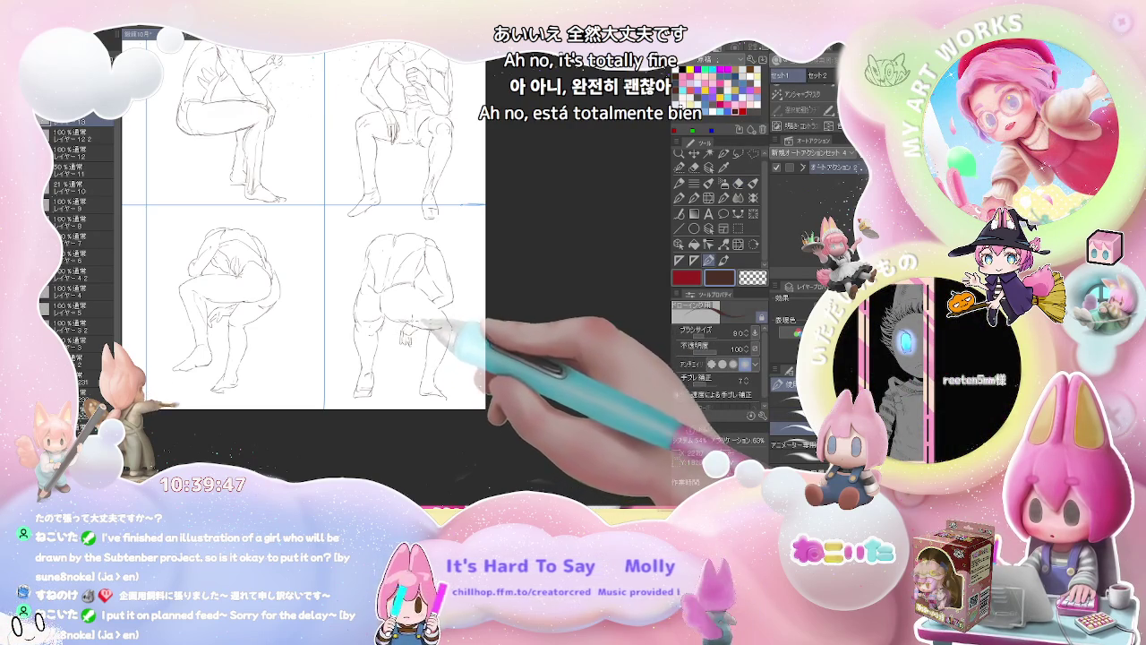
pyautogui.hotkey('ctrl', '-')
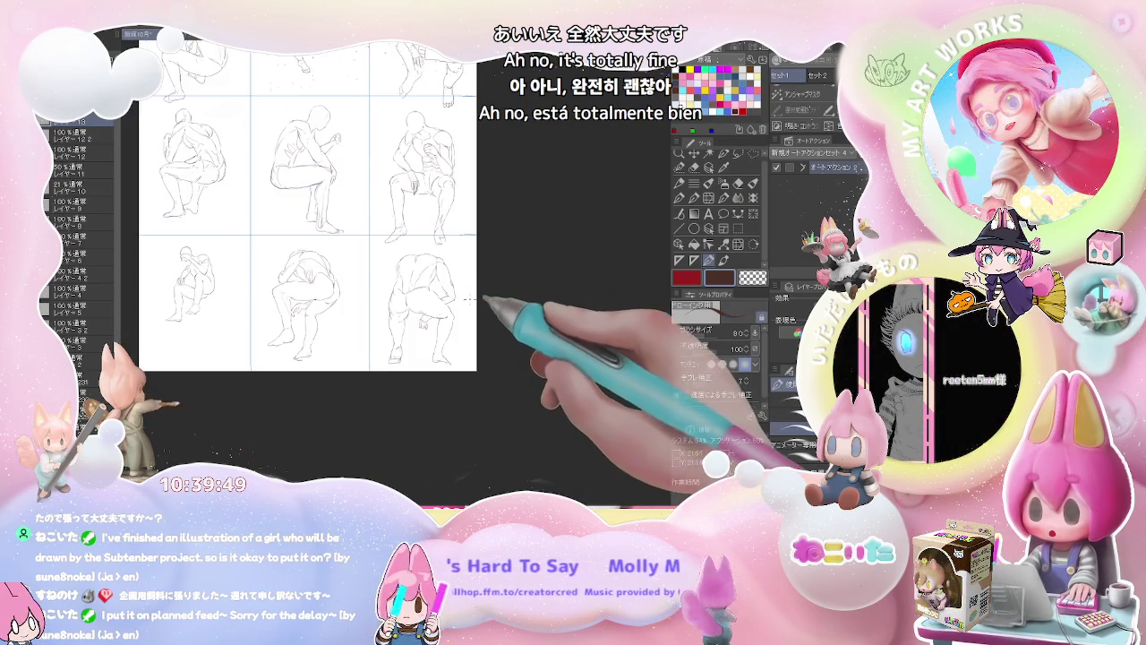
# Hide the nine figure sketch layers, starting from レイヤー10, in the Layer panel.
pyautogui.hotkey('ctrl', '-')
pyautogui.hotkey('ctrl', '-')
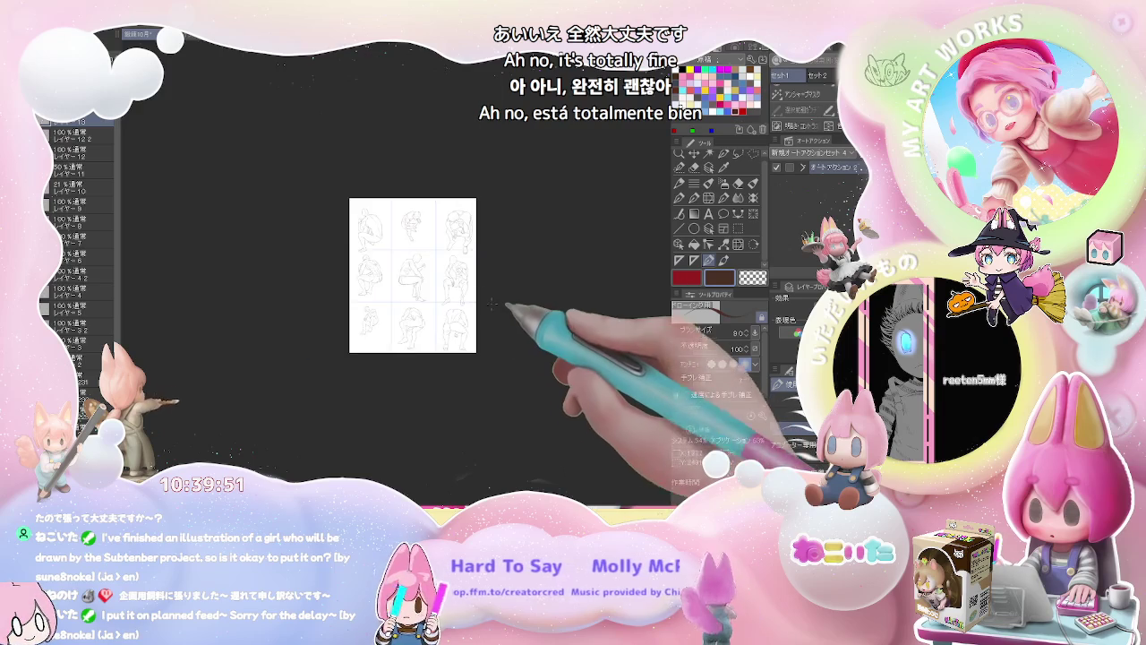
pyautogui.scroll(2, 475, 301)
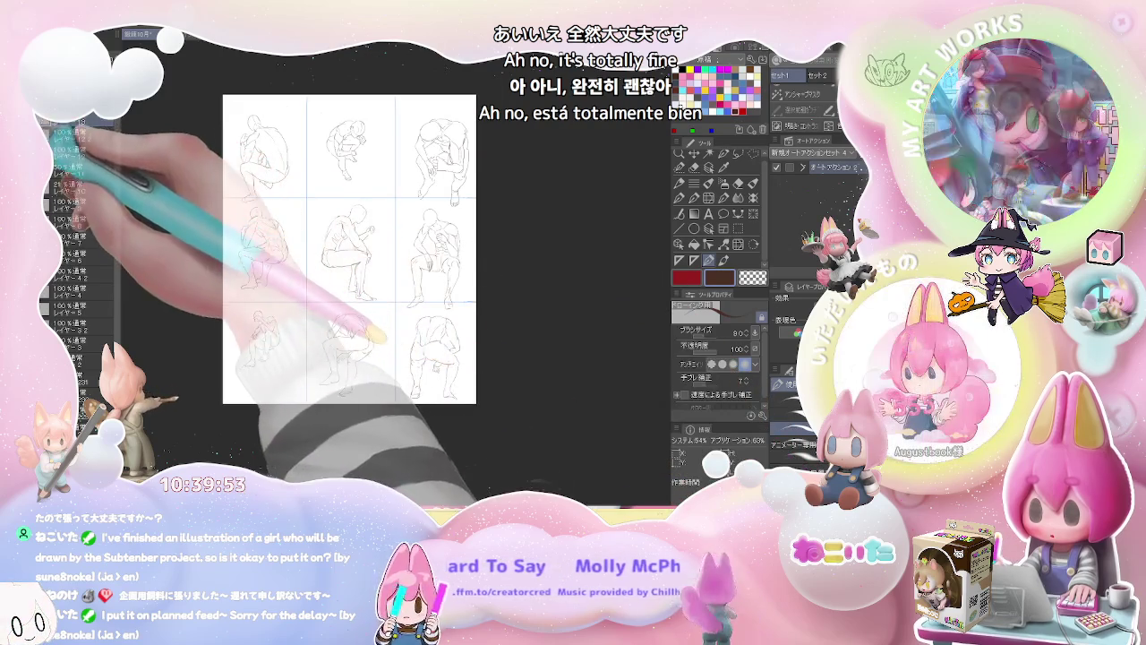
pyautogui.hotkey('ctrl', 'y')
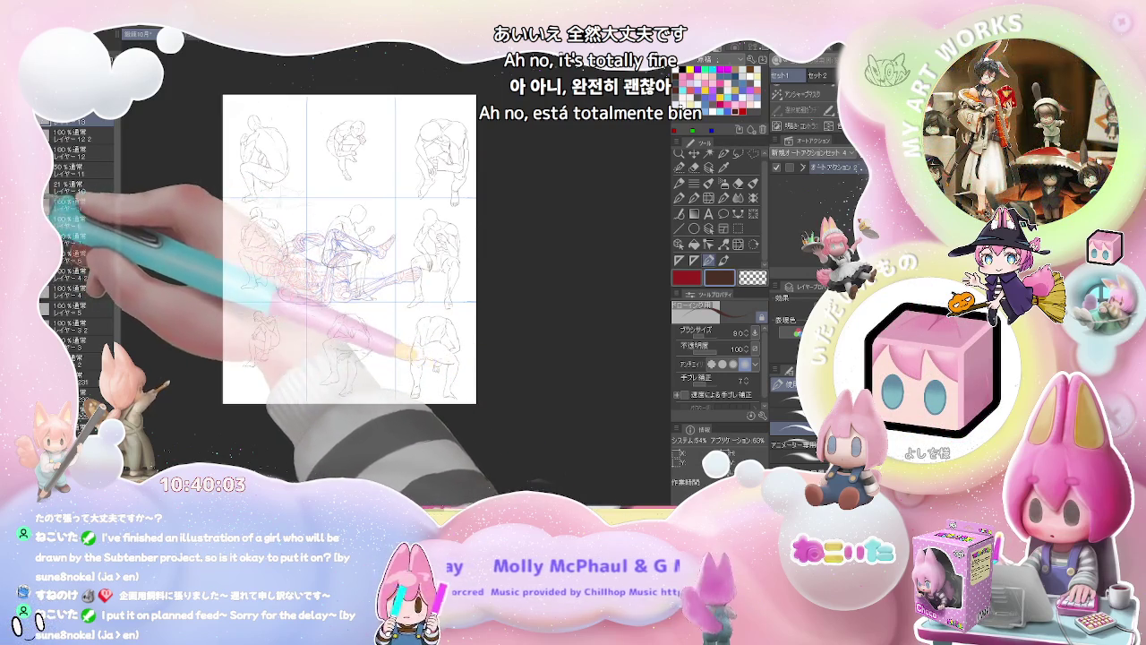
pyautogui.click(79, 188)
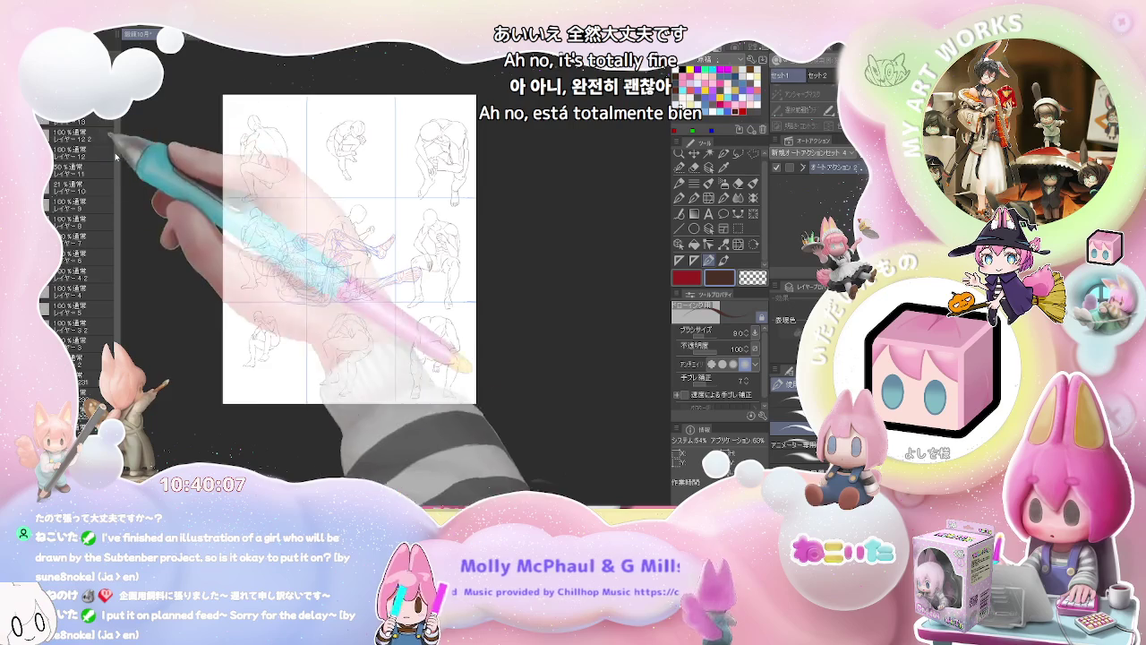
pyautogui.scroll(1, 115, 156)
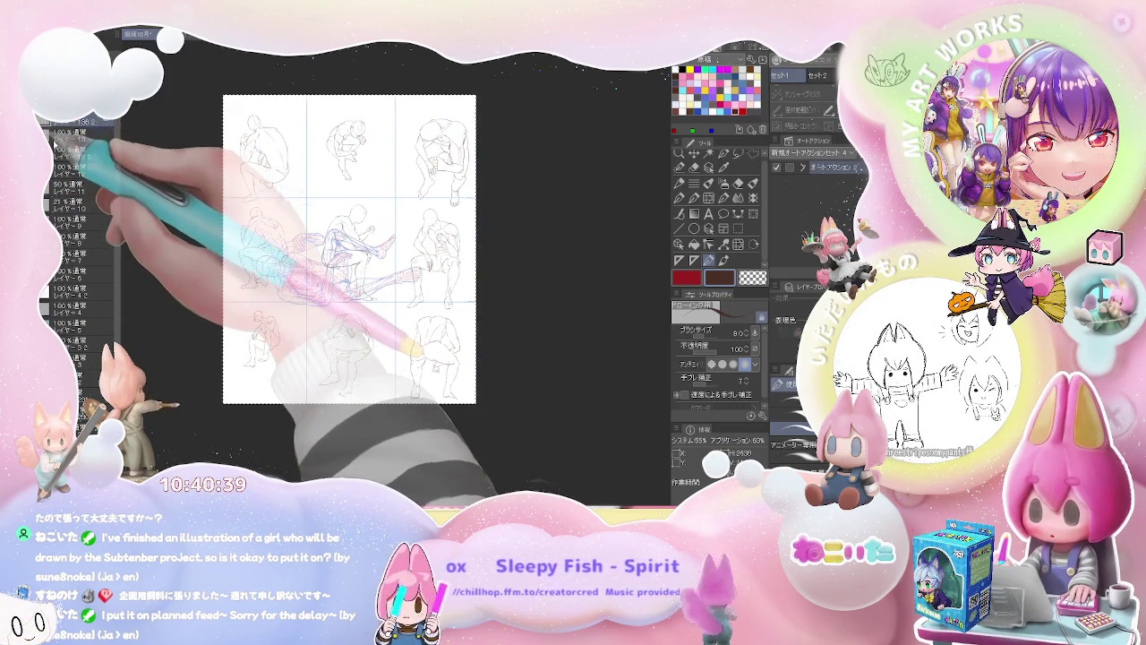
pyautogui.moveTo(50, 143); pyautogui.dragTo(50, 305)
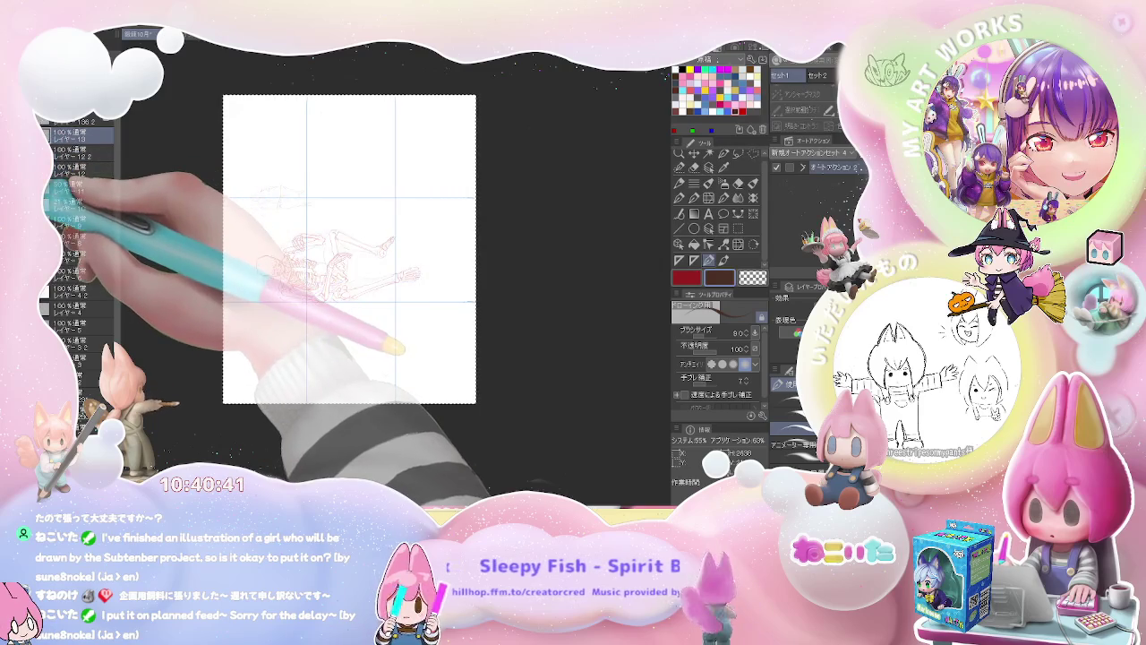
# Hide the pink skeleton layer and draw a first downward sketch line in the top-left panel.
pyautogui.click(50, 183)
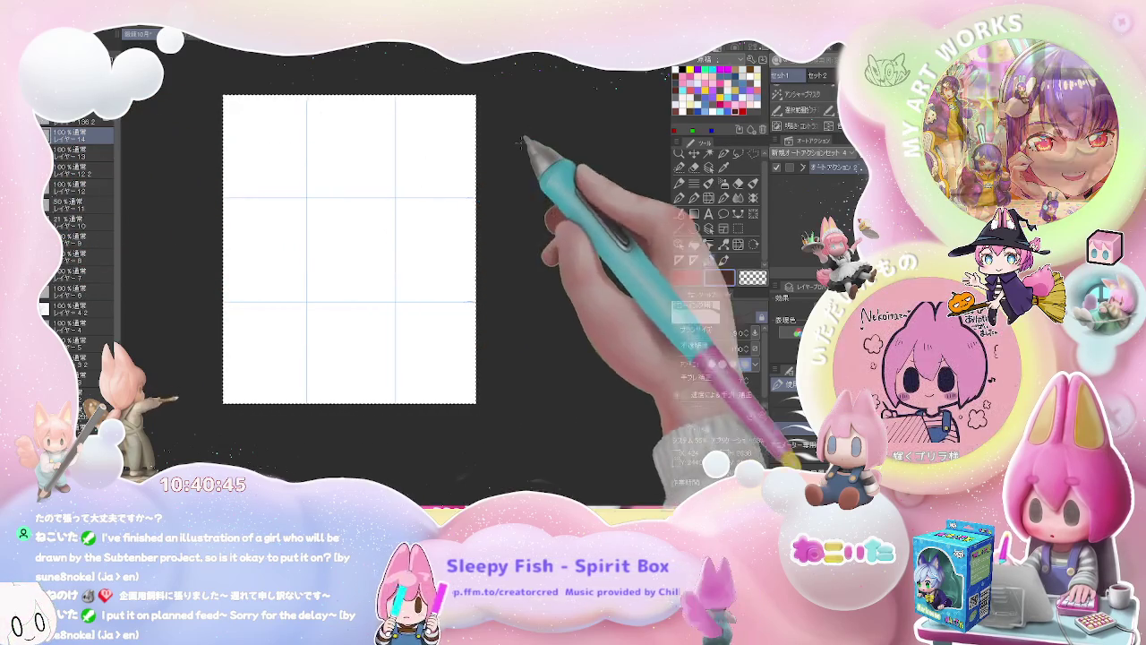
pyautogui.press('m')
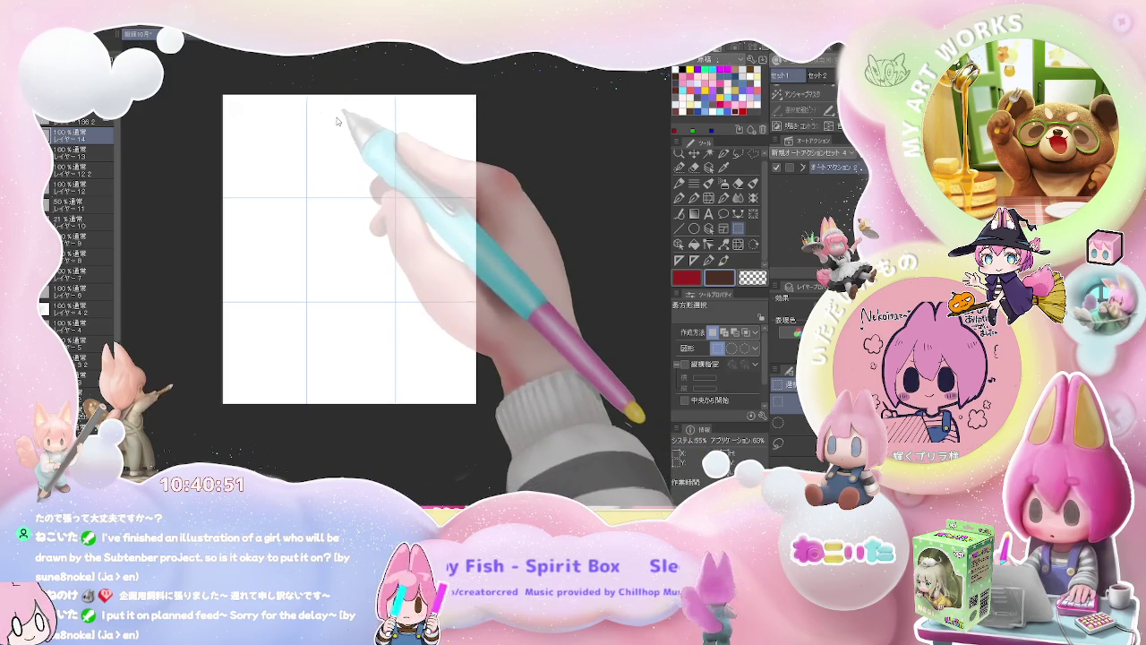
pyautogui.scroll(3, 337, 121)
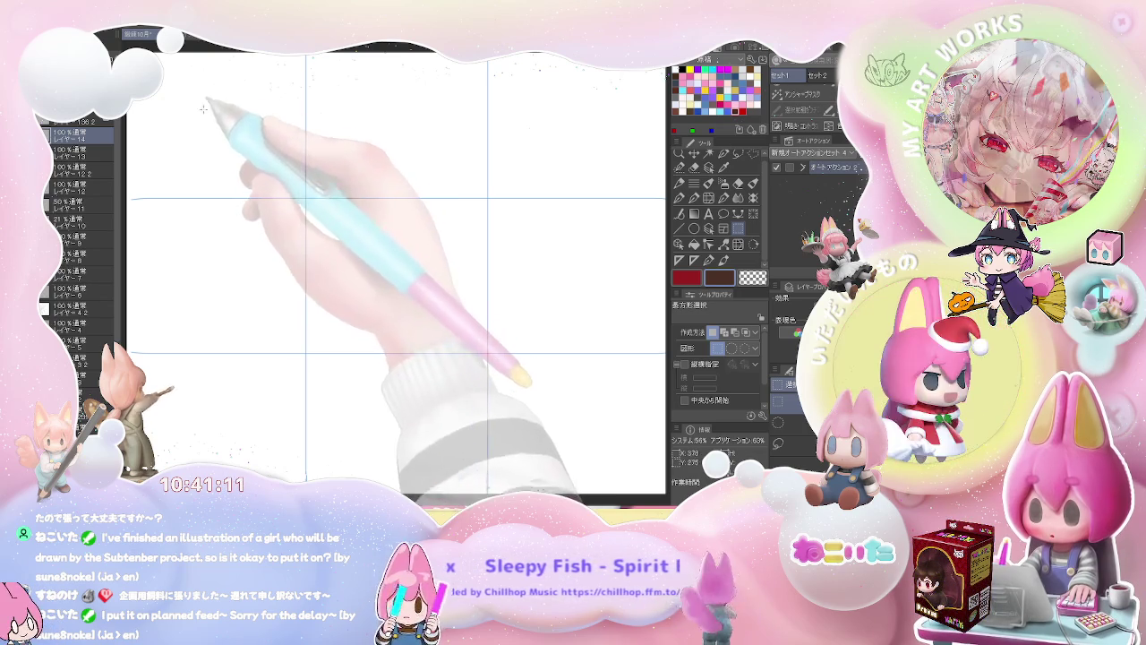
pyautogui.press('p')
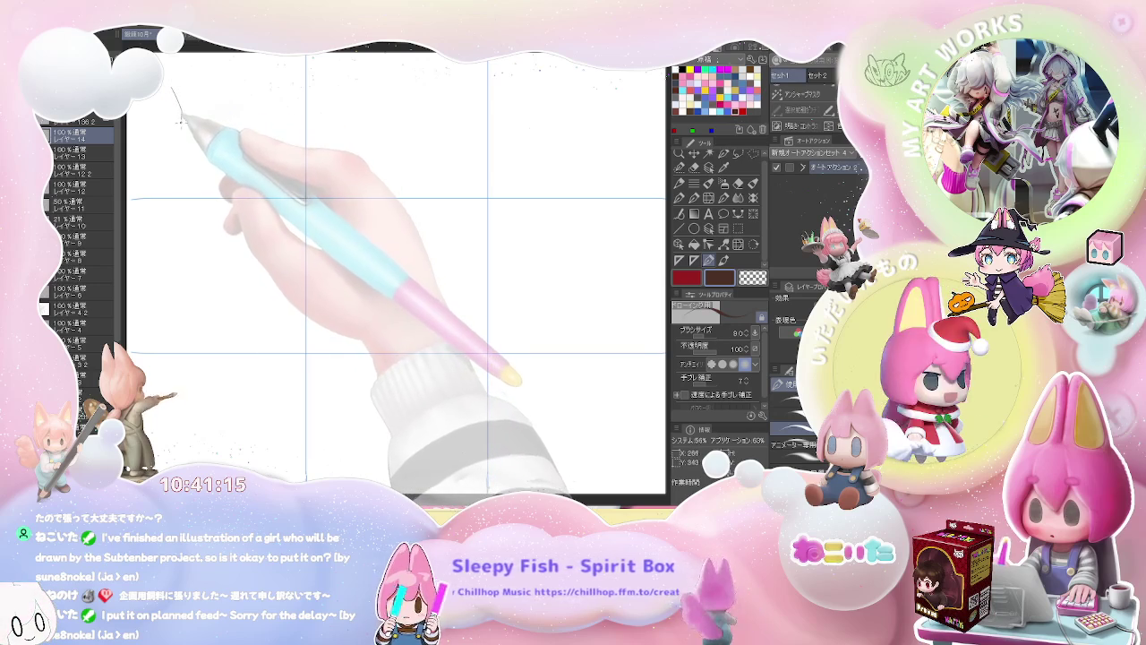
pyautogui.moveTo(181, 123)
pyautogui.mouseDown()
pyautogui.moveTo(178, 144)
pyautogui.moveTo(199, 137)
pyautogui.moveTo(182, 175)
pyautogui.moveTo(198, 169)
pyautogui.mouseUp()
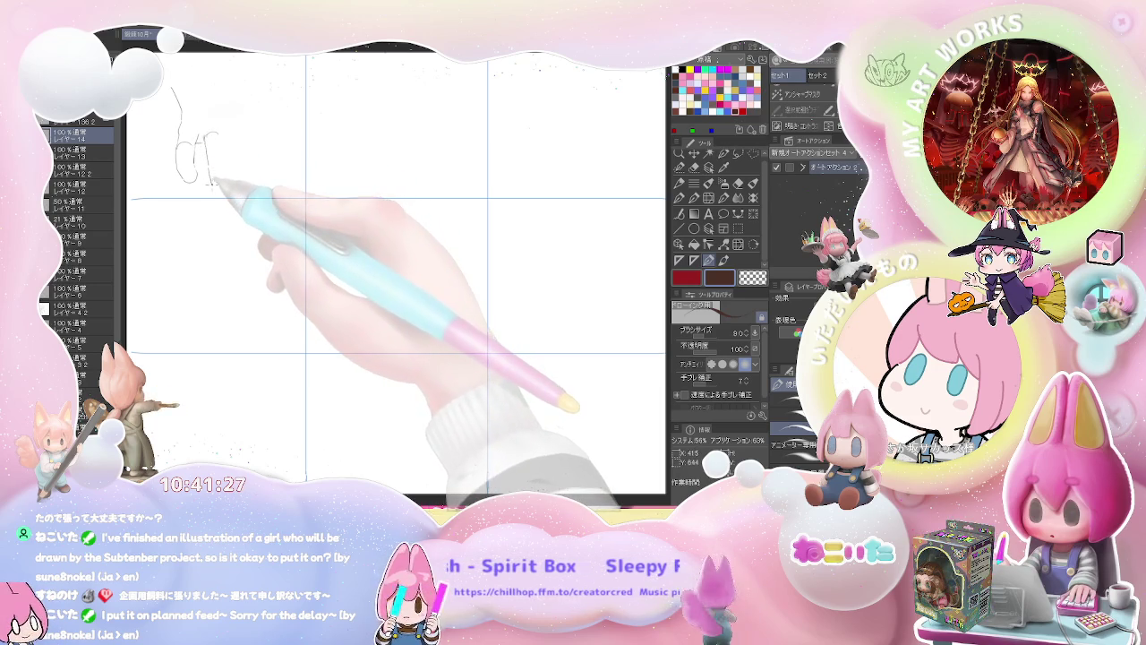
# Add a short curved stroke to the right of the first lines in the top-left panel.
pyautogui.moveTo(222, 151); pyautogui.dragTo(225, 183)
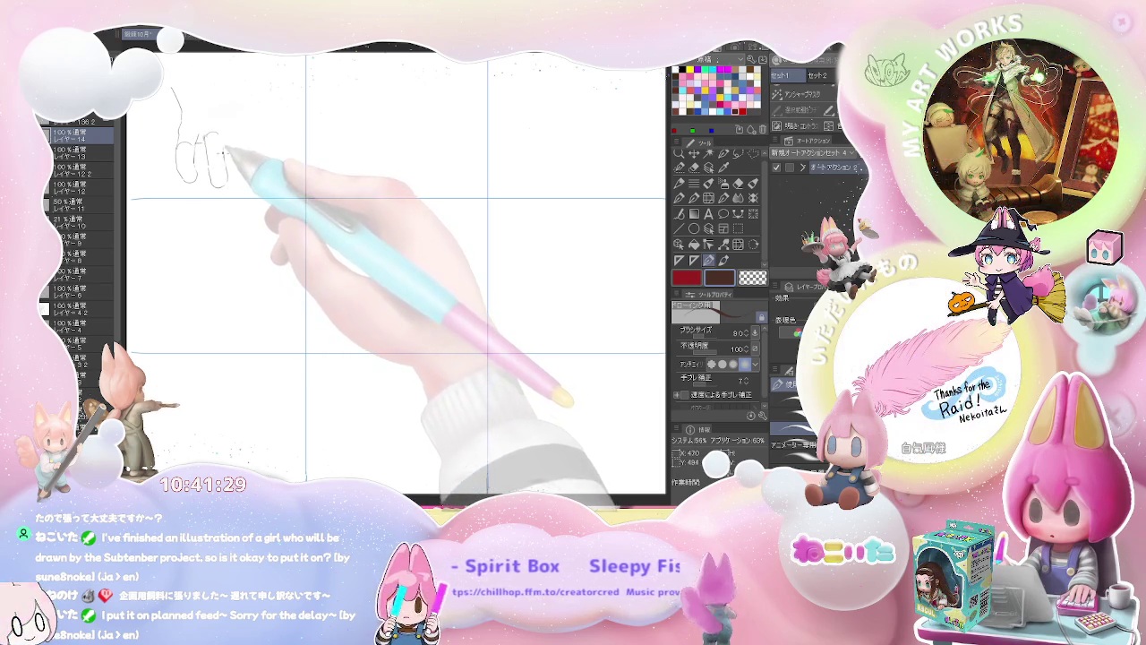